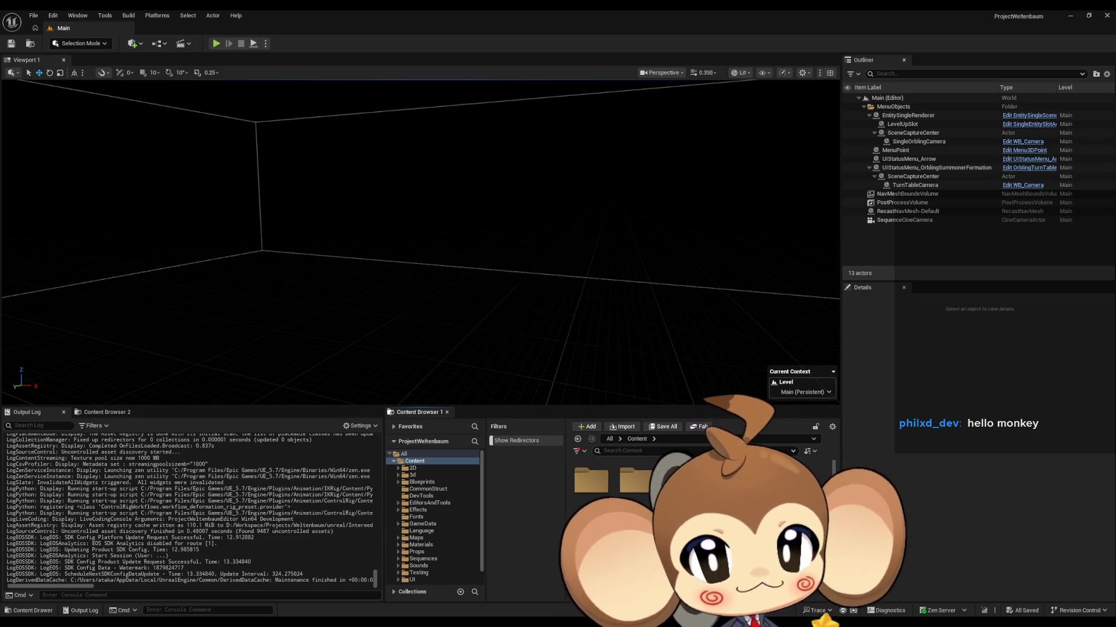
Run a test play of the level, then stop the play session
left_click(217, 44)
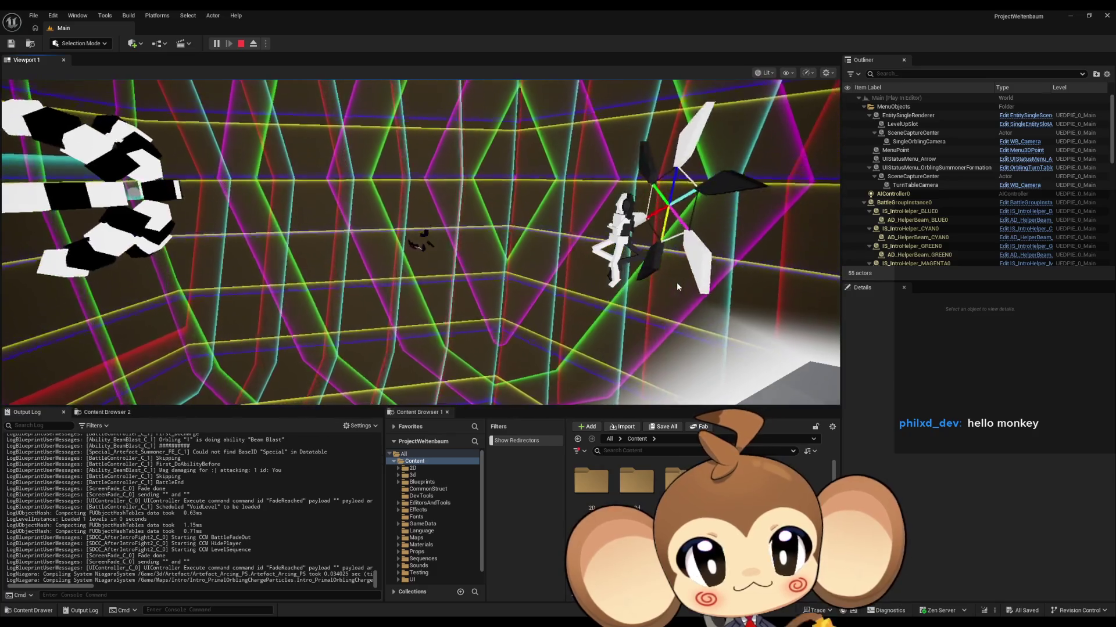
left_click(673, 286)
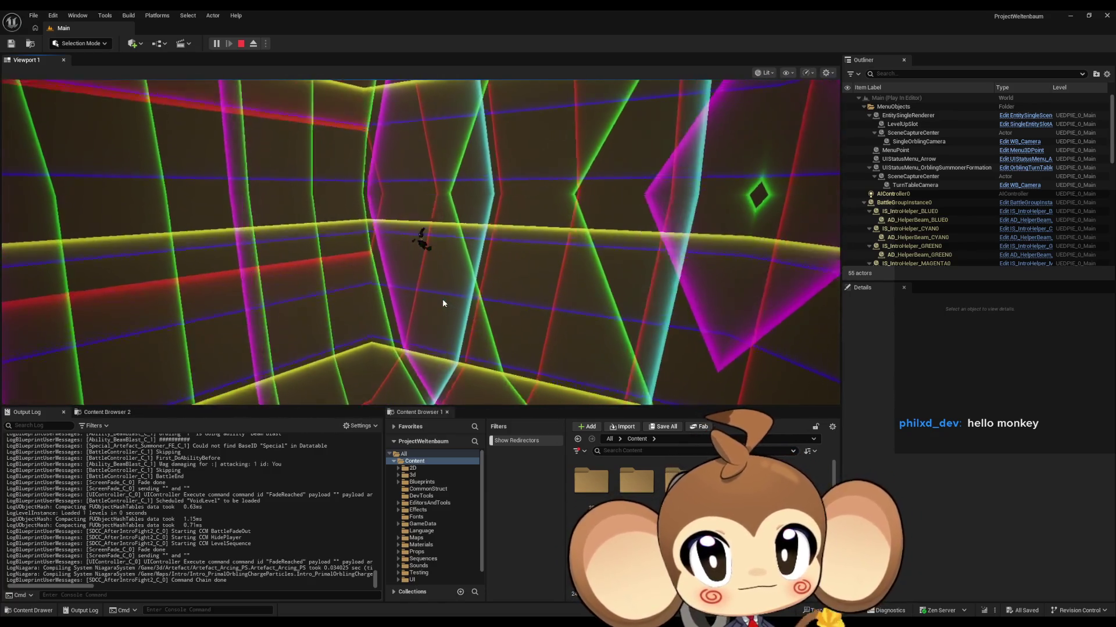
left_click(240, 44)
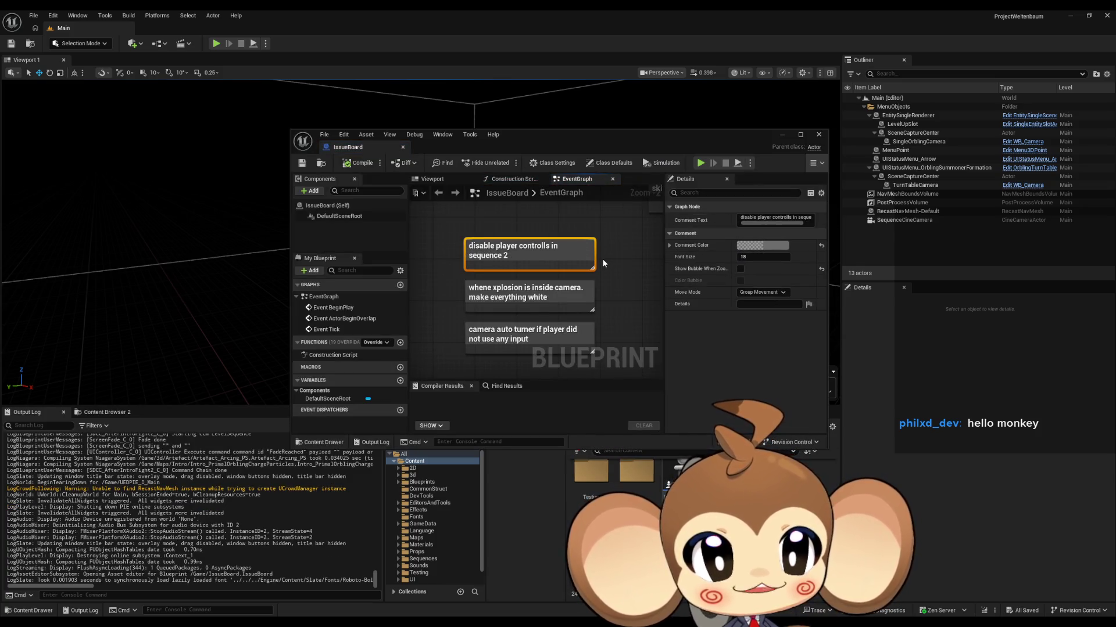
Select the explosion-inside-camera and camera auto turner issue comments, then move the IssueBoard editor aside
left_click_drag(441, 291, 530, 319)
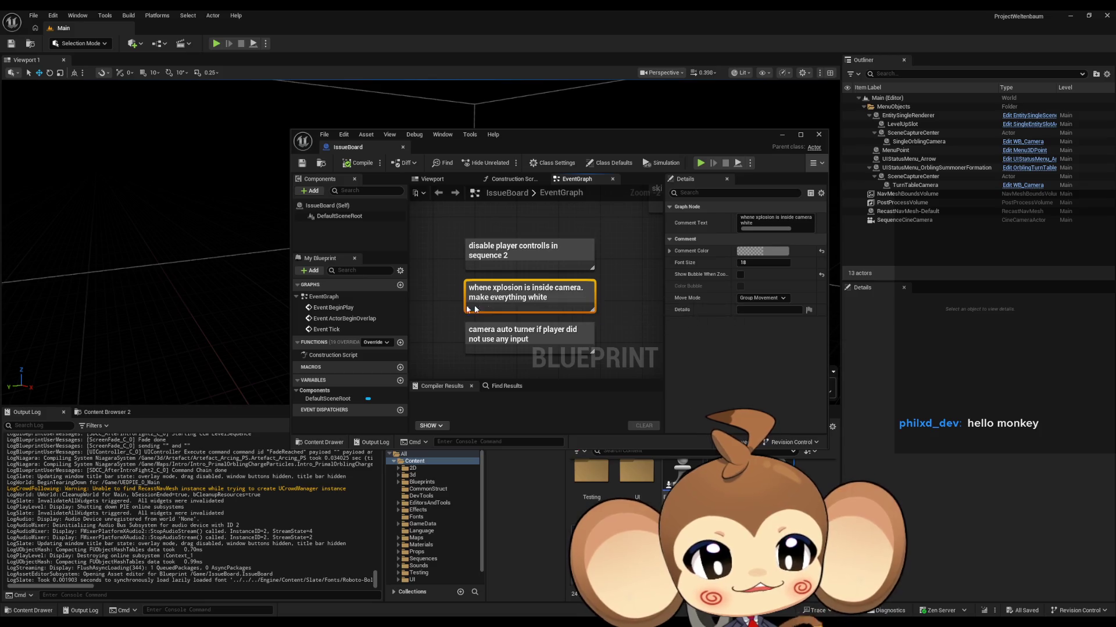
left_click_drag(434, 301, 549, 328)
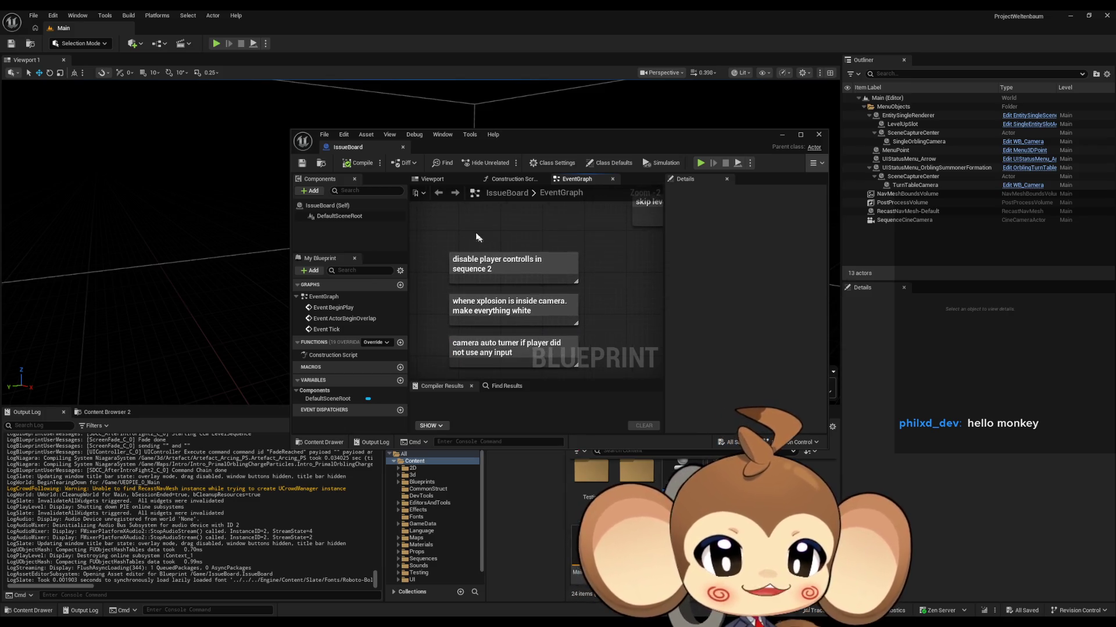
left_click(595, 290)
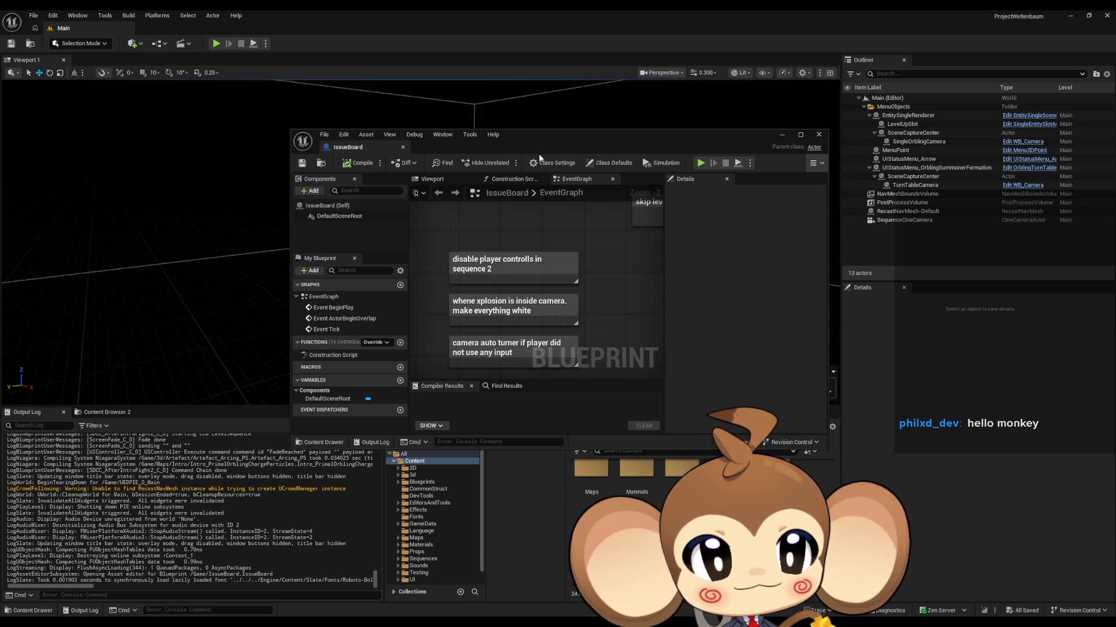
mouse_move(539, 156)
left_mouse_down()
mouse_move(543, 117)
mouse_move(515, 99)
left_mouse_up()
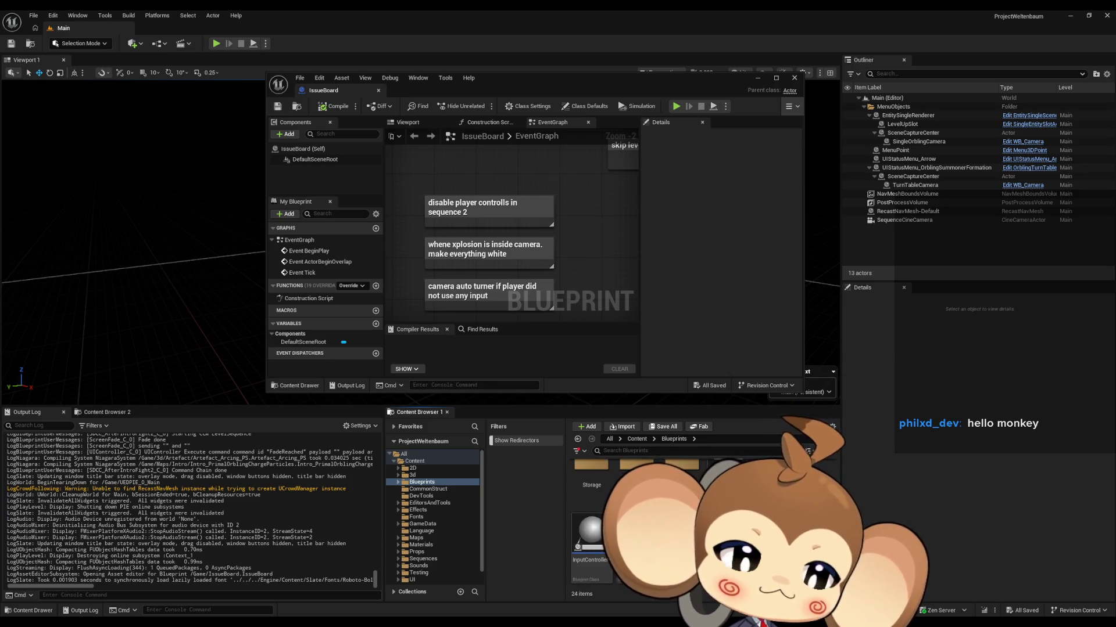
Open the InputRouter Blueprint and maximize its editor window
double_click(721, 471)
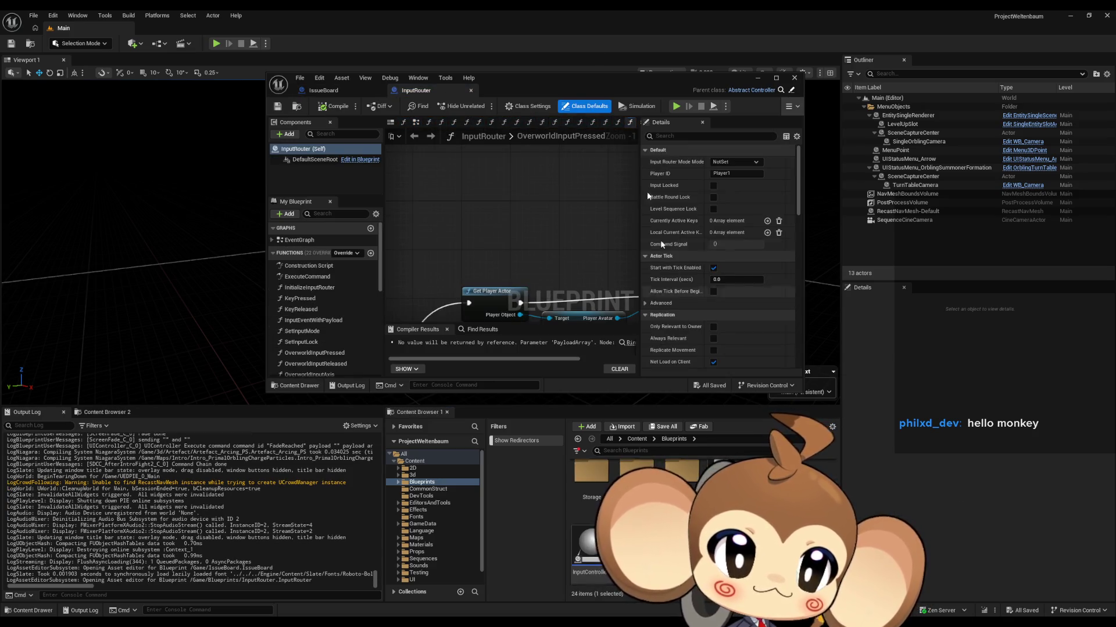
left_click_drag(538, 81, 511, 172)
double_click(510, 172)
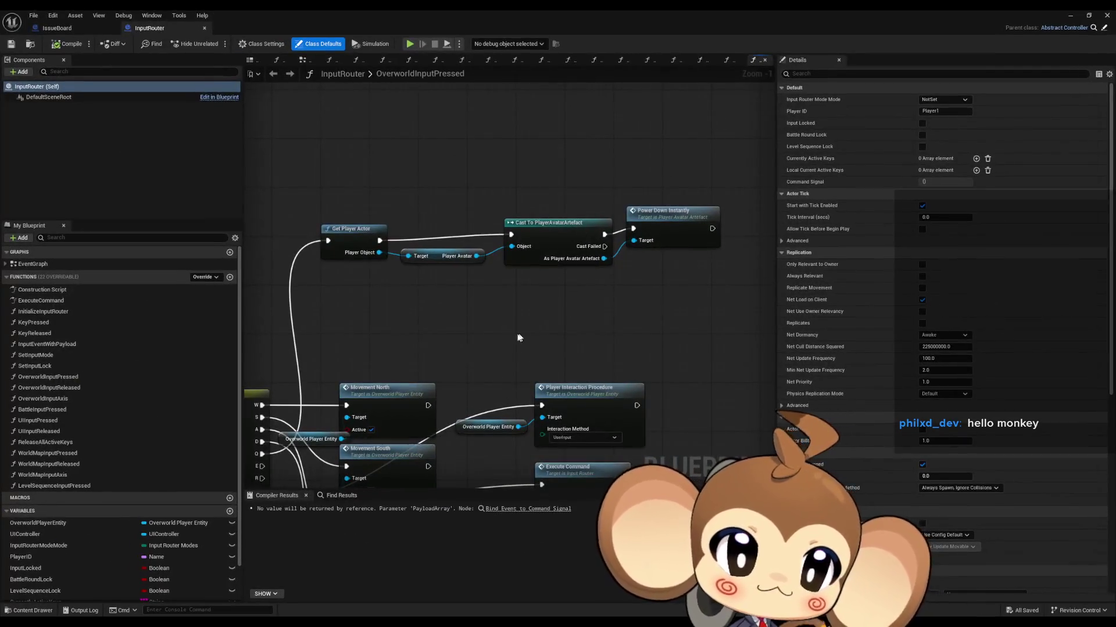
scroll(531, 319, "down", 4)
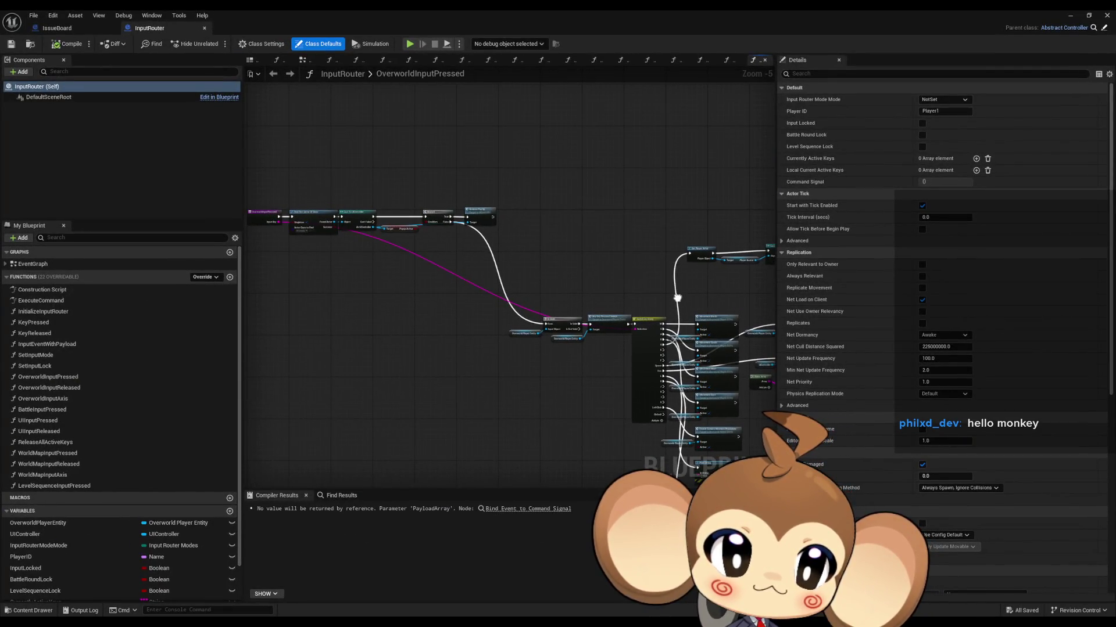
scroll(677, 297, "up", 6)
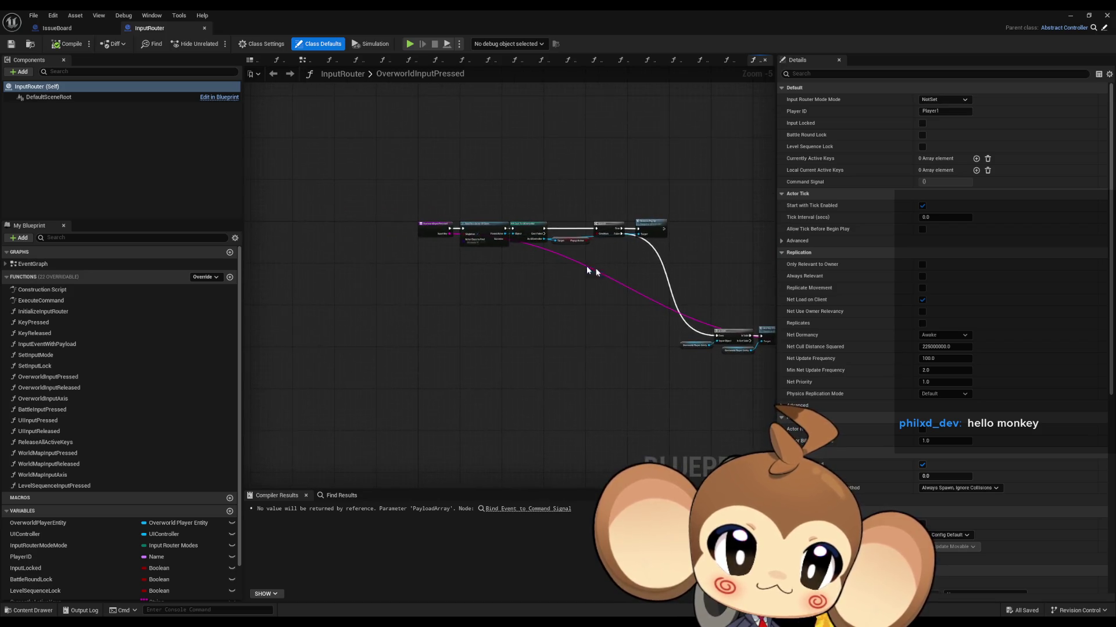
Pan through OverworldInputPressed's Branch, switch, Movement and Print String nodes, then restore the window
left_click_drag(306, 157, 378, 165)
mouse_move(559, 257)
left_mouse_down()
mouse_move(620, 264)
mouse_move(251, 216)
left_mouse_up()
mouse_move(607, 285)
left_mouse_down()
mouse_move(443, 180)
mouse_move(364, 144)
mouse_move(756, 320)
left_mouse_up()
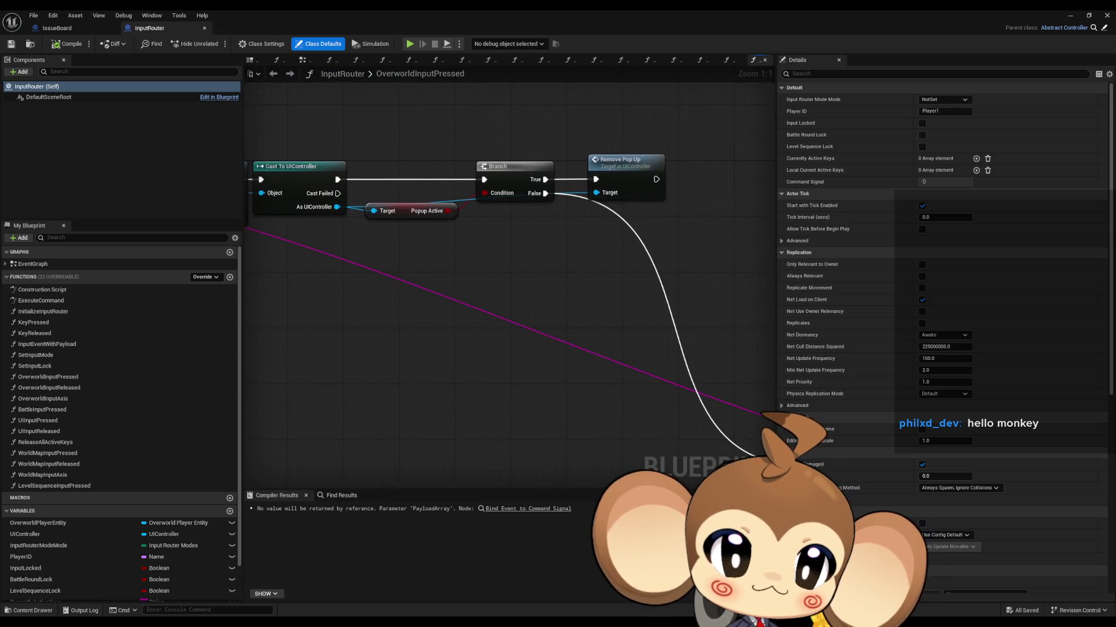
left_click(430, 209)
left_click_drag(586, 281, 313, 158)
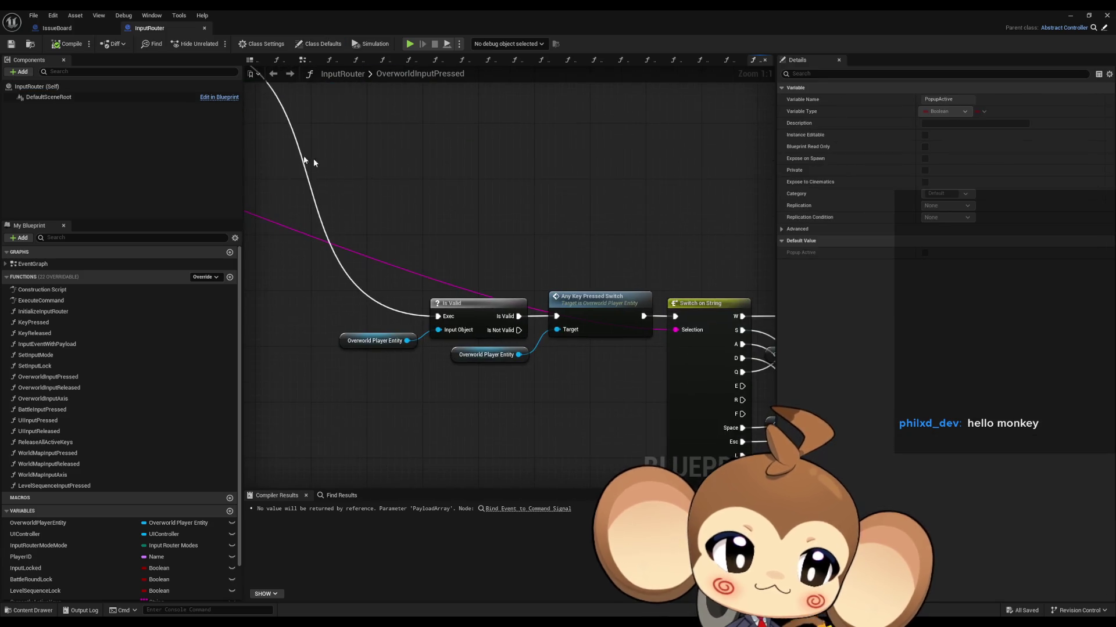
scroll(643, 238, "down", 3)
mouse_move(643, 239)
left_mouse_down()
mouse_move(578, 187)
mouse_move(580, 254)
mouse_move(495, 128)
mouse_move(439, 130)
mouse_move(376, 104)
mouse_move(265, 93)
mouse_move(541, 199)
left_mouse_up()
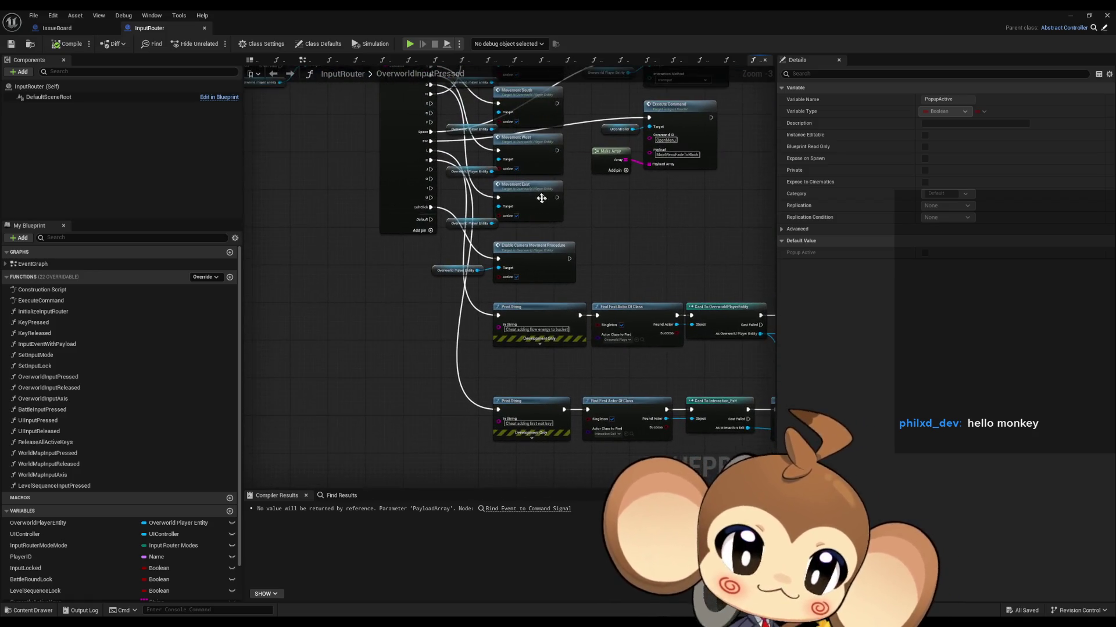
left_click_drag(470, 165, 551, 209)
double_click(392, 14)
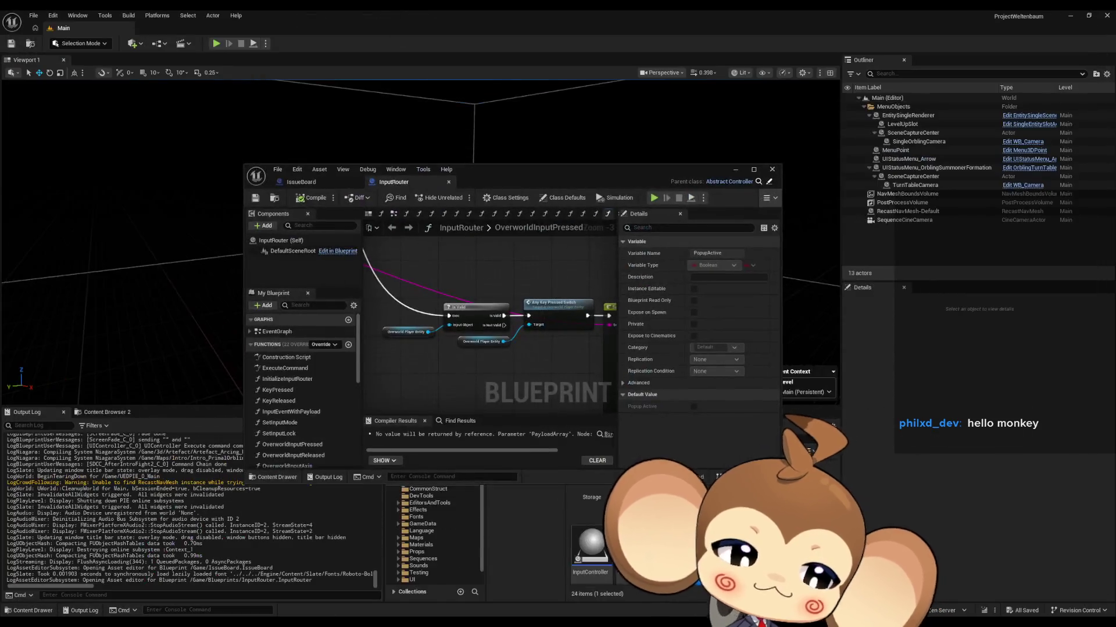
Open the InputController Blueprint, browse its key input nodes, and close it
double_click(599, 557)
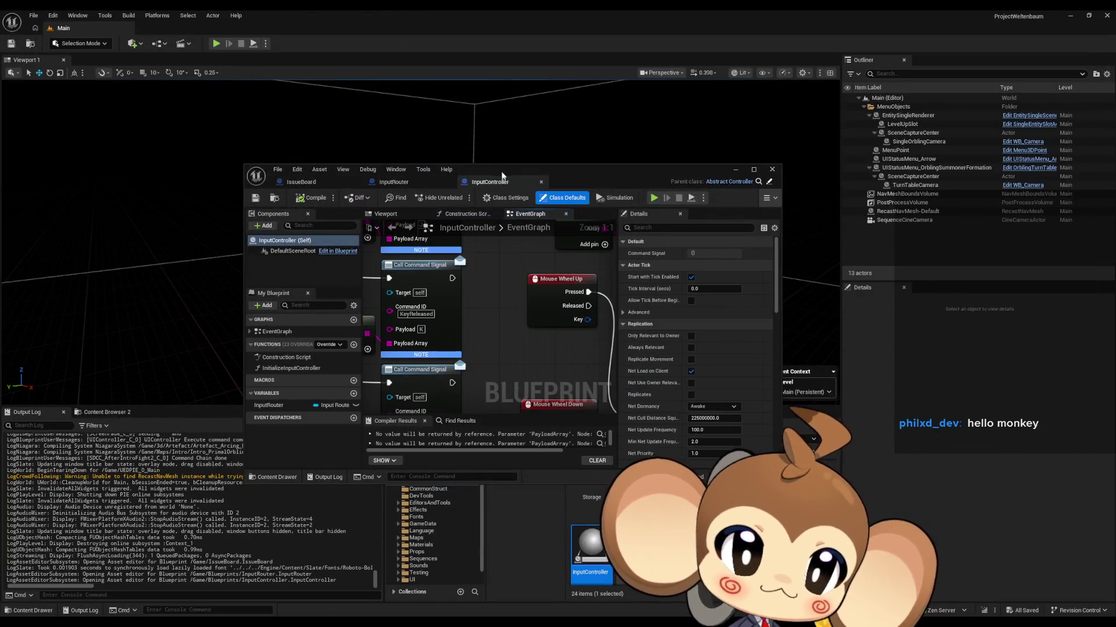
scroll(594, 328, "up", 5)
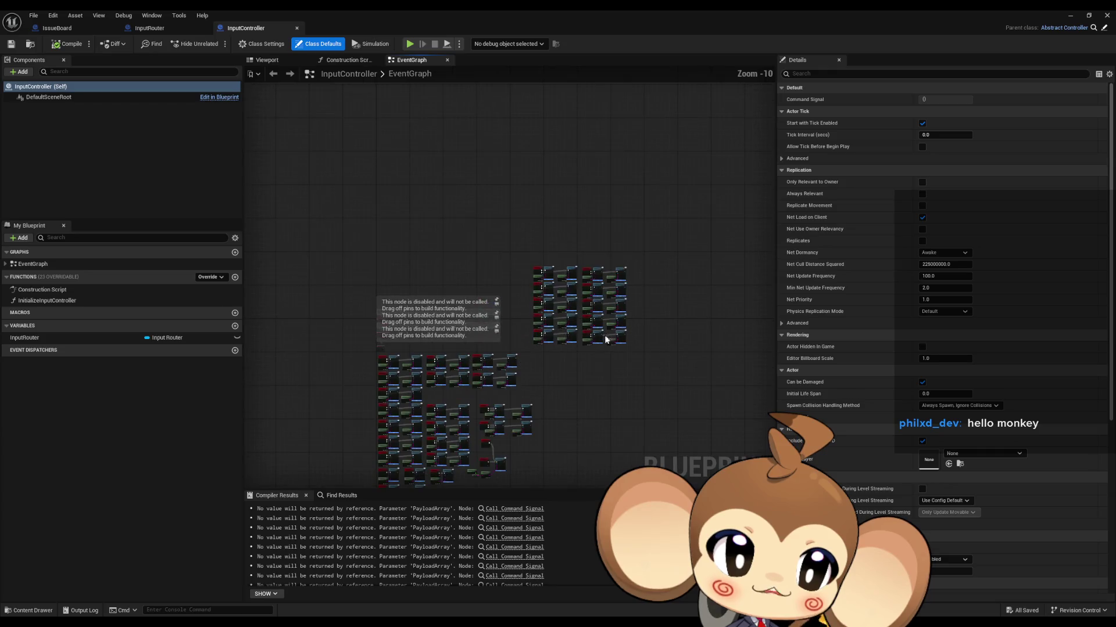
mouse_move(592, 340)
left_mouse_down()
mouse_move(600, 429)
mouse_move(581, 477)
mouse_move(566, 227)
left_mouse_up()
scroll(567, 227, "down", 9)
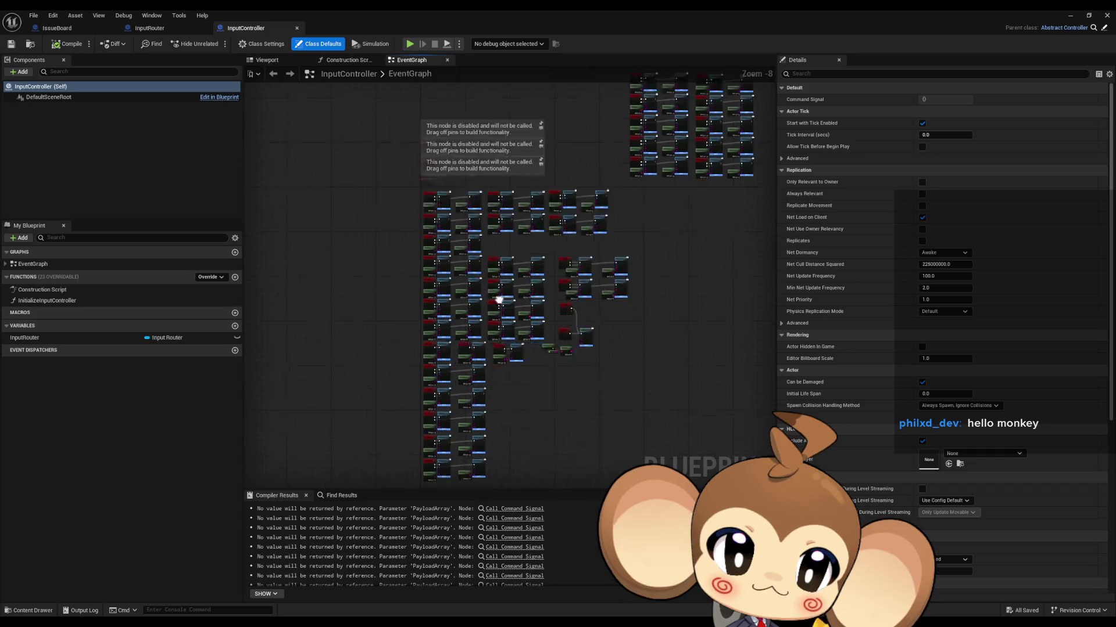
mouse_move(399, 293)
left_mouse_down()
mouse_move(389, 422)
mouse_move(414, 441)
left_mouse_up()
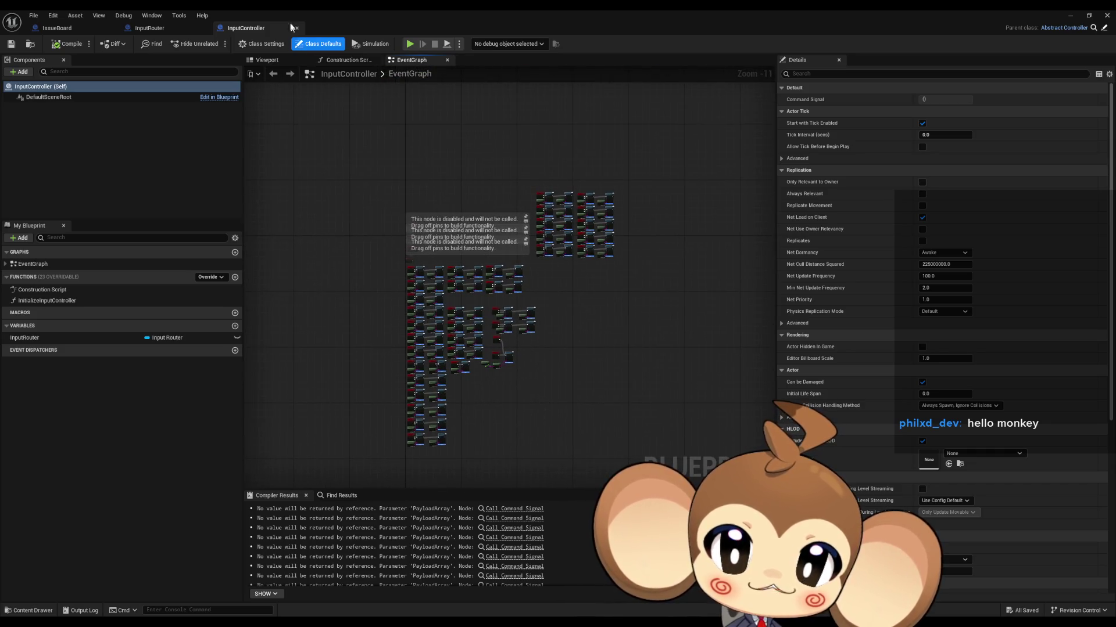
middle_click(255, 27)
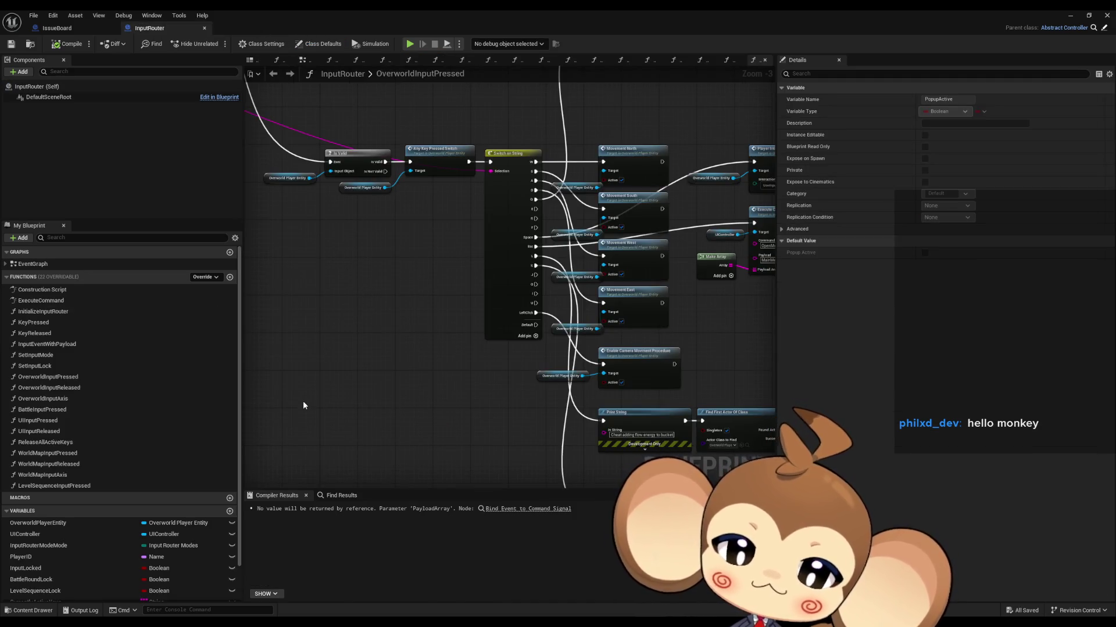
Restore and move the Blueprint editor, then browse to the OverworldEntity folder
double_click(301, 9)
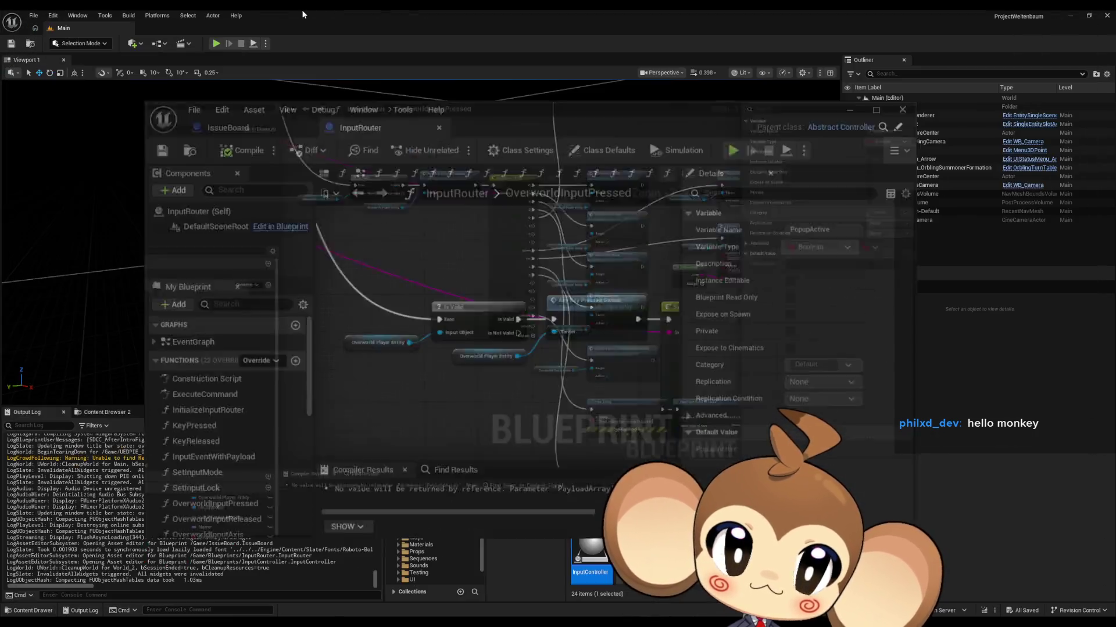
left_click_drag(575, 177, 572, 119)
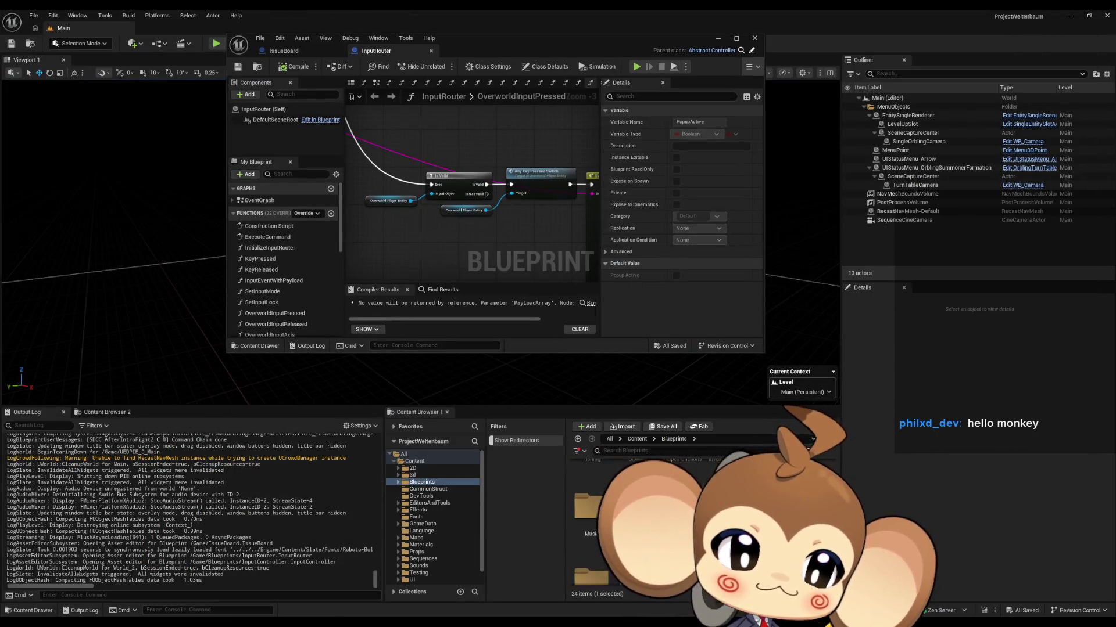
left_click(433, 572)
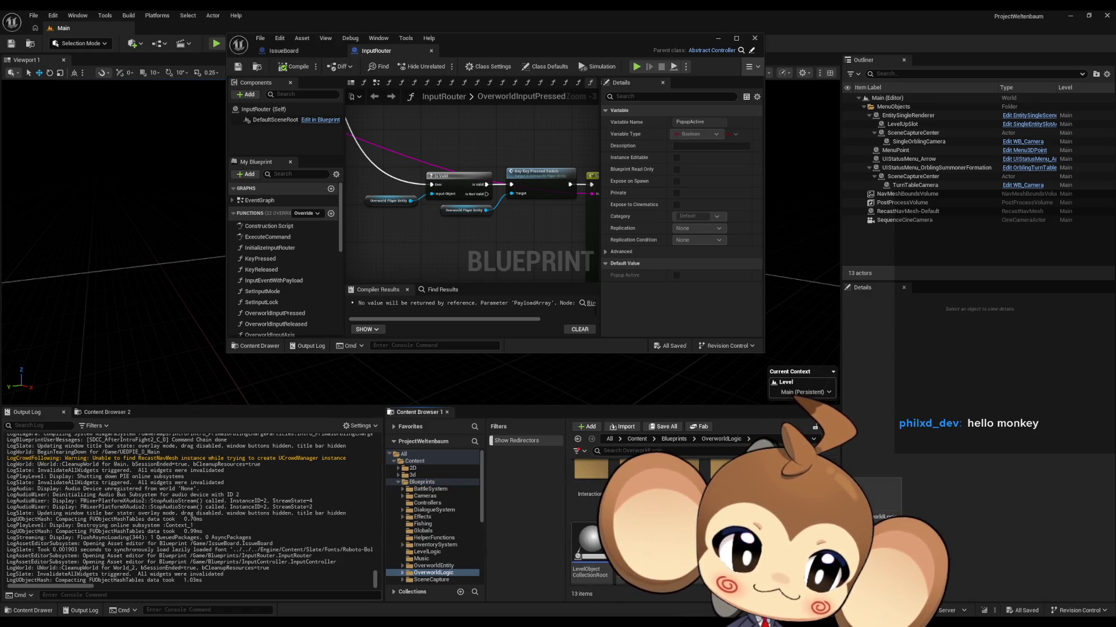
left_click(672, 441)
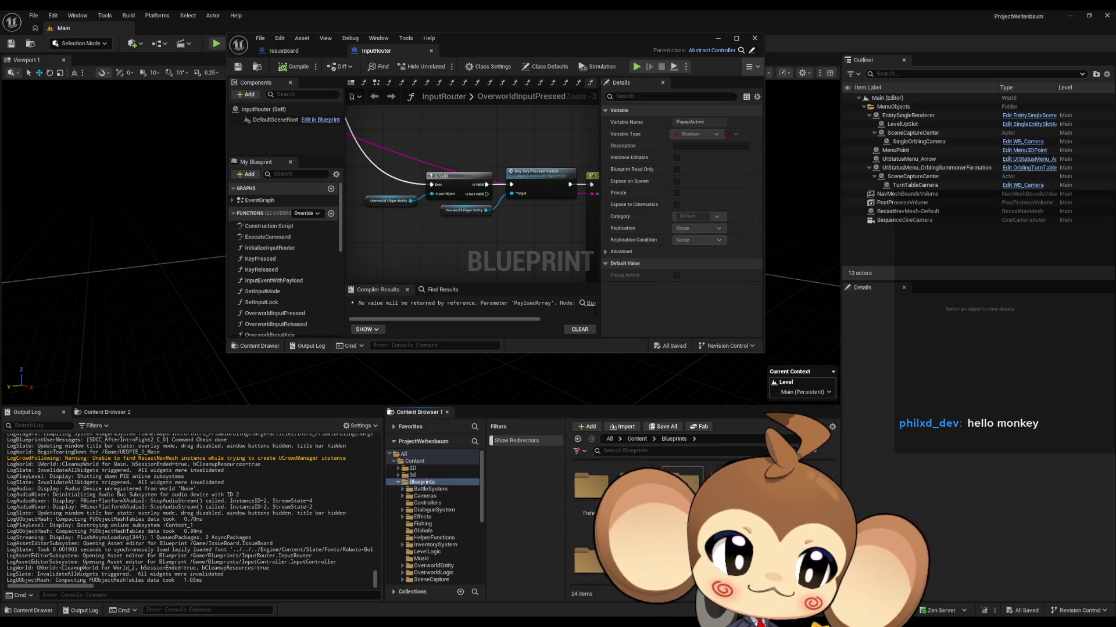
left_click(433, 566)
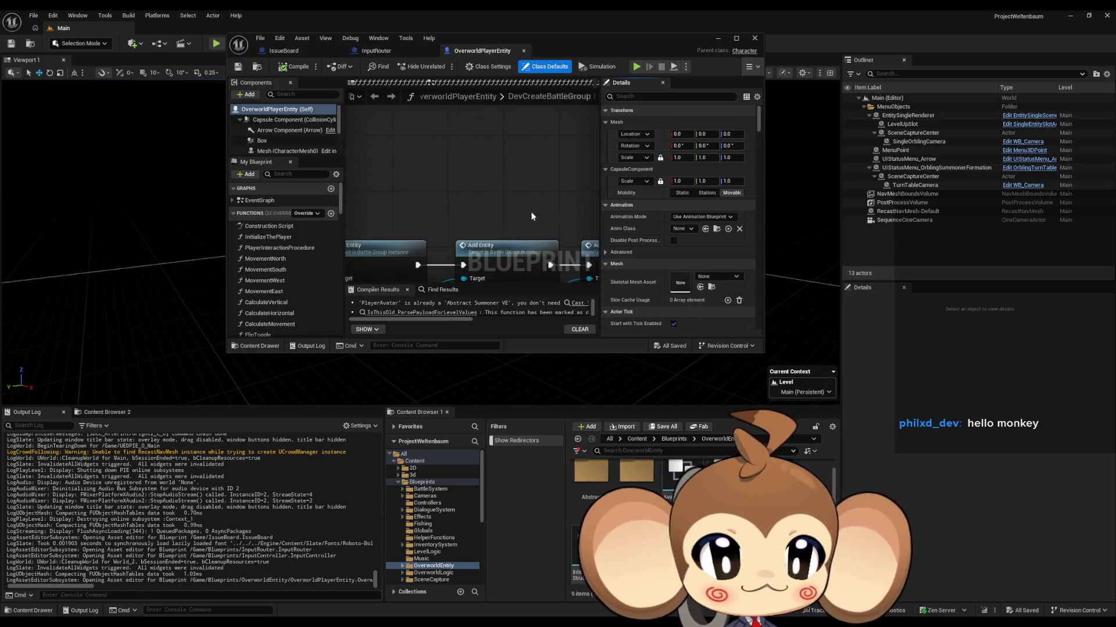
Maximize OverworldPlayerEntity, open its EventGraph, and select the Camera Rotation, Zoom and Zoom Pitch Up calls
double_click(565, 46)
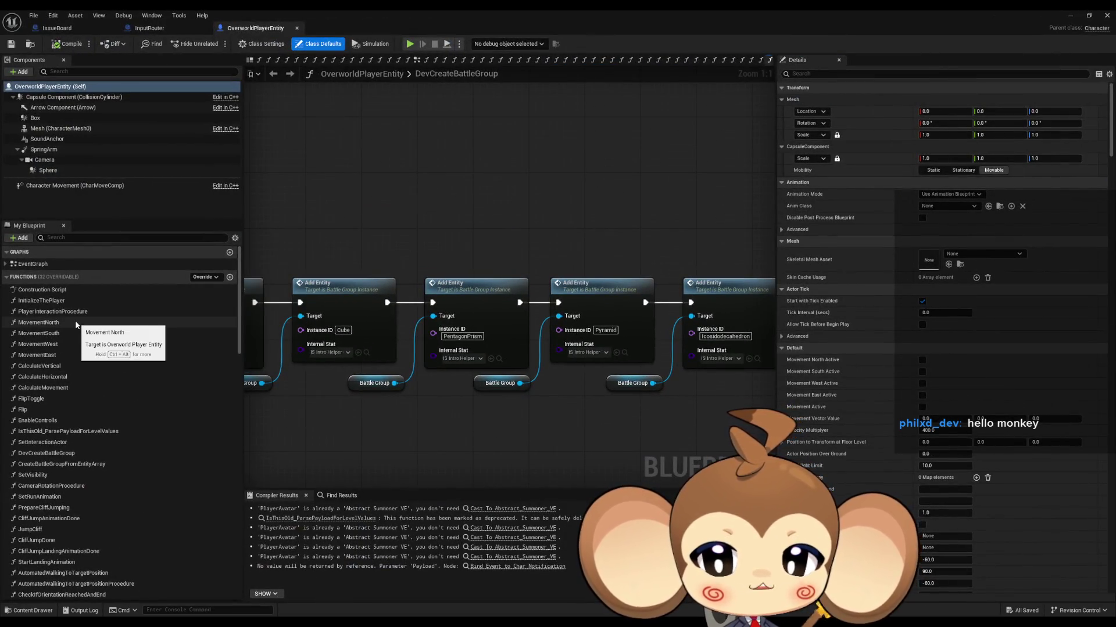
scroll(75, 314, "down", 2)
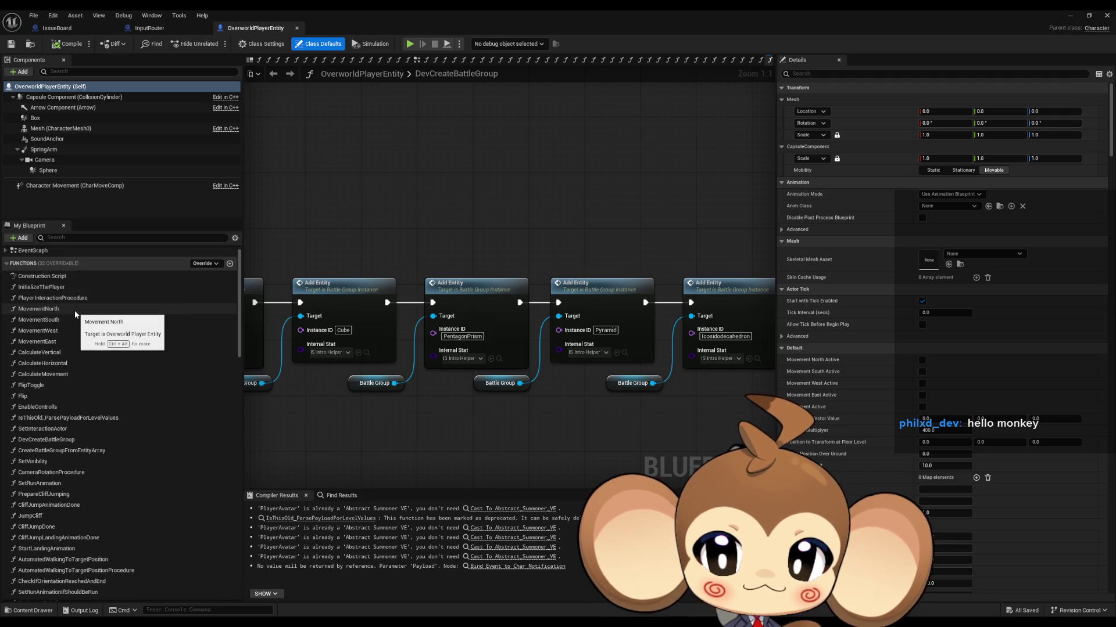
scroll(75, 310, "up", 2)
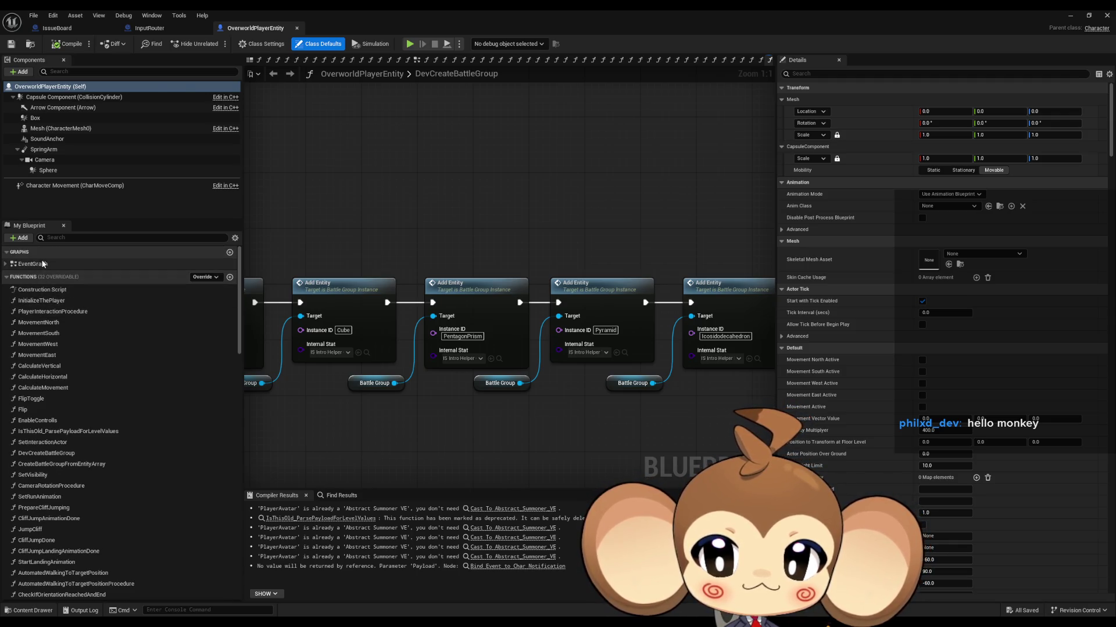
double_click(114, 265)
scroll(354, 204, "up", 4)
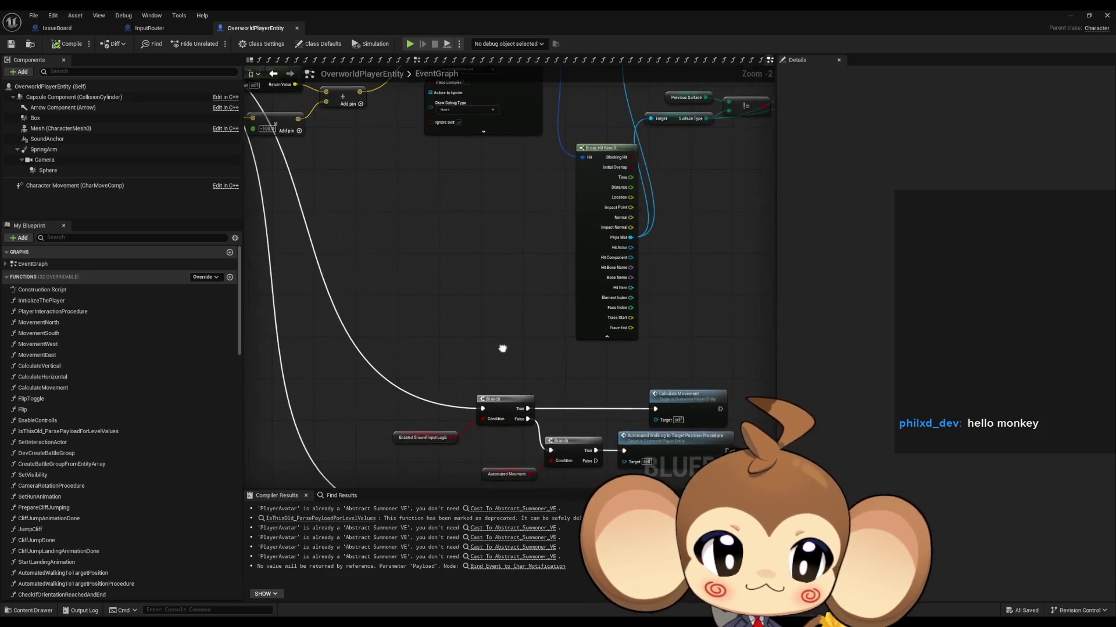
scroll(527, 363, "up", 2)
mouse_move(634, 317)
left_mouse_down()
mouse_move(186, 391)
mouse_move(472, 352)
left_mouse_up()
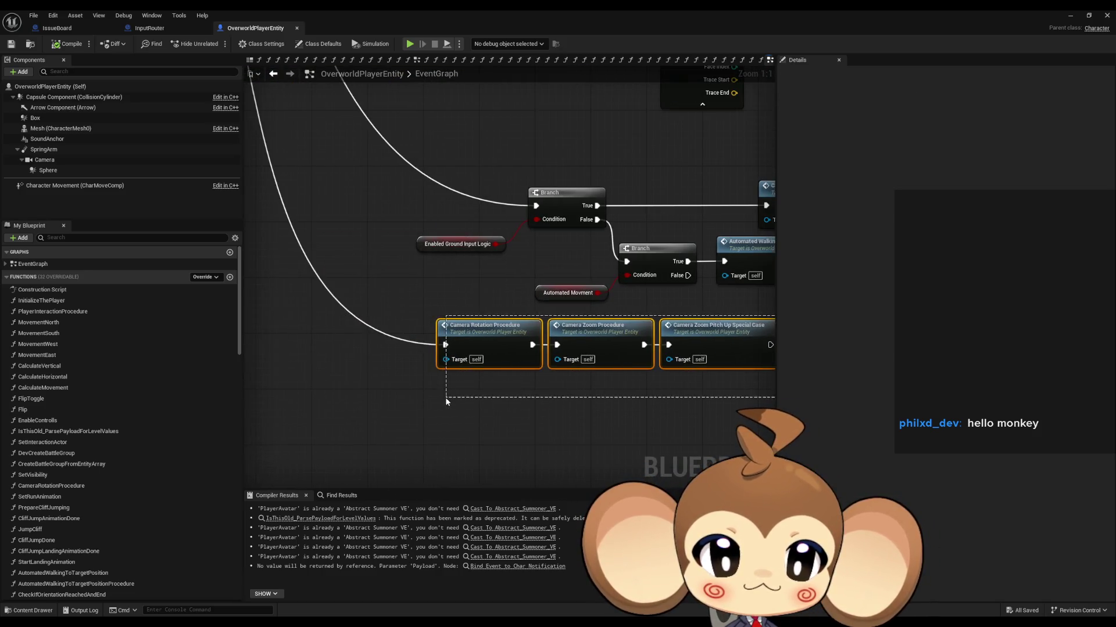
Open CameraRotationProcedure and review its mouse position, yaw/pitch math and SET nodes
double_click(479, 330)
left_click(627, 322)
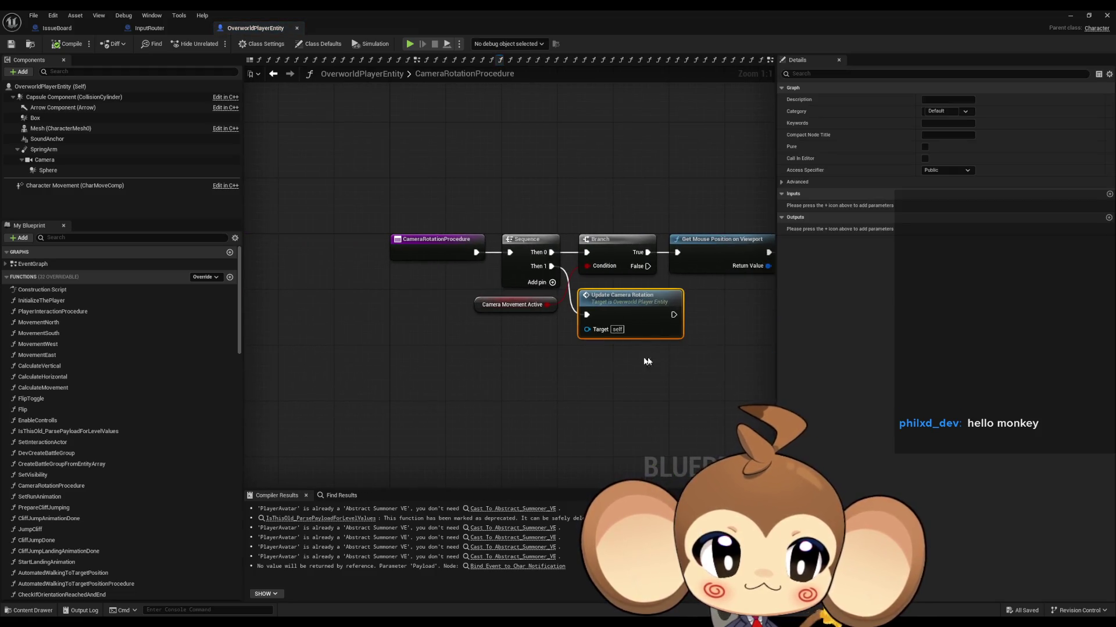
left_click_drag(745, 353, 513, 347)
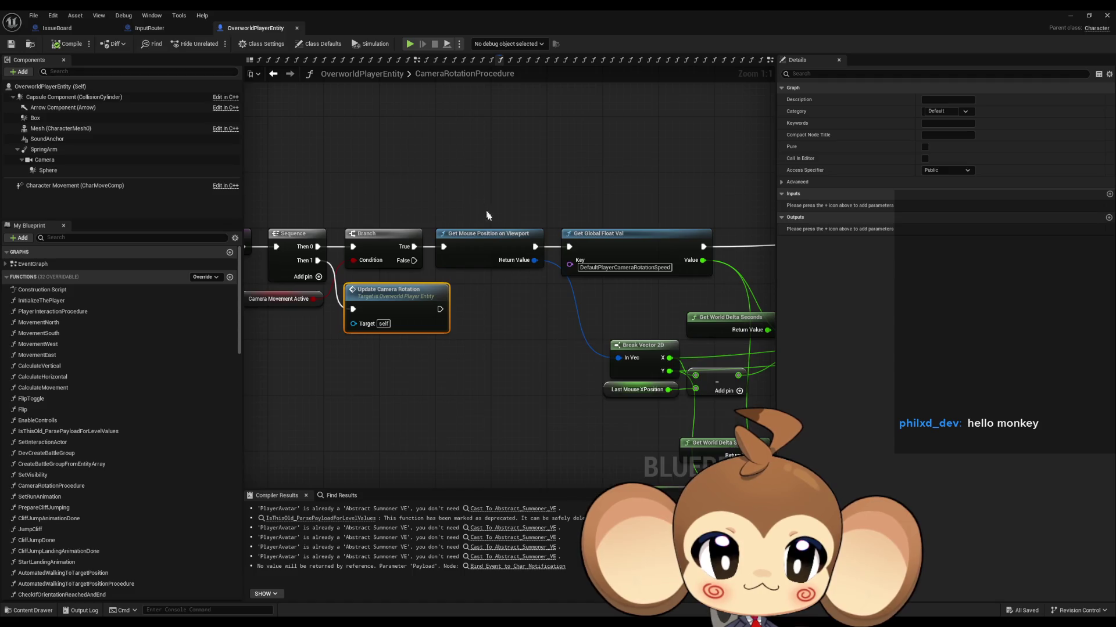
left_click(491, 239)
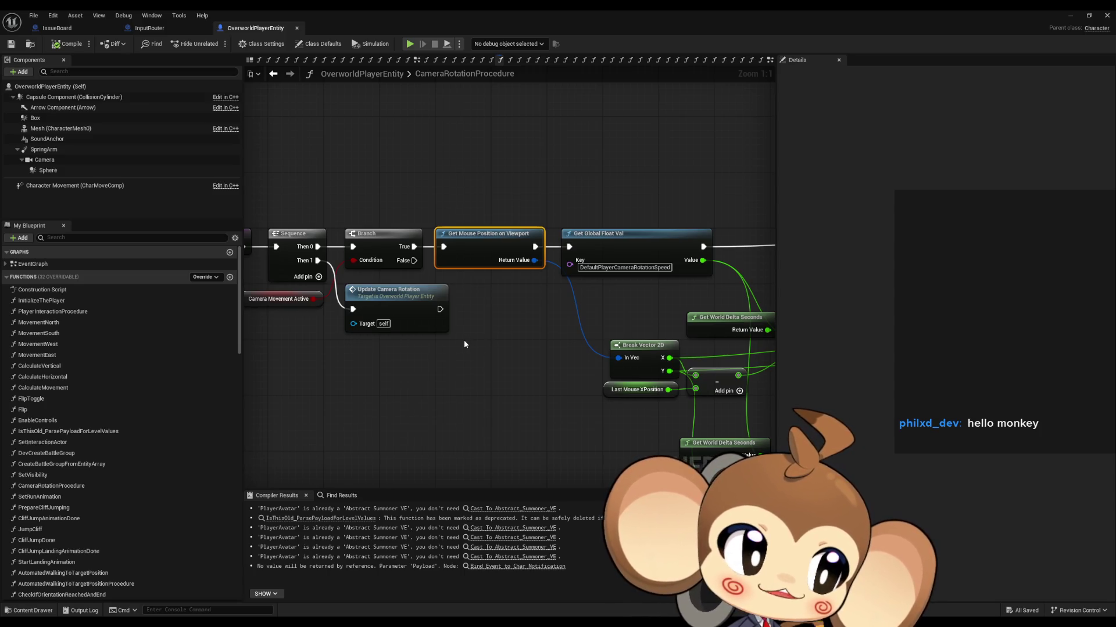
left_click_drag(437, 342, 245, 335)
scroll(418, 337, "down", 2)
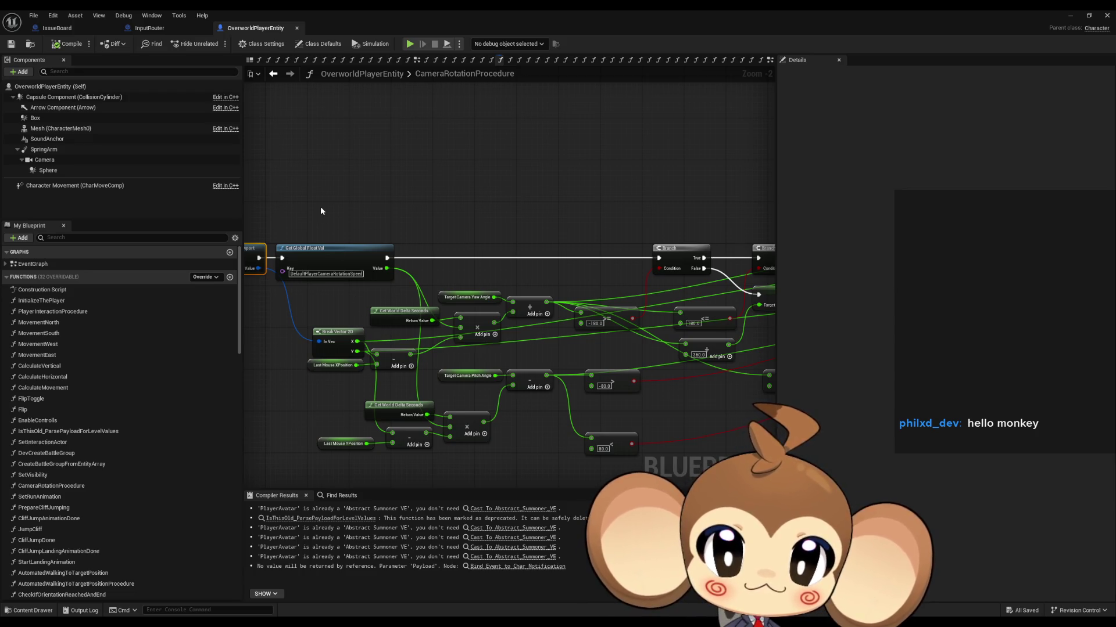
left_click(375, 278)
mouse_move(588, 280)
left_mouse_down()
mouse_move(374, 251)
mouse_move(243, 255)
left_mouse_up()
scroll(236, 259, "down", 1)
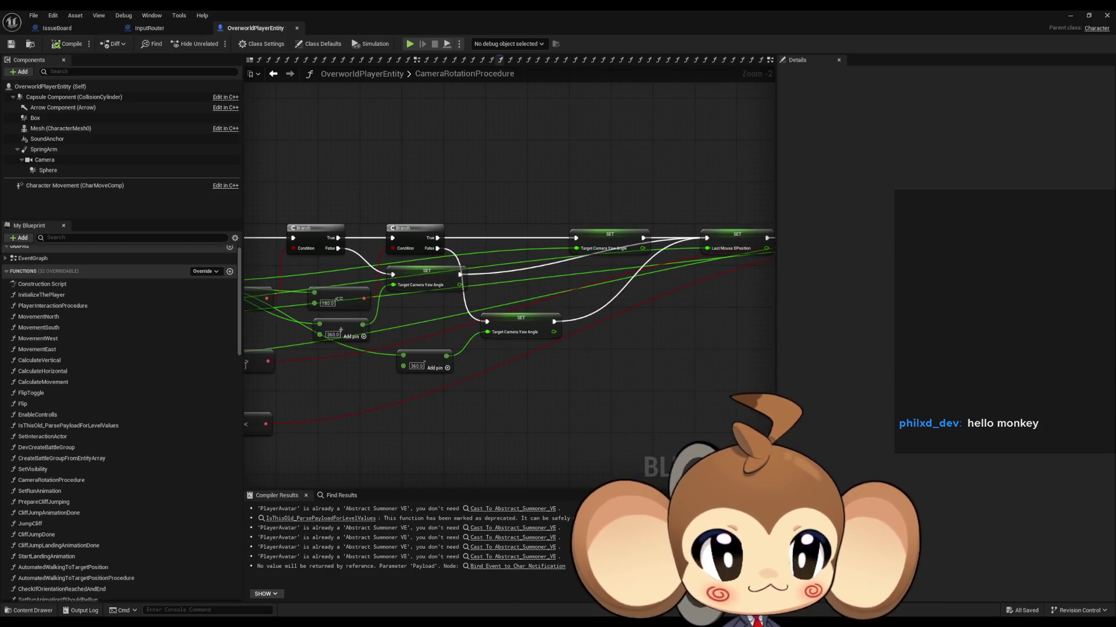
mouse_move(581, 273)
left_mouse_down()
mouse_move(209, 260)
mouse_move(740, 279)
left_mouse_up()
left_click_drag(443, 267, 765, 285)
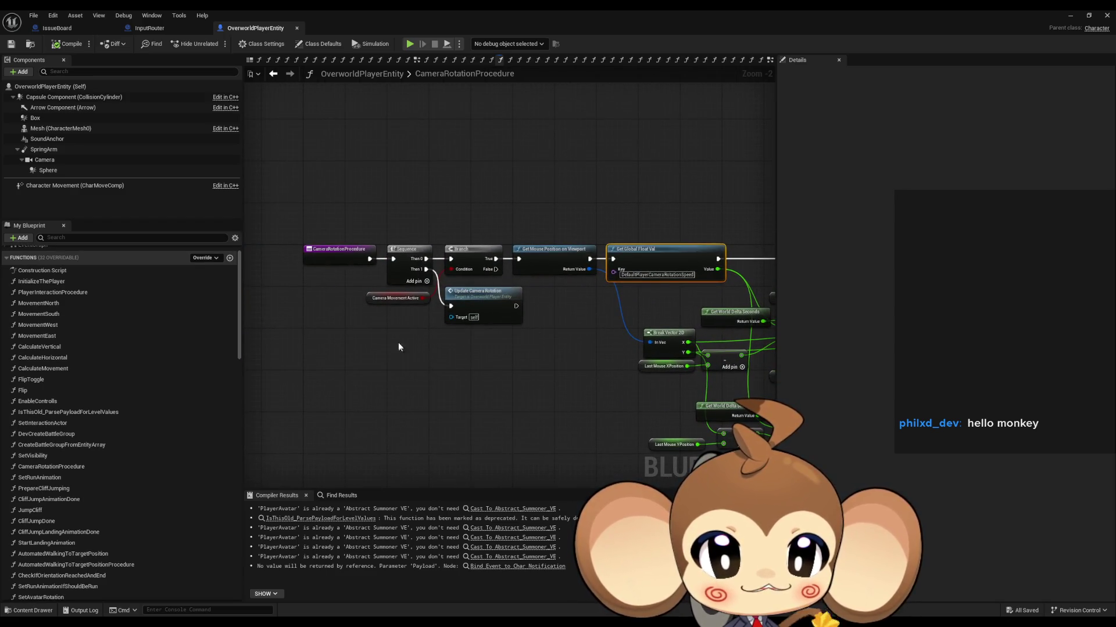
left_click_drag(412, 324, 372, 305)
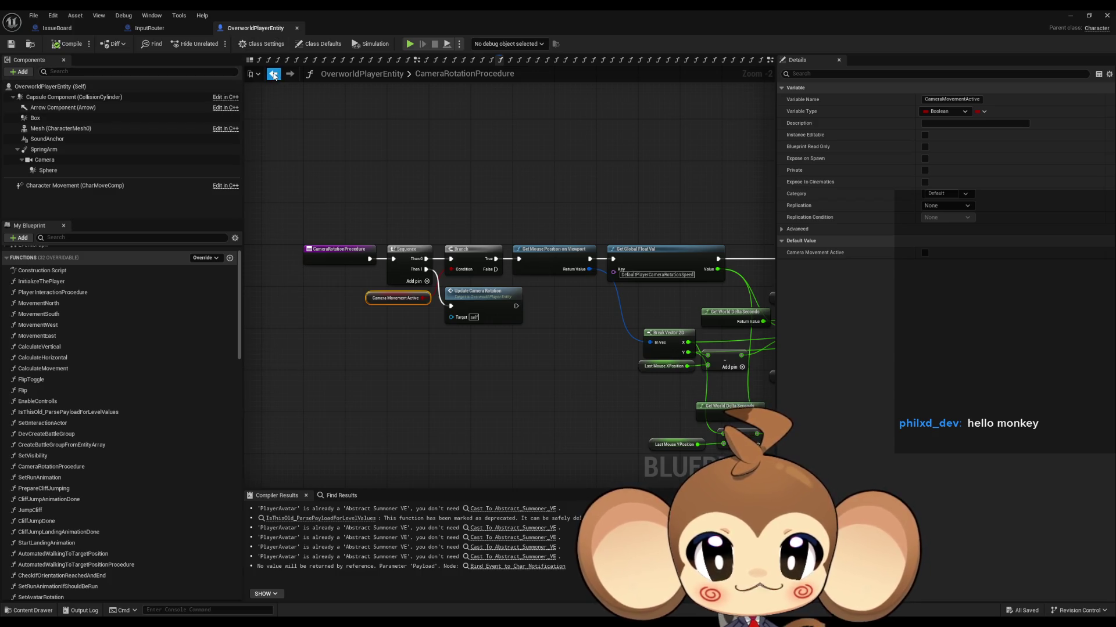
Return to the EventGraph, then reopen CameraRotationProcedure and bring up Camera Movement Active's actions
left_click(274, 76)
scroll(475, 281, "down", 5)
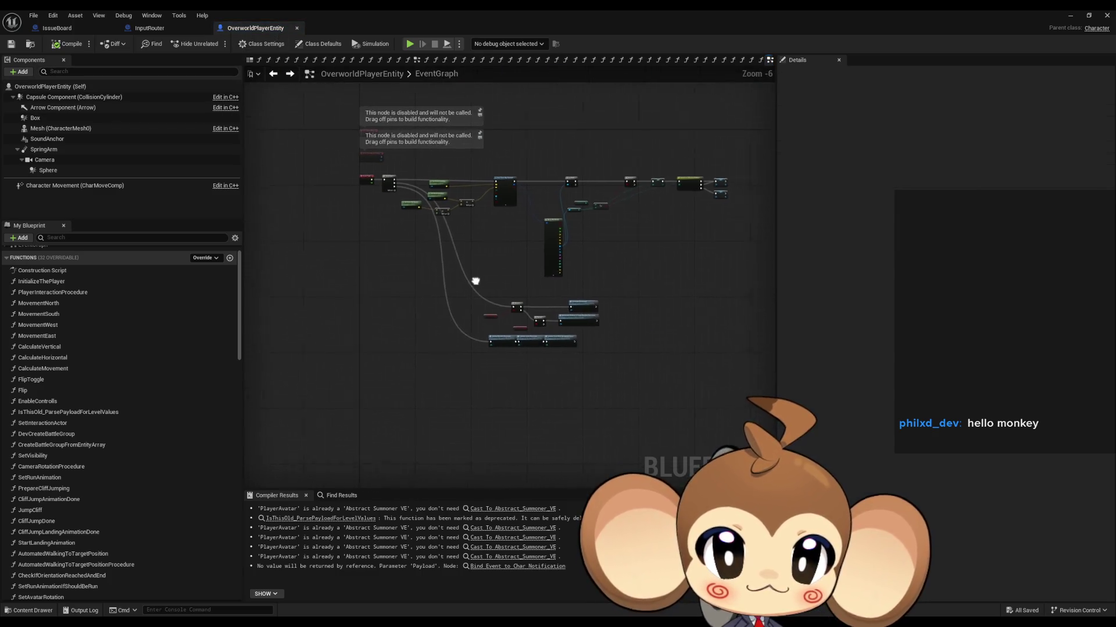
scroll(413, 201, "up", 4)
left_click_drag(617, 353, 289, 159)
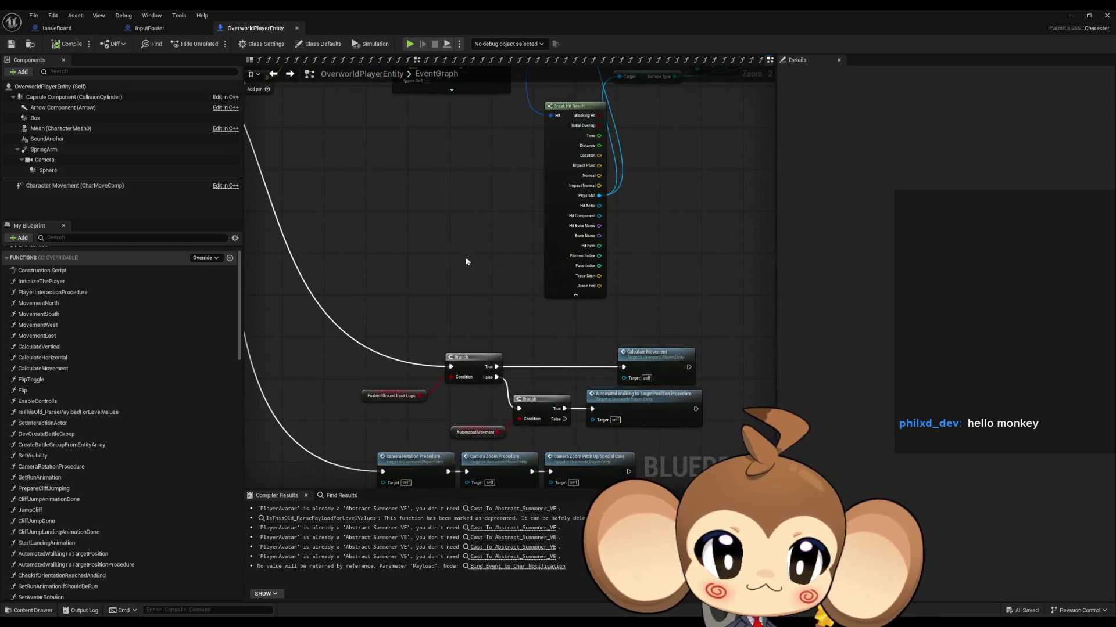
left_click_drag(466, 262, 443, 220)
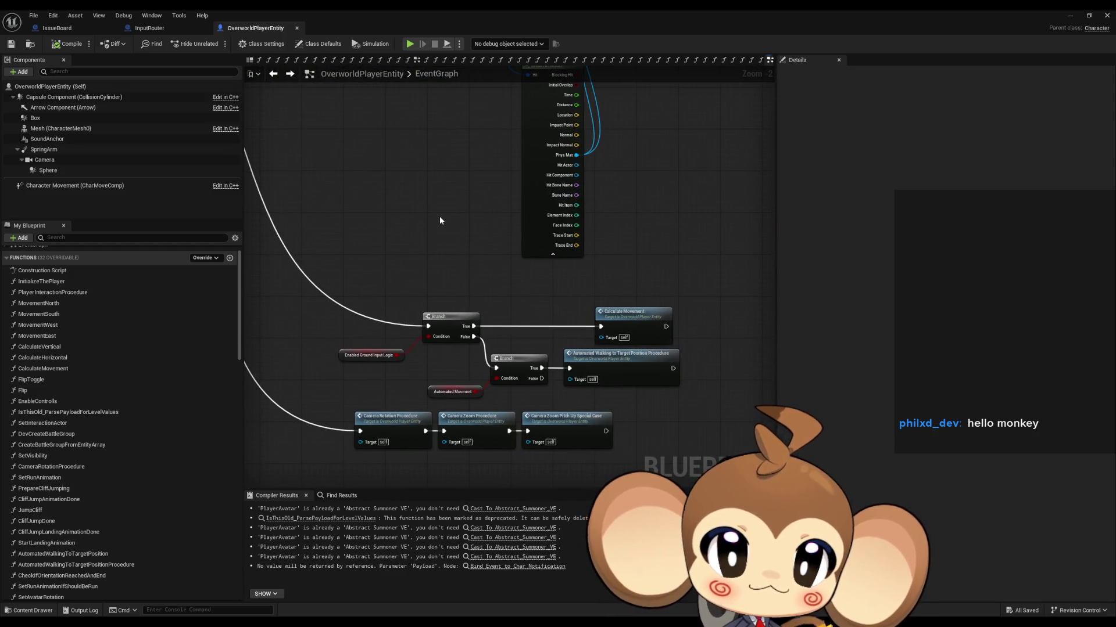
mouse_move(427, 216)
left_mouse_down()
mouse_move(433, 75)
mouse_move(495, 132)
mouse_move(509, 376)
left_mouse_up()
double_click(493, 393)
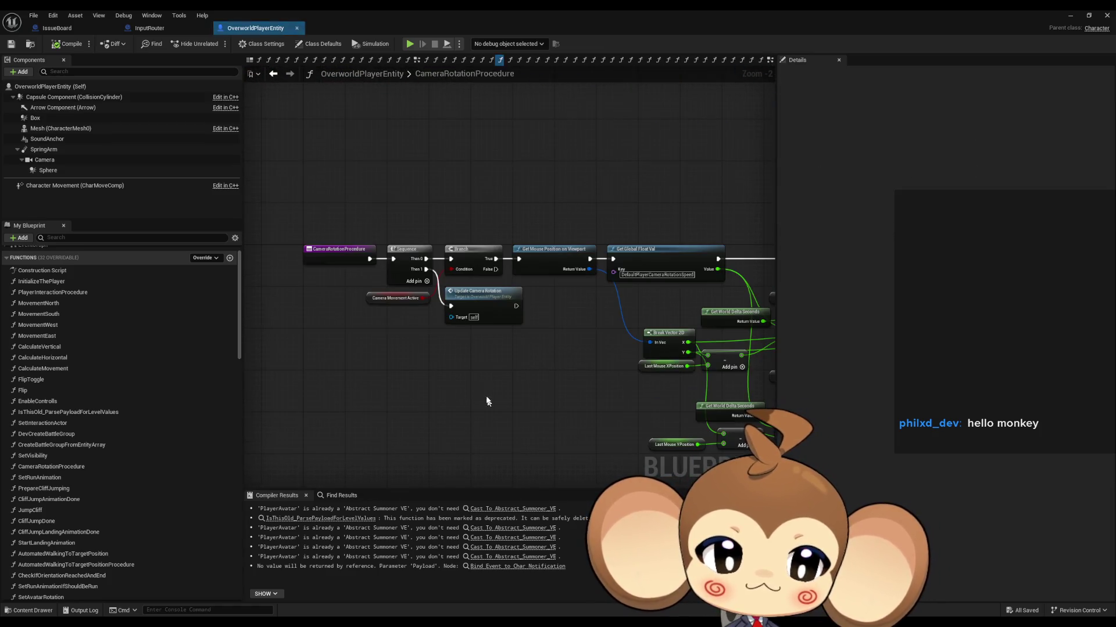
right_click(369, 303)
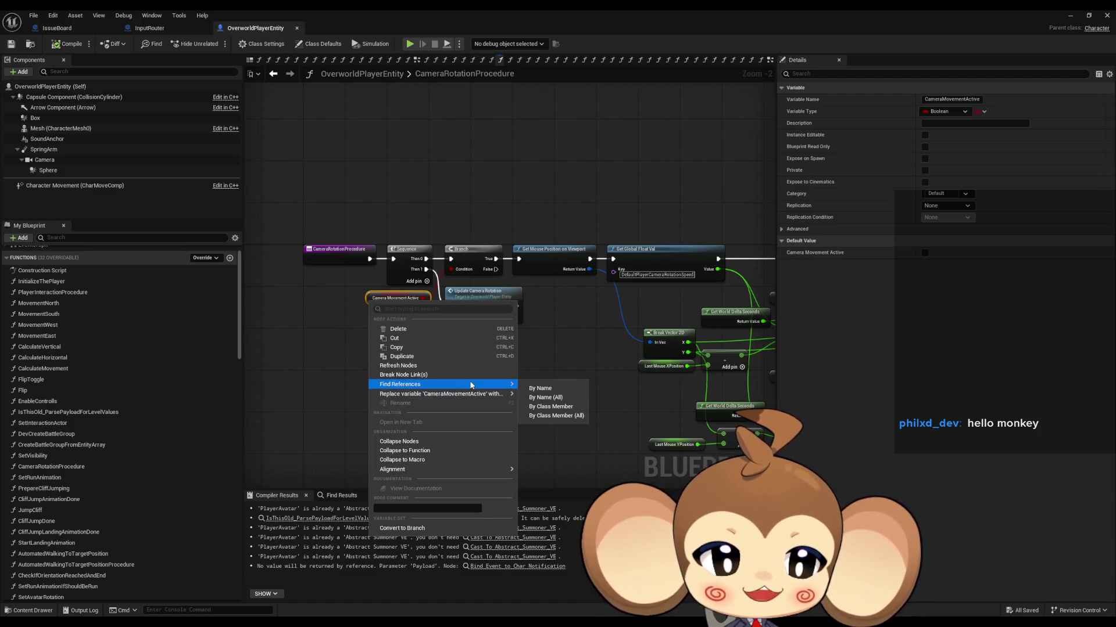
Find references to CameraMovementActive and jump to where it is set
left_click(543, 409)
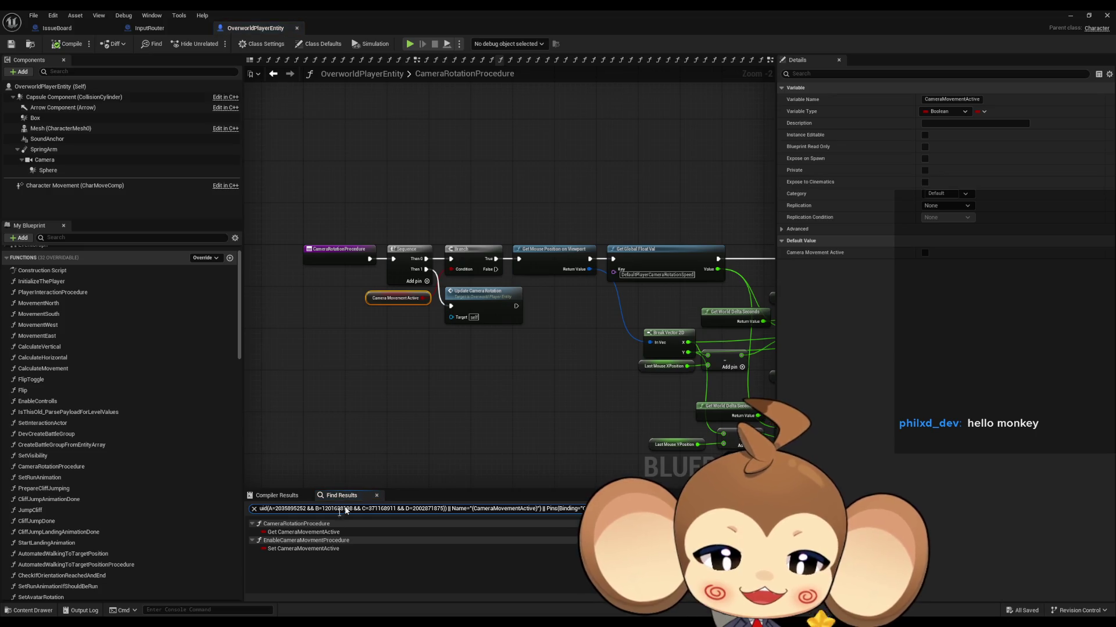
left_click(292, 549)
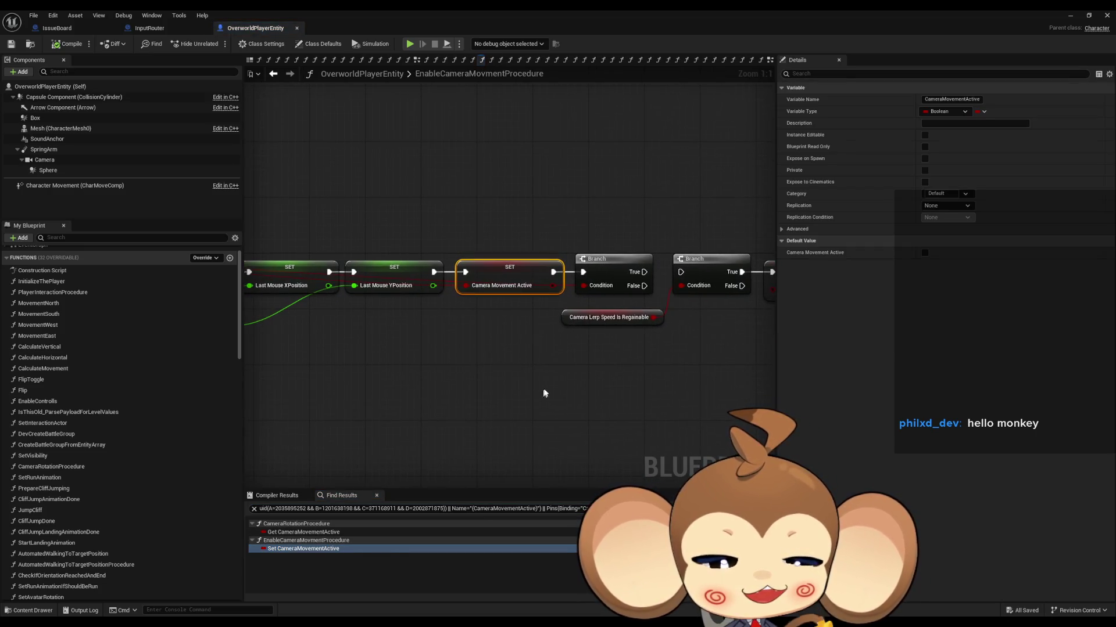
scroll(547, 337, "down", 5)
scroll(505, 317, "up", 4)
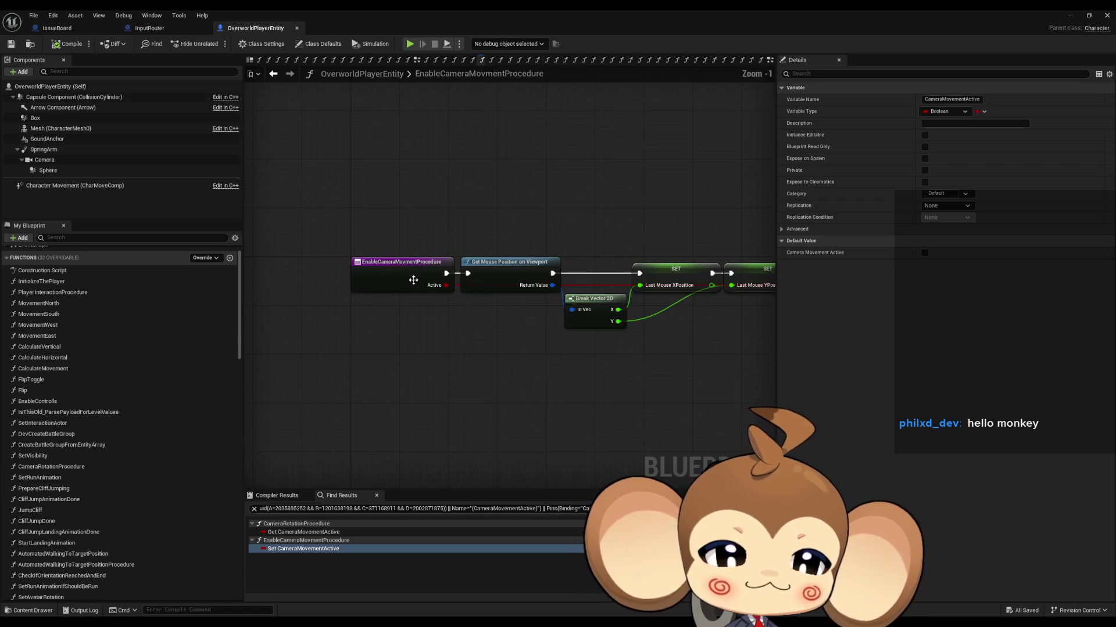
Find every caller of EnableCameraMovmentProcedure, then switch to the InputRouter Blueprint
right_click(459, 283)
mouse_move(465, 373)
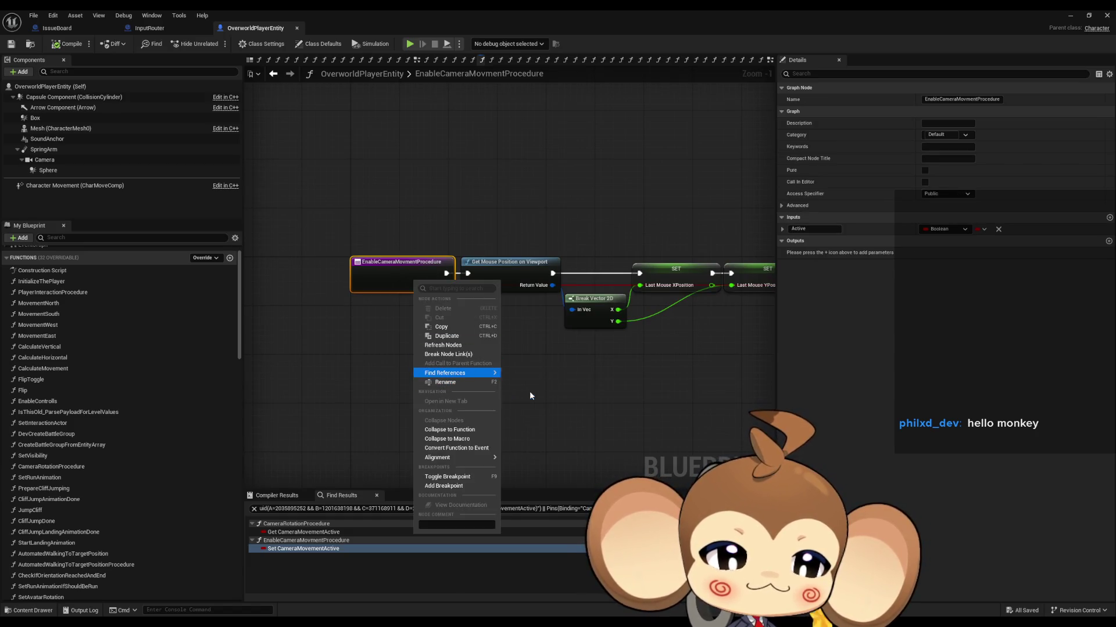
left_click(529, 394)
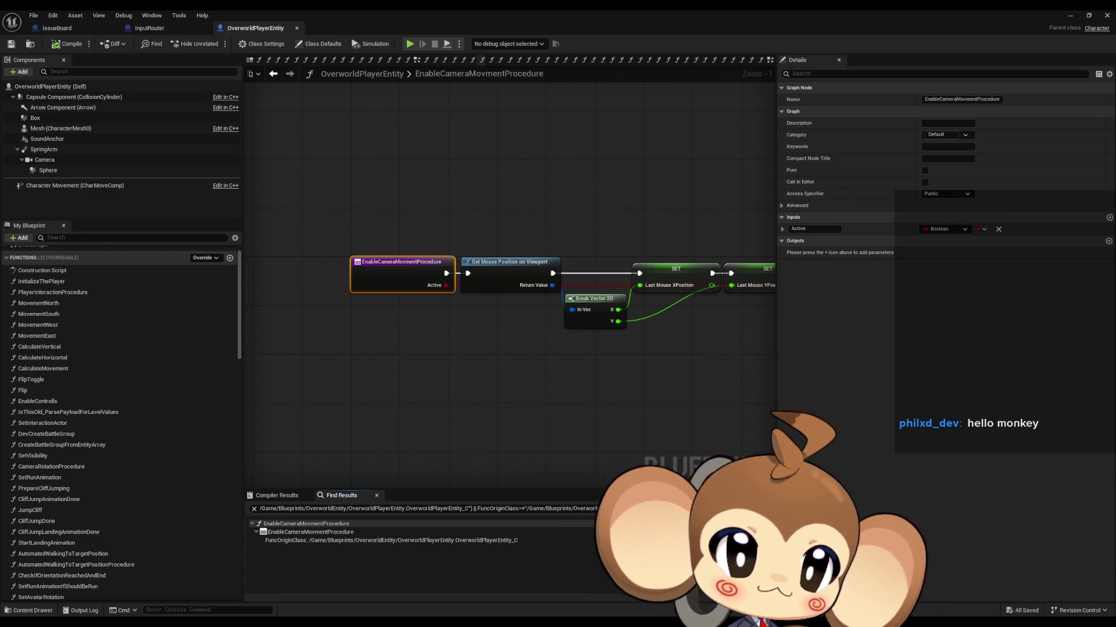
left_click(149, 28)
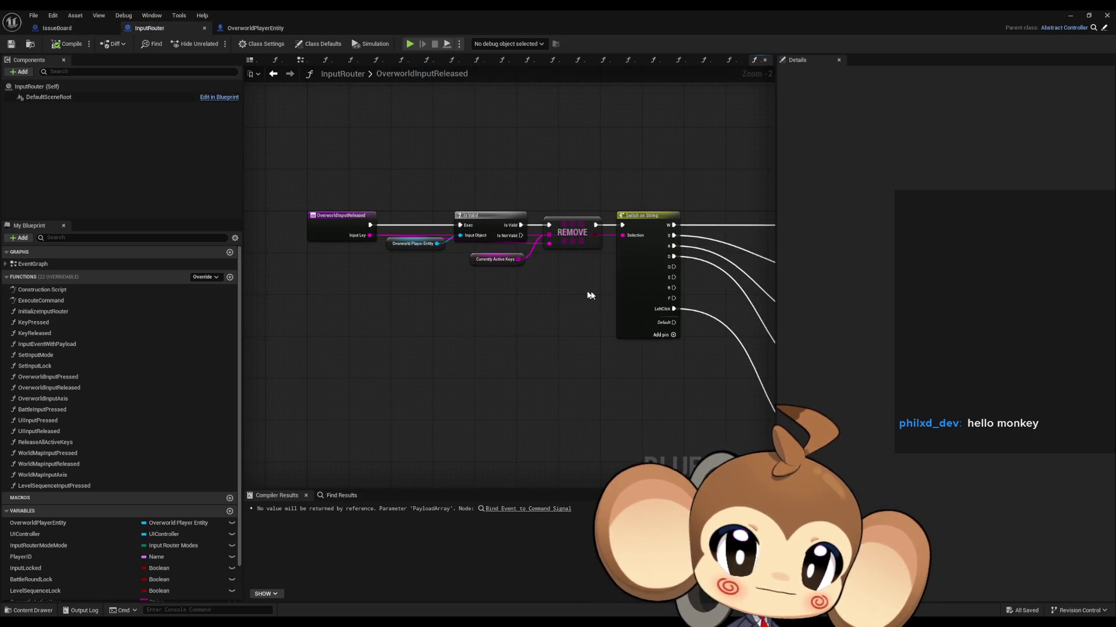
Pan to the OverworldInputReleased entry and search all its references by name
left_click_drag(710, 401, 490, 333)
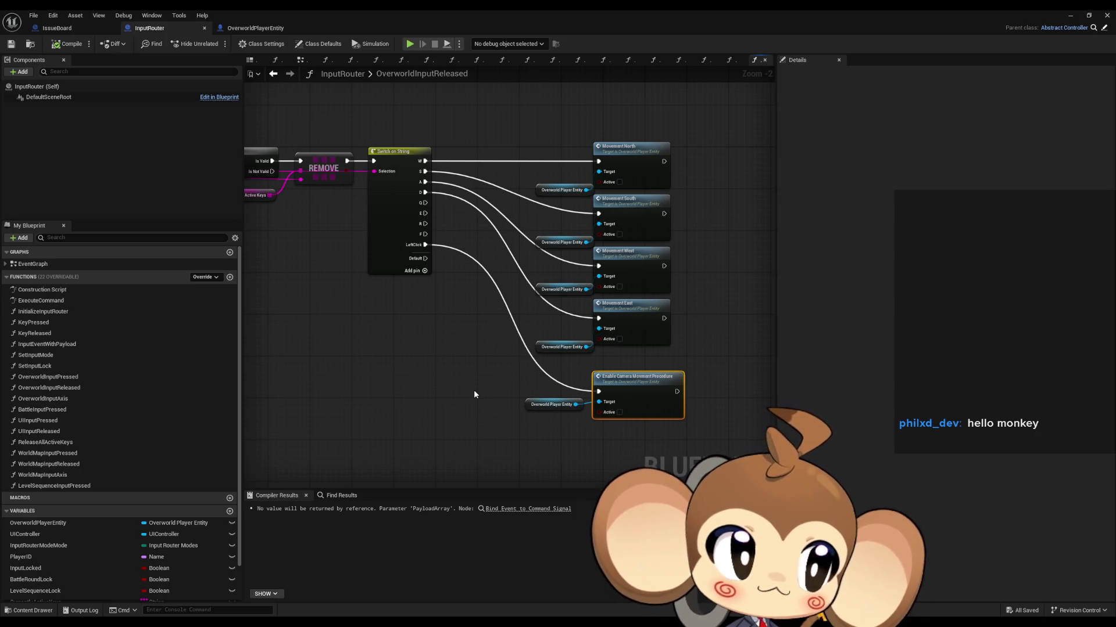
left_click_drag(474, 395, 698, 391)
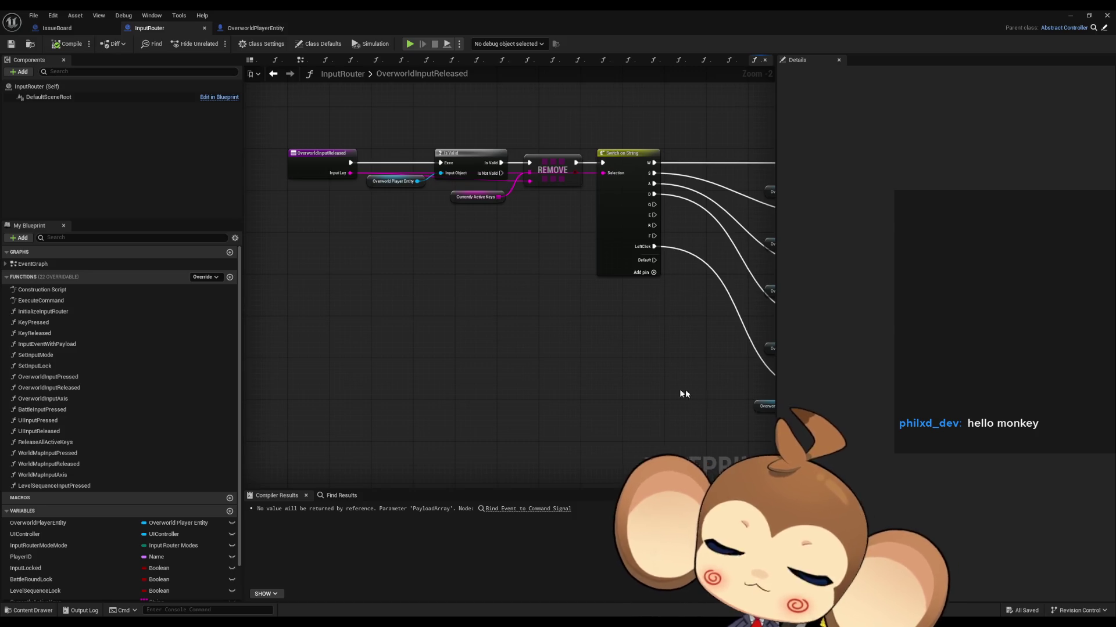
left_click_drag(685, 390, 751, 430)
right_click(381, 201)
mouse_move(442, 290)
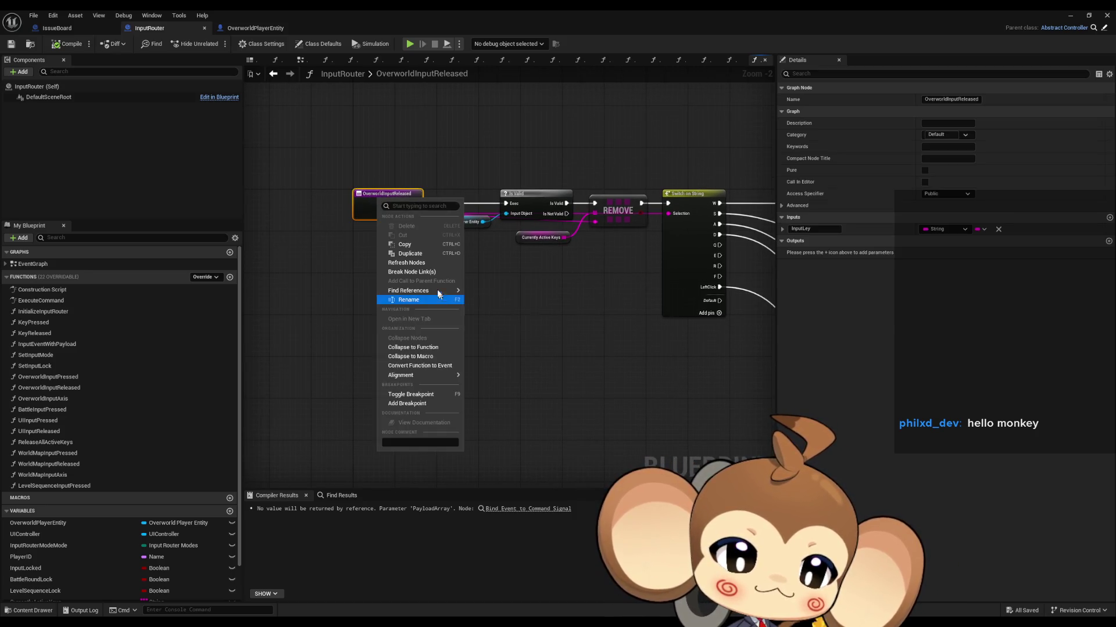
left_click(507, 303)
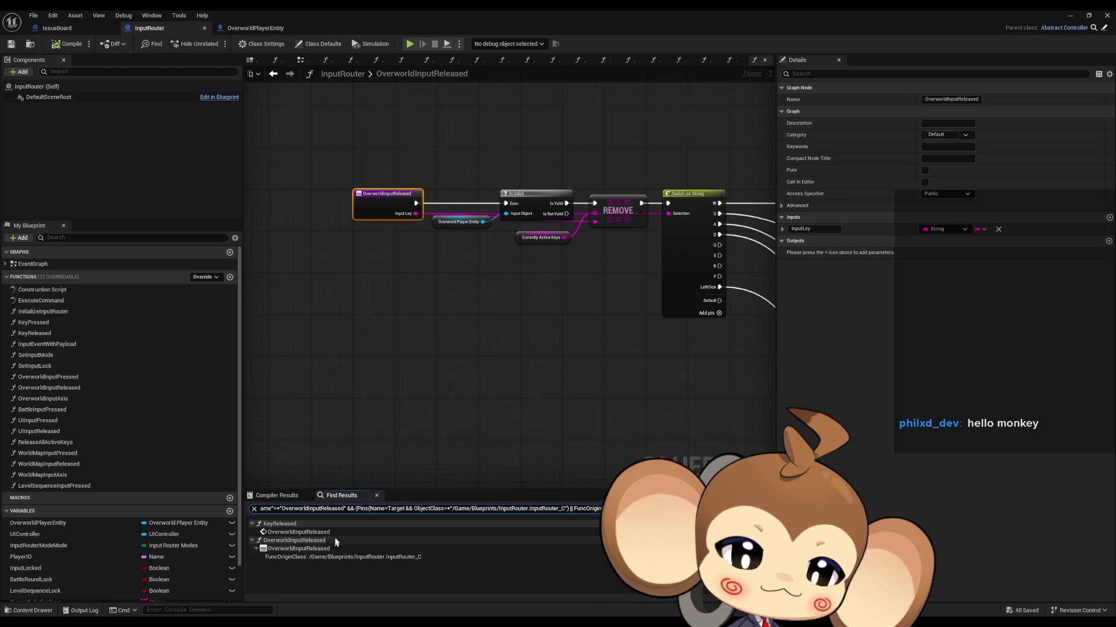
Open the KeyReleased caller, review its input-lock branch and per-mode handlers, then open OverworldInputPressed
left_click(333, 532)
double_click(331, 530)
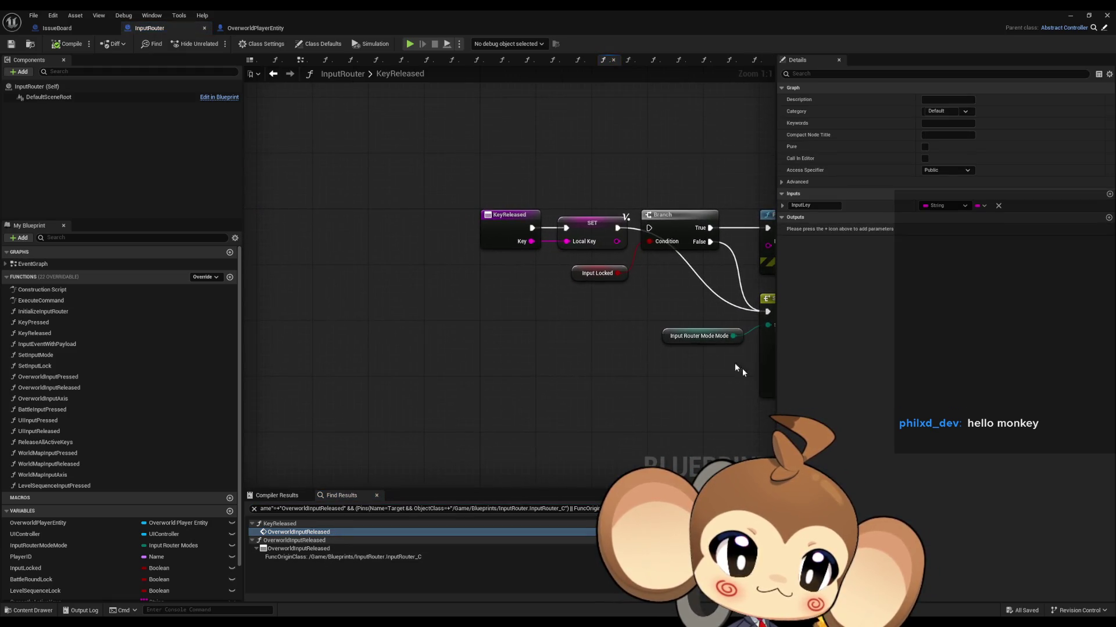
left_click(674, 229)
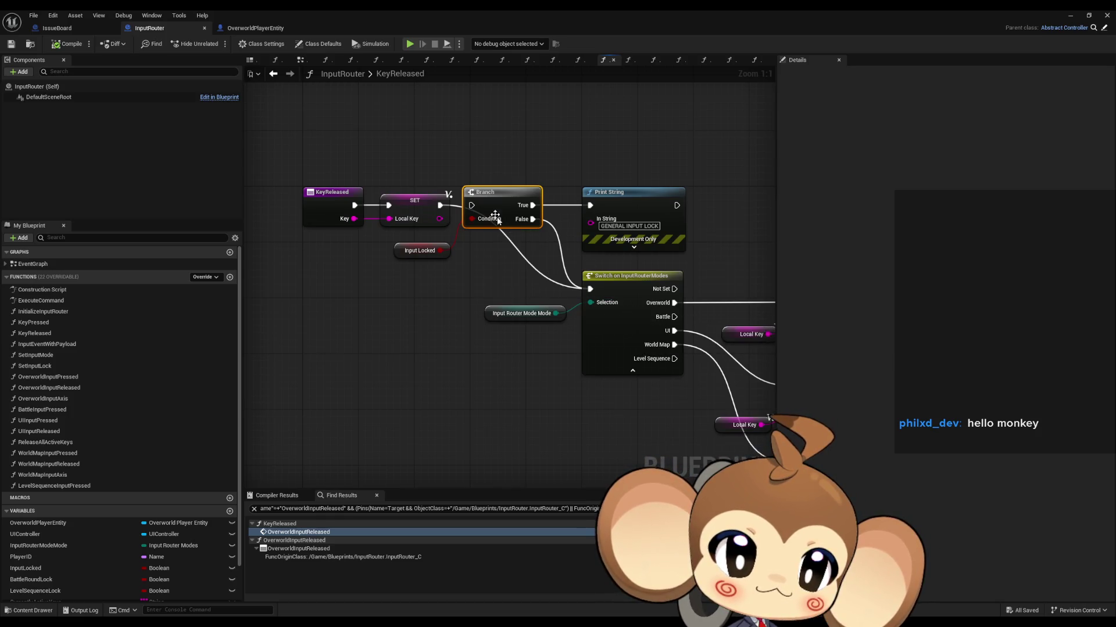
mouse_move(498, 221)
left_mouse_down()
mouse_move(272, 163)
mouse_move(362, 151)
left_mouse_up()
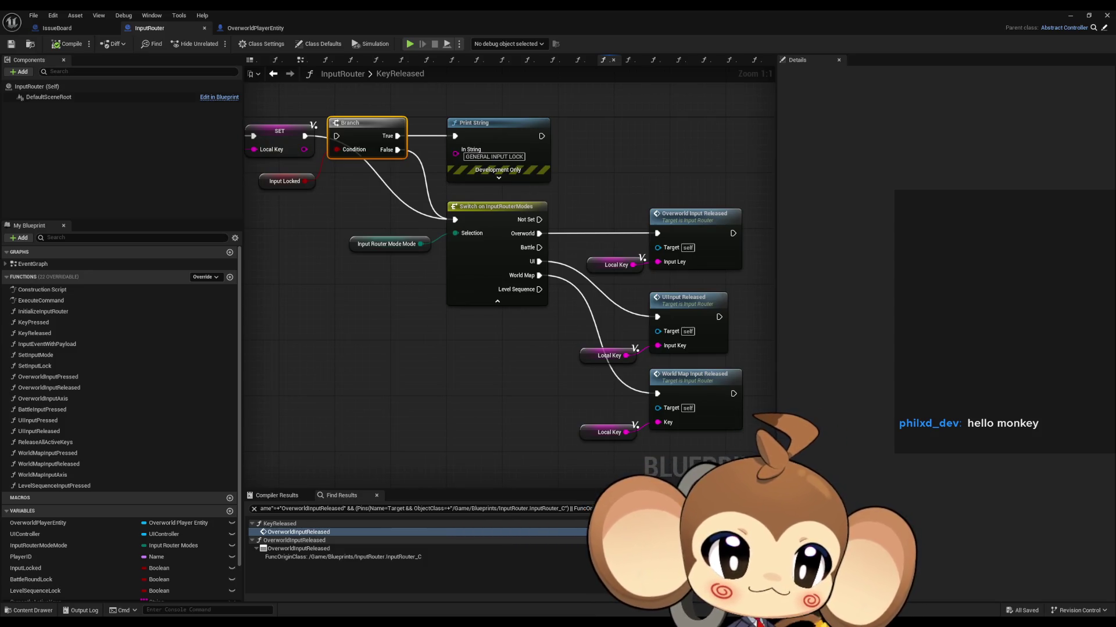
left_click(729, 60)
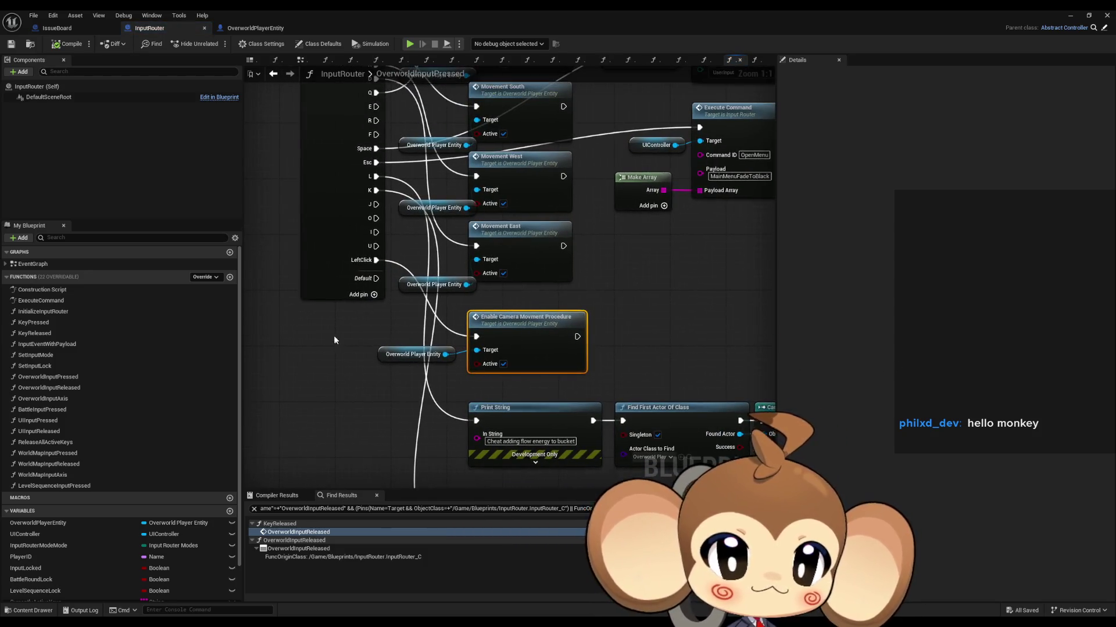
Inspect the player entity and Enable Camera nodes in OverworldInputPressed, panning back to its entry
left_click_drag(335, 339, 579, 373)
scroll(505, 399, "down", 2)
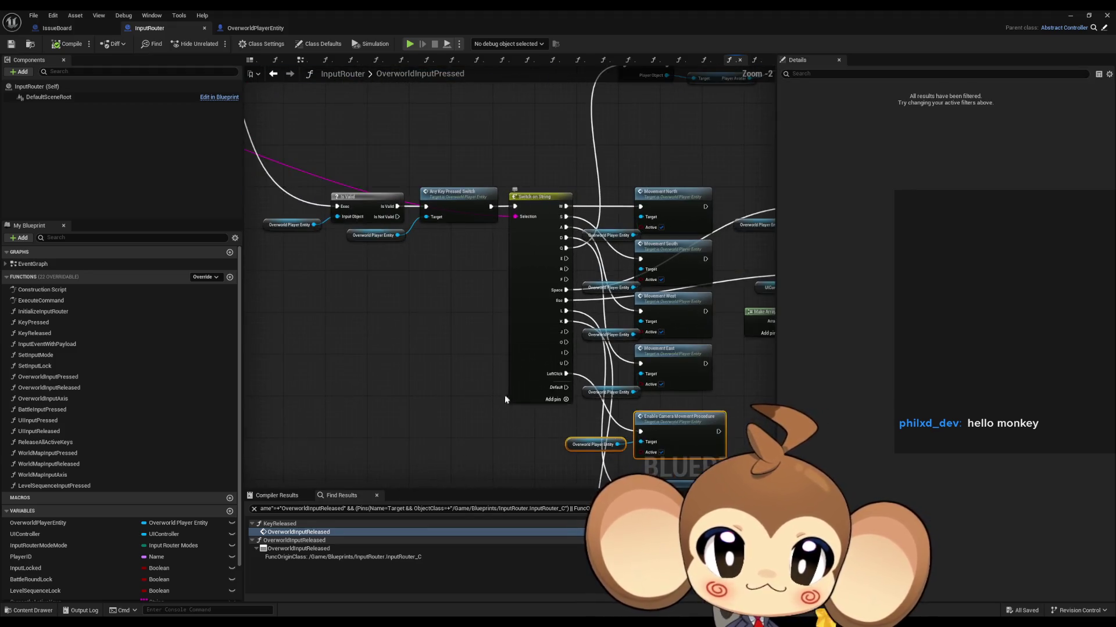
scroll(429, 368, "up", 3)
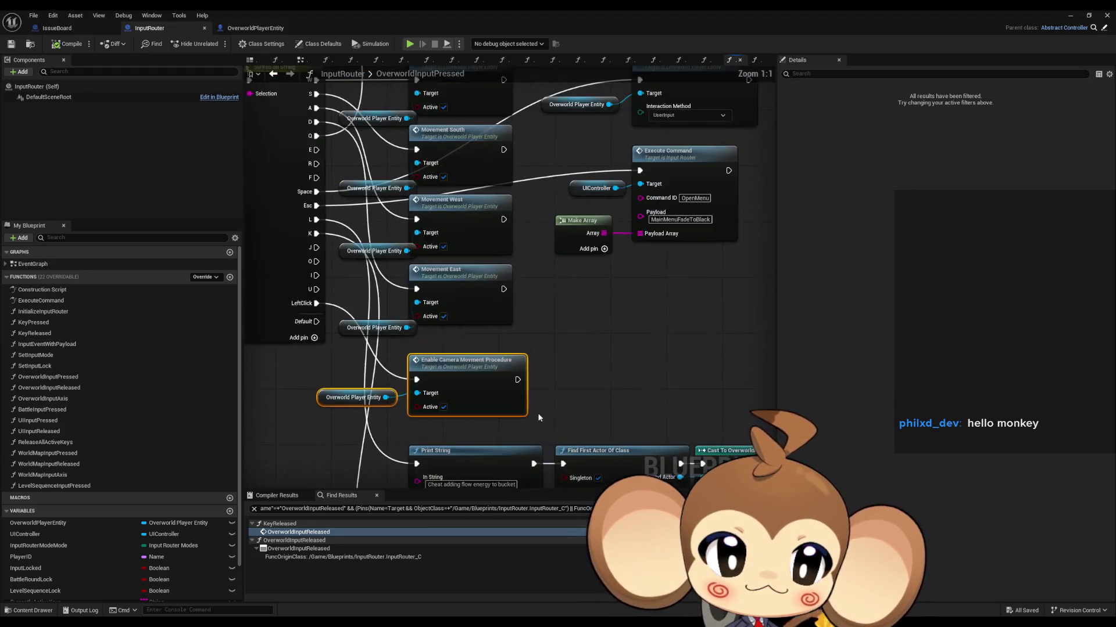
left_click(523, 410)
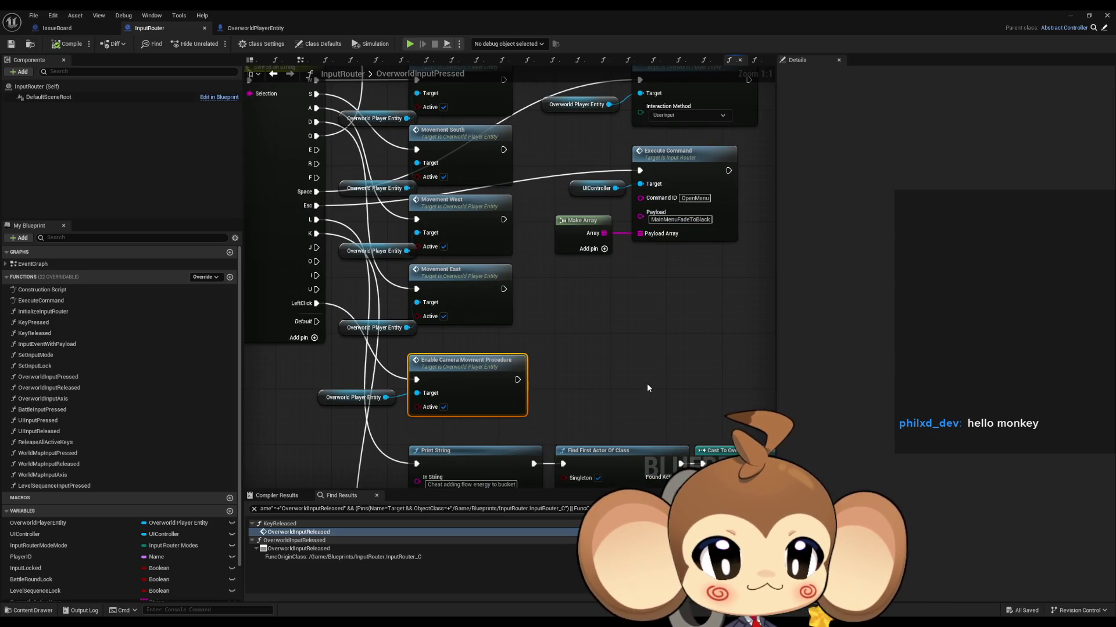
scroll(648, 388, "down", 2)
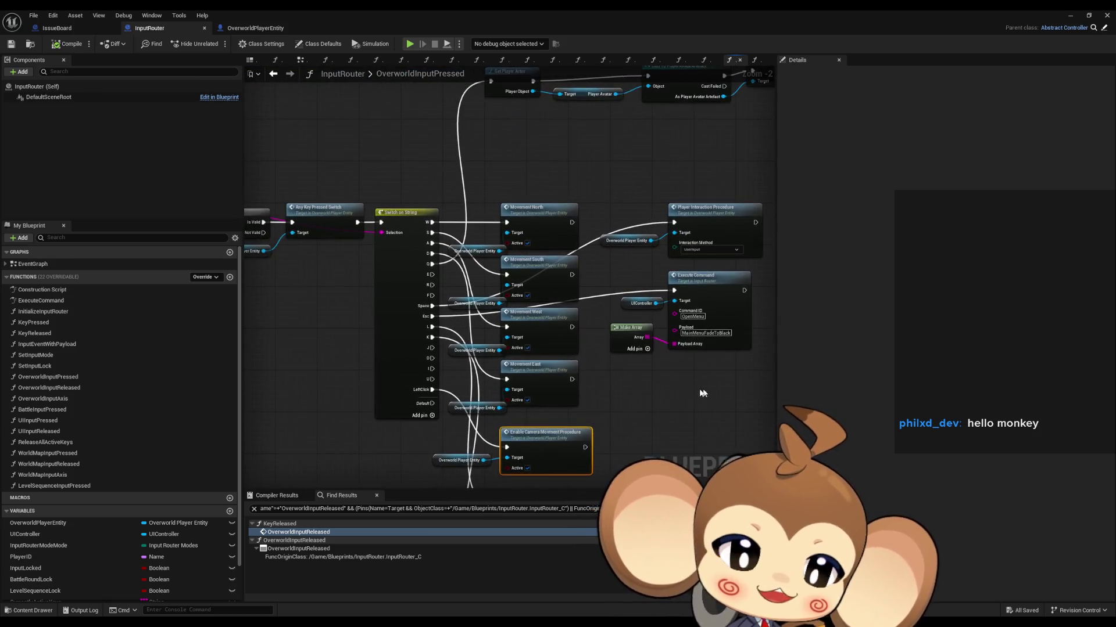
scroll(667, 396, "up", 1)
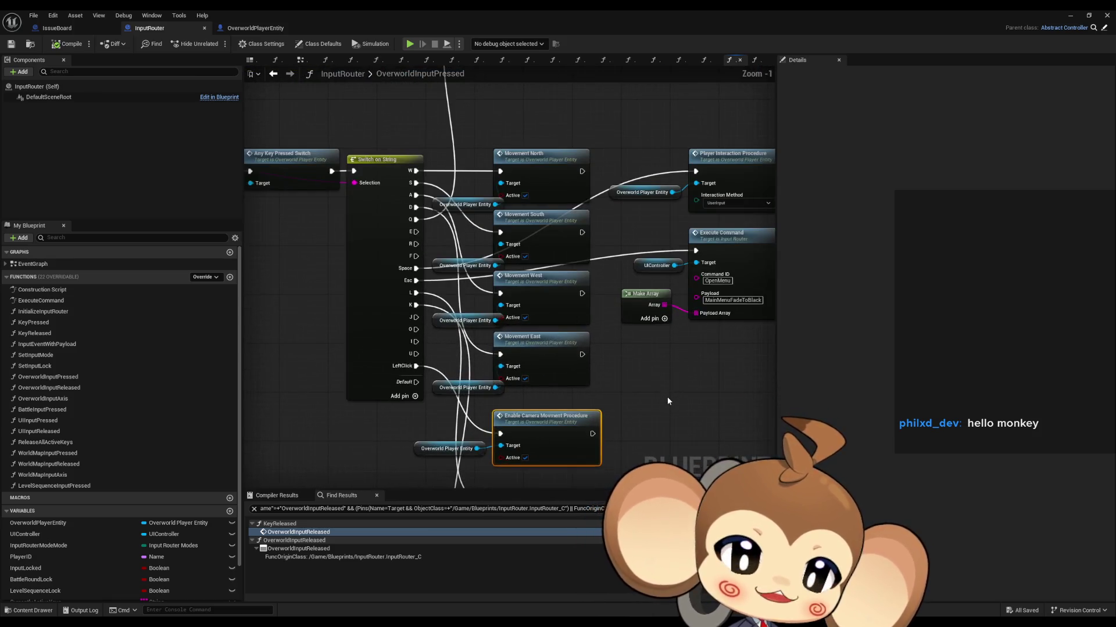
scroll(667, 401, "down", 2)
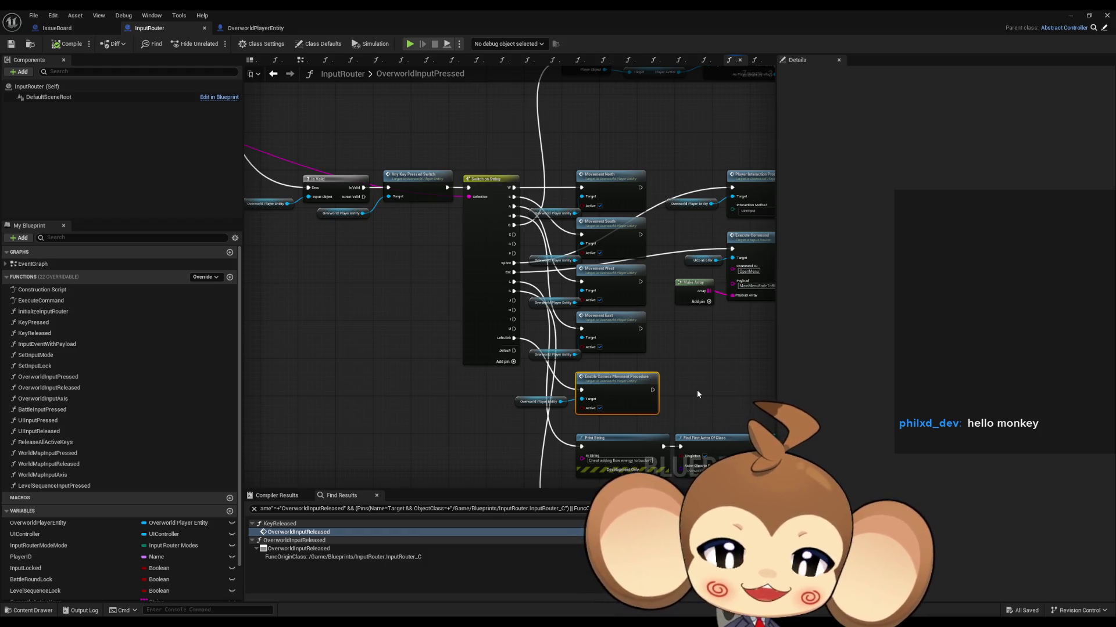
scroll(678, 294, "down", 3)
mouse_move(676, 325)
left_mouse_down()
mouse_move(538, 321)
mouse_move(674, 372)
left_mouse_up()
scroll(480, 302, "up", 3)
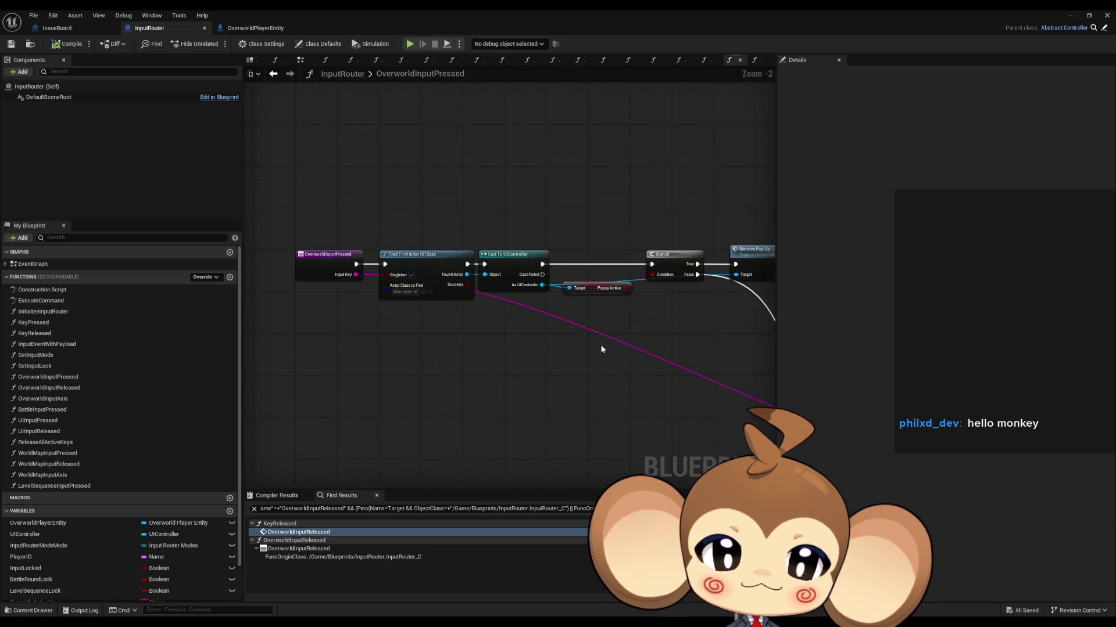
left_click_drag(469, 326, 500, 325)
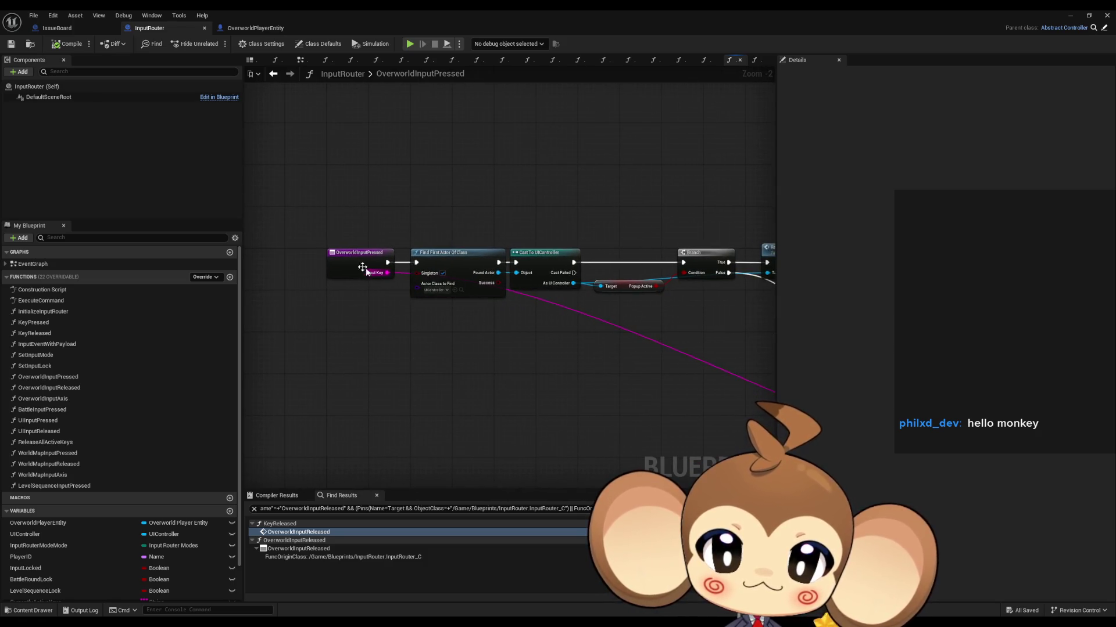
Find references to OverworldInputPressed, open the KeyPressed call, and inspect Input Locked
right_click(352, 265)
mouse_move(401, 354)
left_click(468, 356)
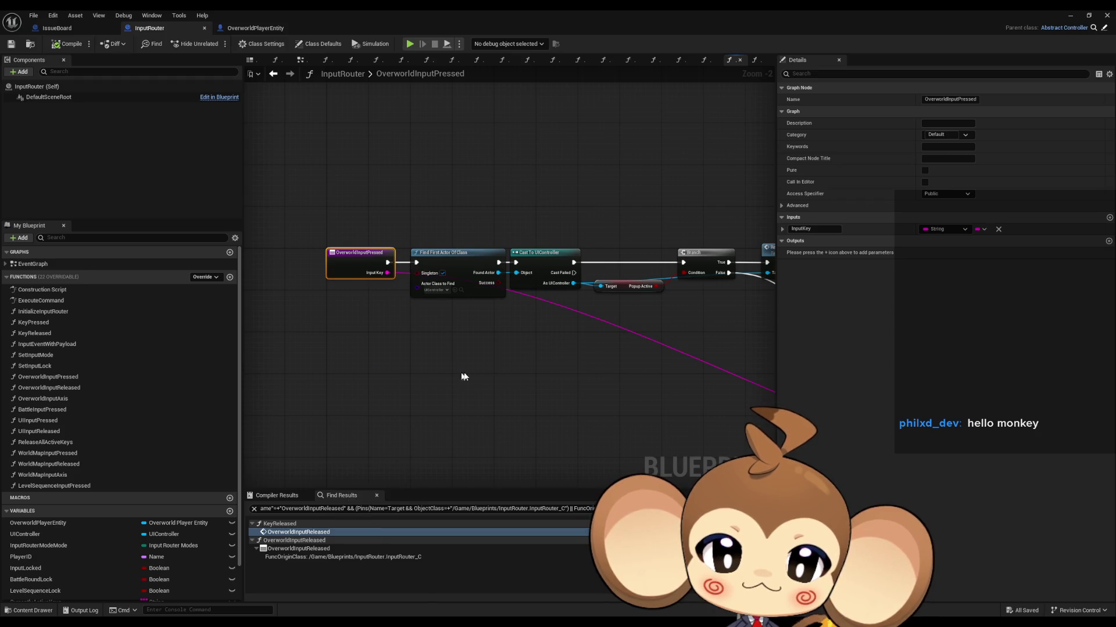
left_click(314, 531)
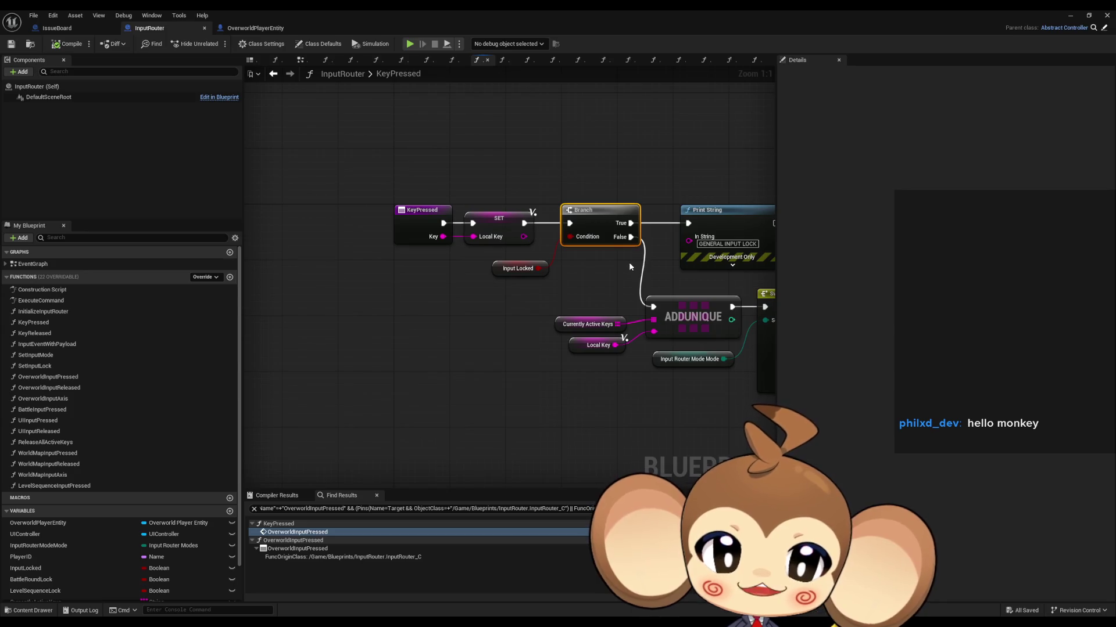
left_click(516, 269)
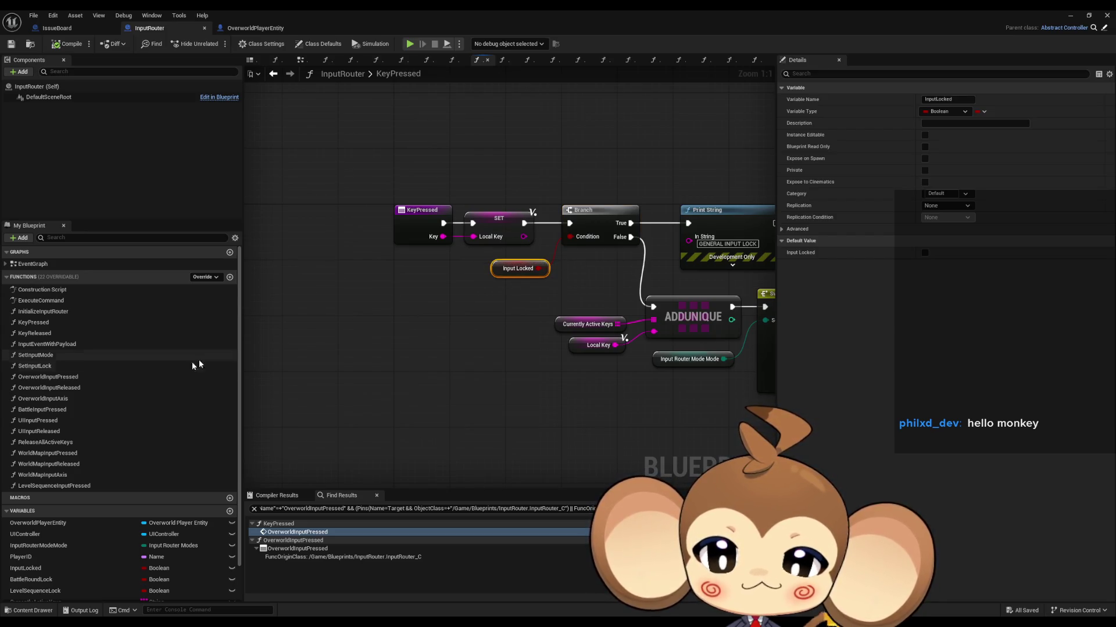
Inspect the Switch on InputRouterModes node and its Input Router Mode variable
left_click_drag(546, 224, 431, 219)
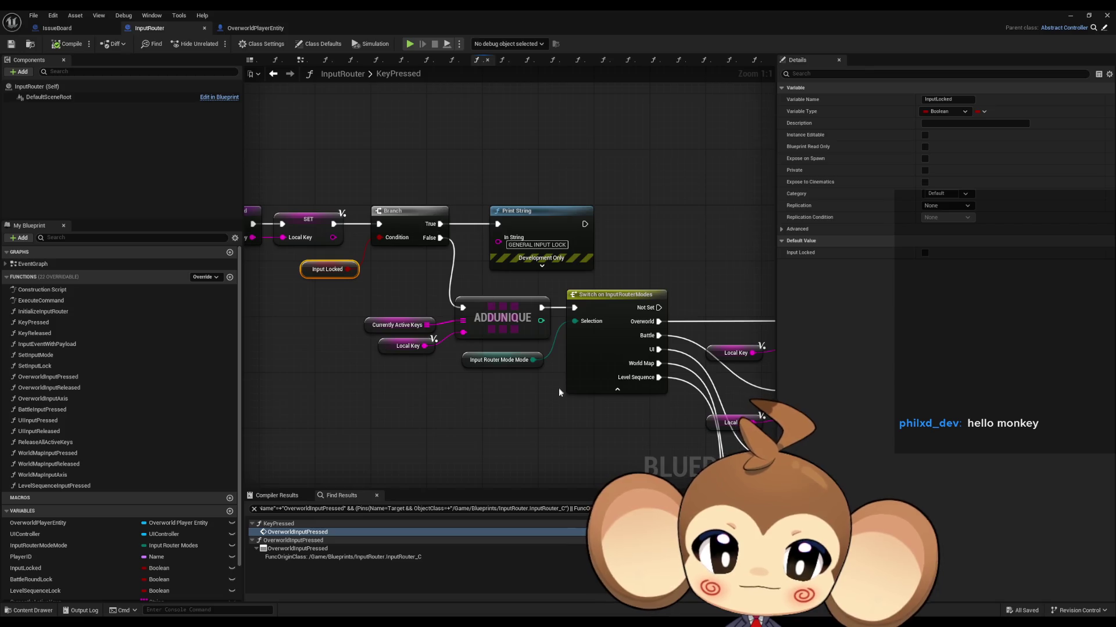
mouse_move(544, 401)
left_mouse_down()
mouse_move(498, 378)
mouse_move(530, 353)
left_mouse_up()
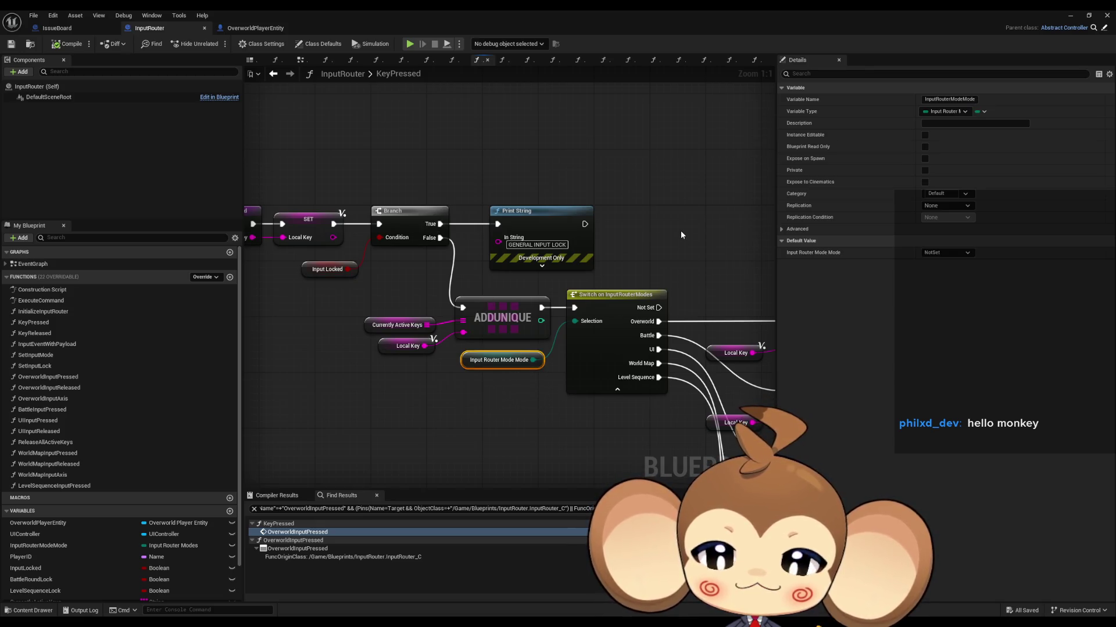
scroll(87, 560, "down", 3)
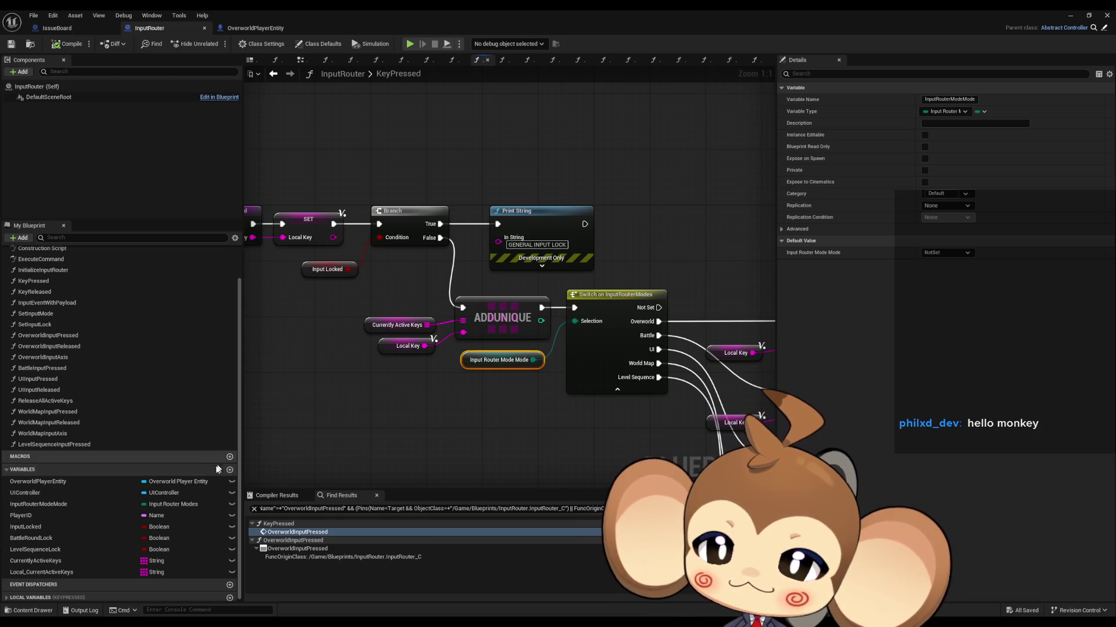
Find all references to LevelSequenceLock, view the Set Input Lock node, then reopen OverworldInputPressed
right_click(68, 555)
mouse_move(128, 487)
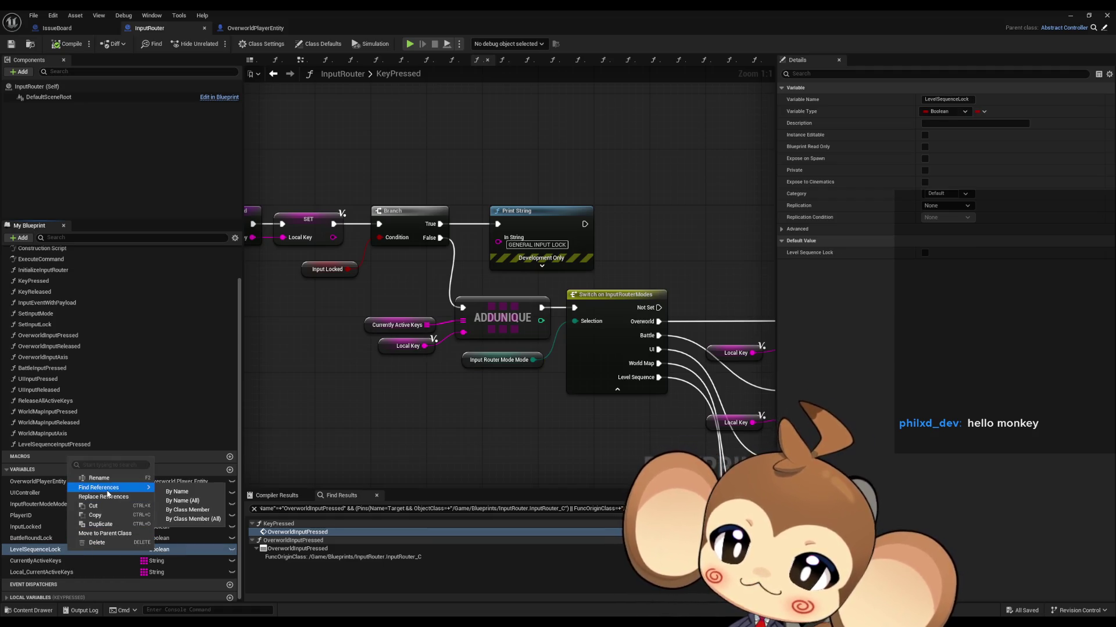
left_click(180, 500)
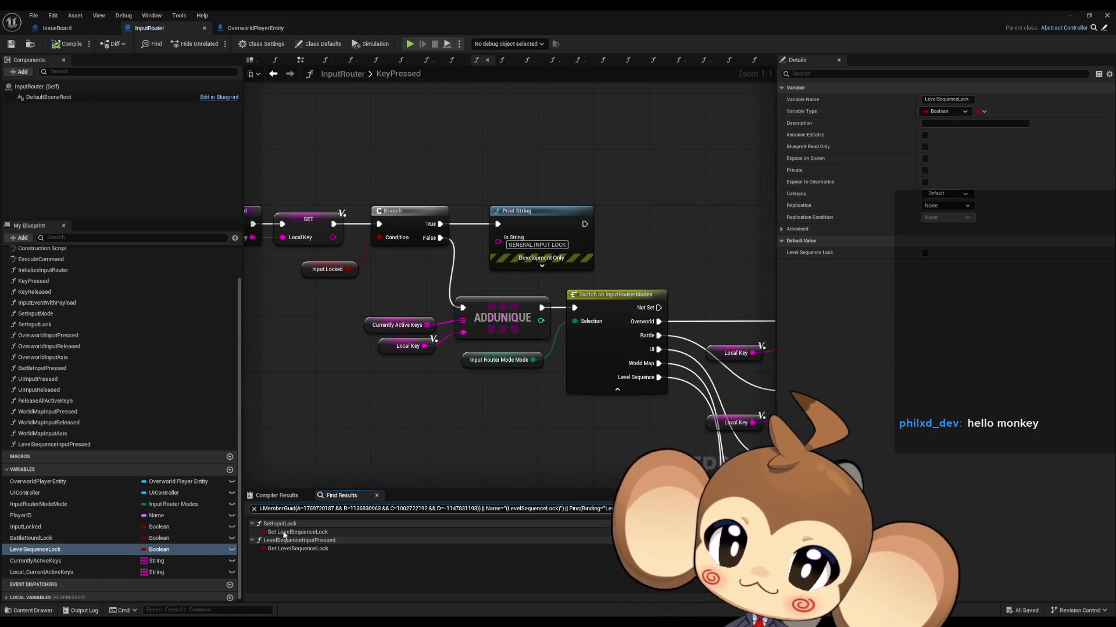
double_click(278, 549)
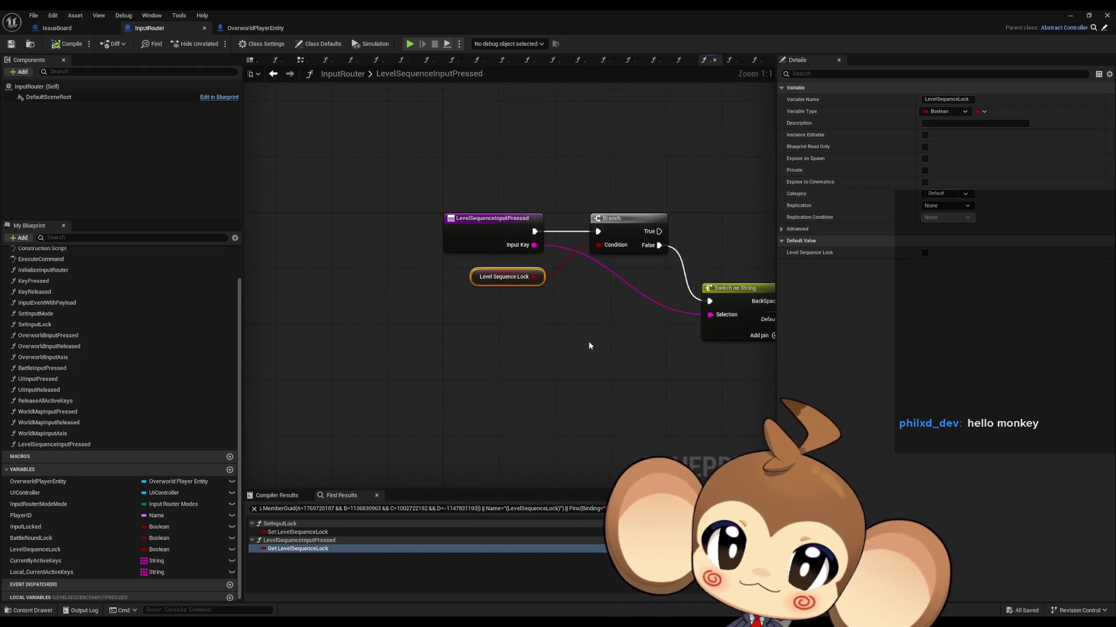
left_click_drag(552, 354, 394, 326)
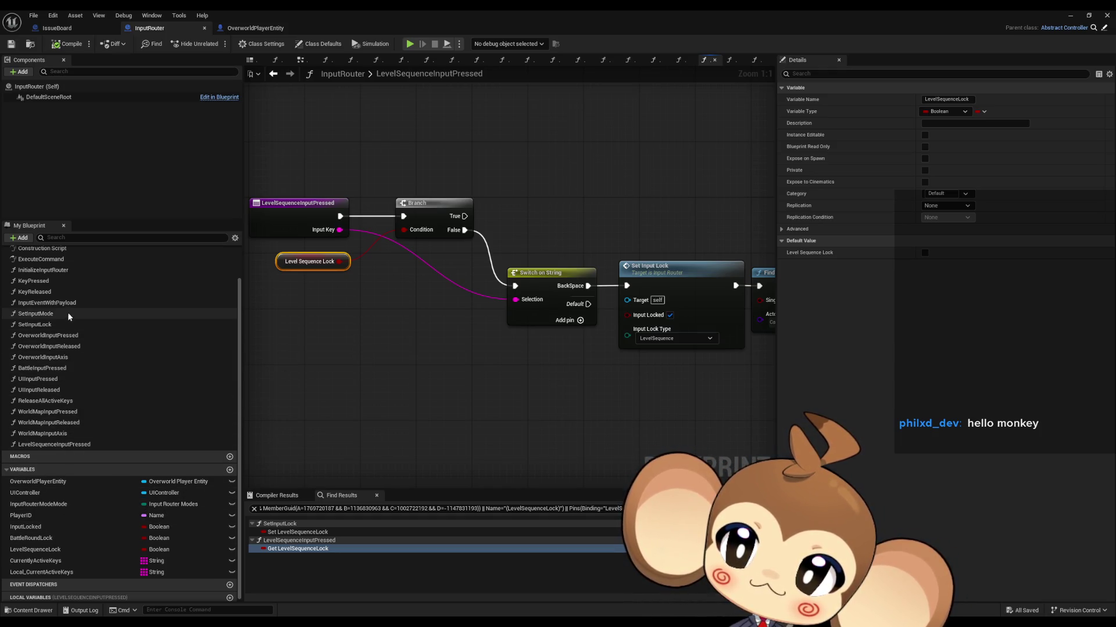
scroll(97, 359, "up", 2)
double_click(94, 377)
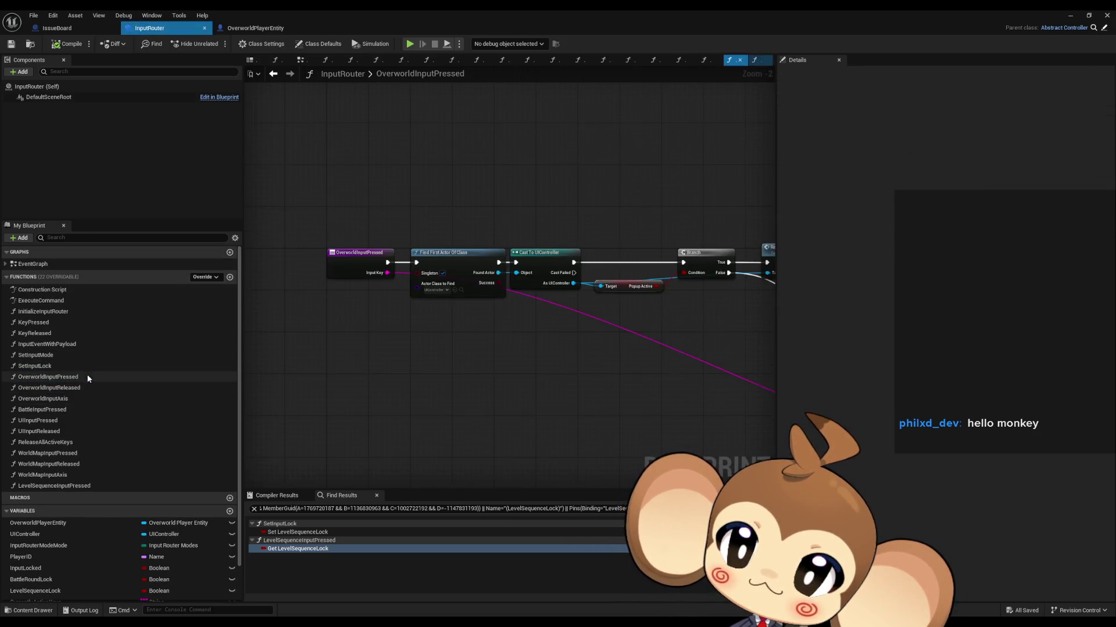
Zoom to the Is Valid and Any Key Pressed Switch nodes, then open AnyKeyPressedSwitch's implementation
scroll(577, 340, "down", 5)
scroll(396, 274, "up", 4)
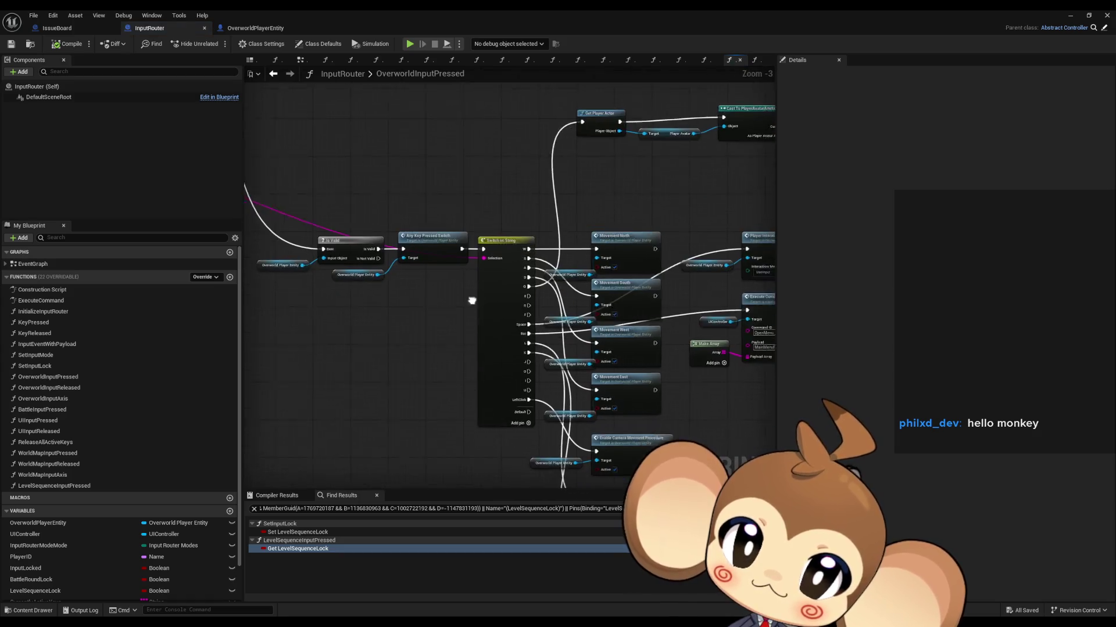
scroll(419, 263, "up", 2)
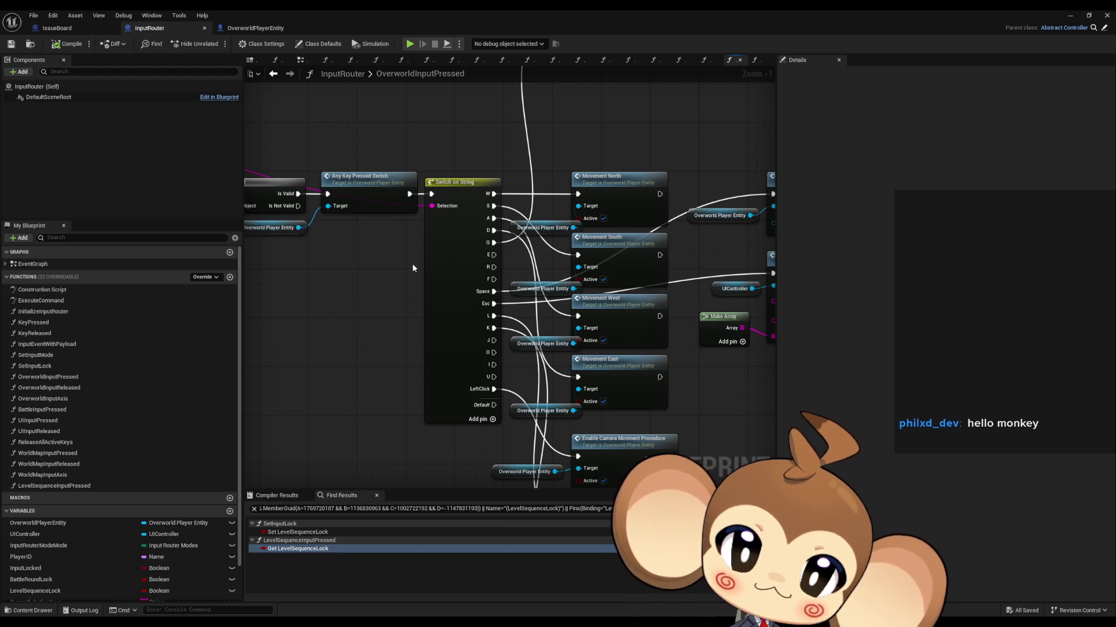
mouse_move(411, 268)
left_mouse_down()
mouse_move(441, 299)
mouse_move(532, 331)
left_mouse_up()
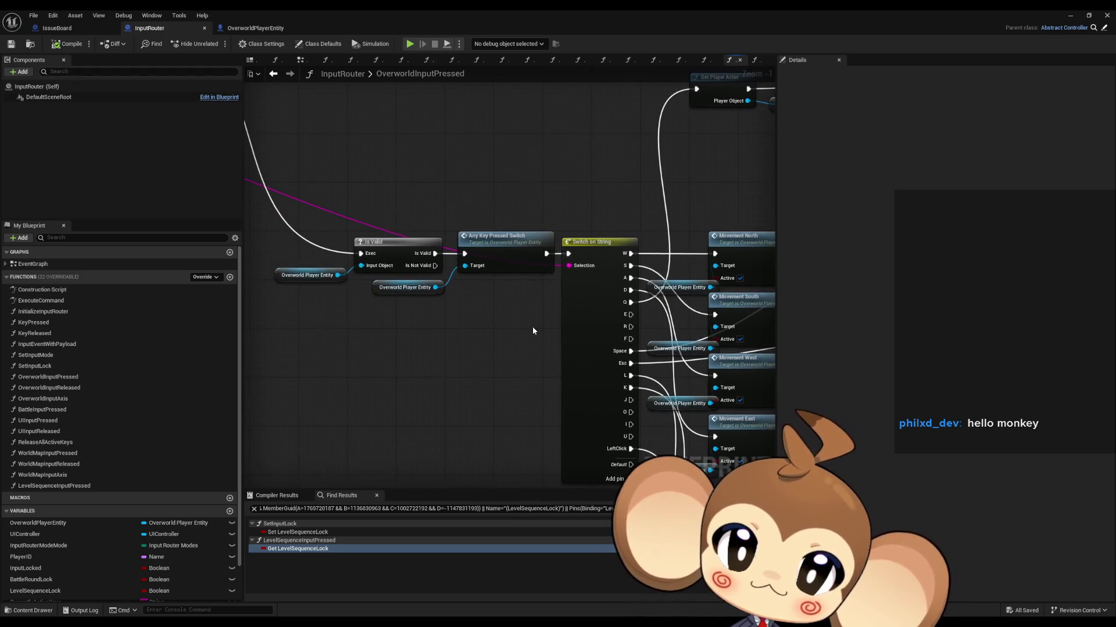
left_click_drag(490, 208, 524, 322)
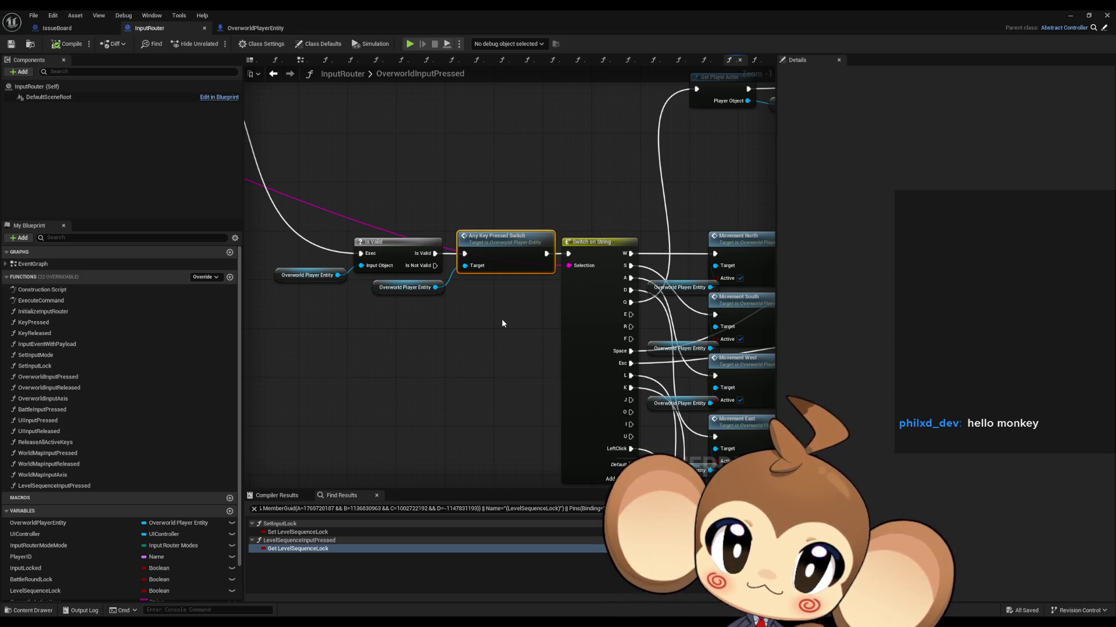
double_click(497, 252)
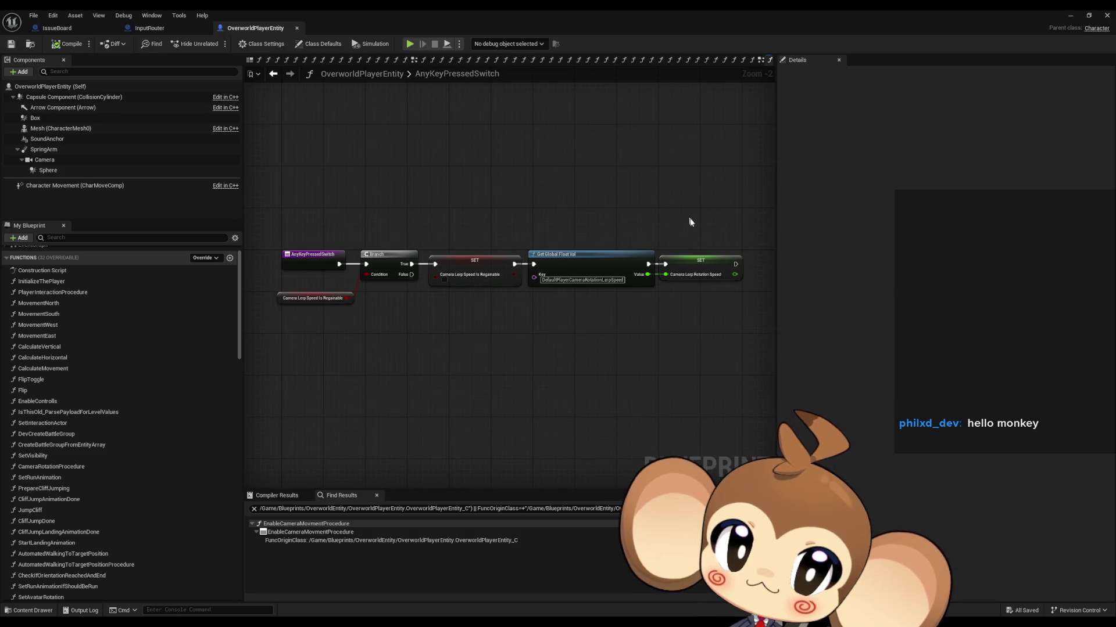
Inspect the SET Camera Lerp Rotation Speed node, then step back through graph history to EnableCameraMovmentProcedure
left_click(697, 261)
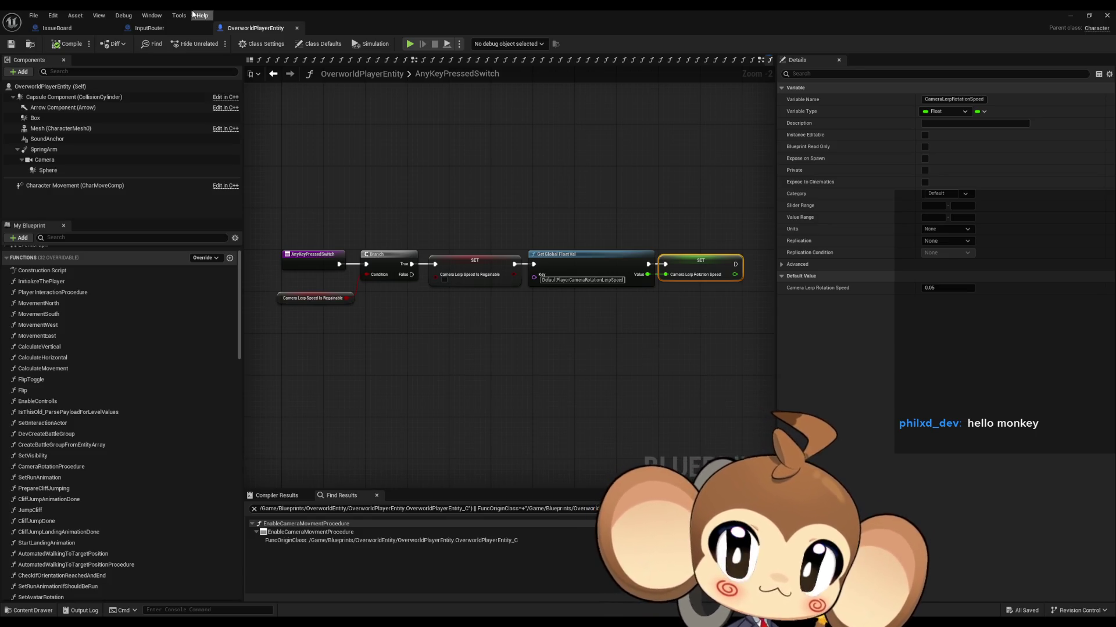
left_click(273, 74)
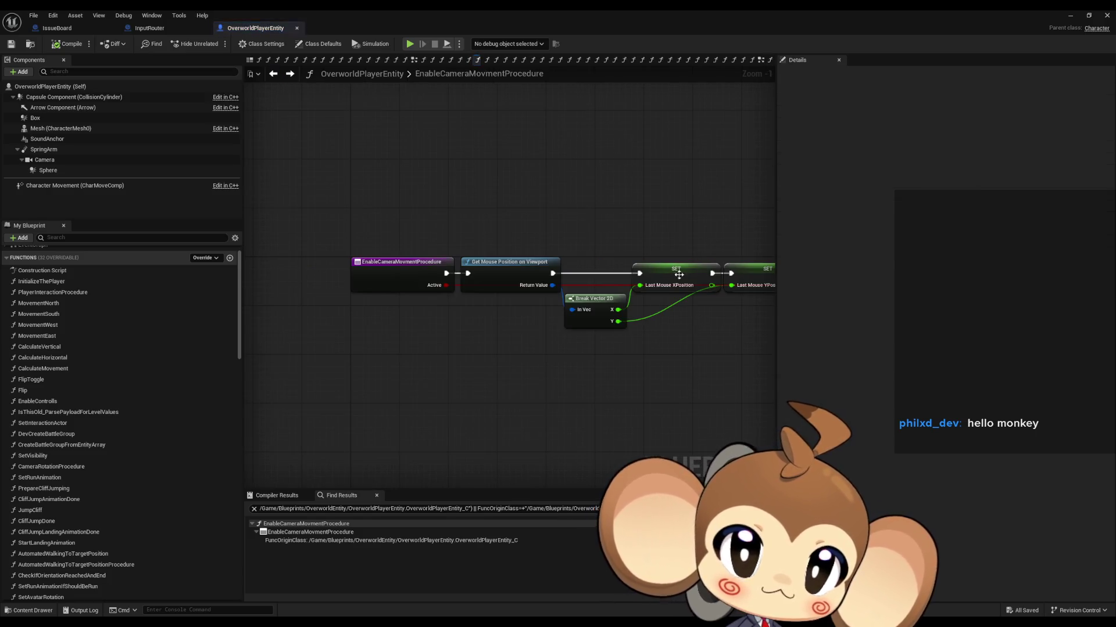
left_click(290, 74)
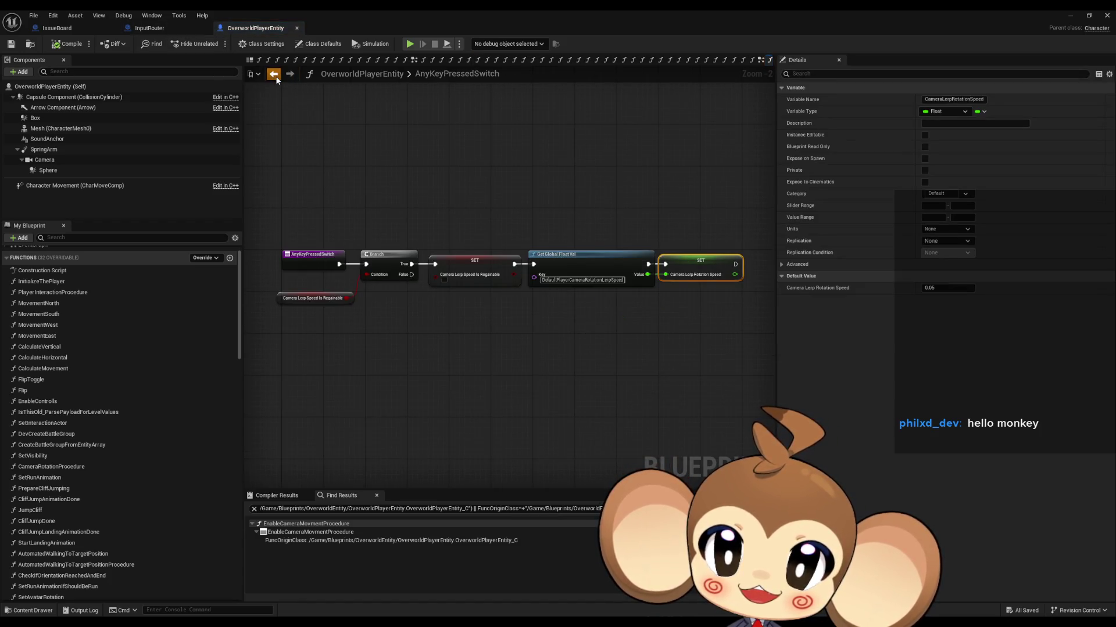
left_click(276, 77)
left_click(274, 74)
left_click(274, 75)
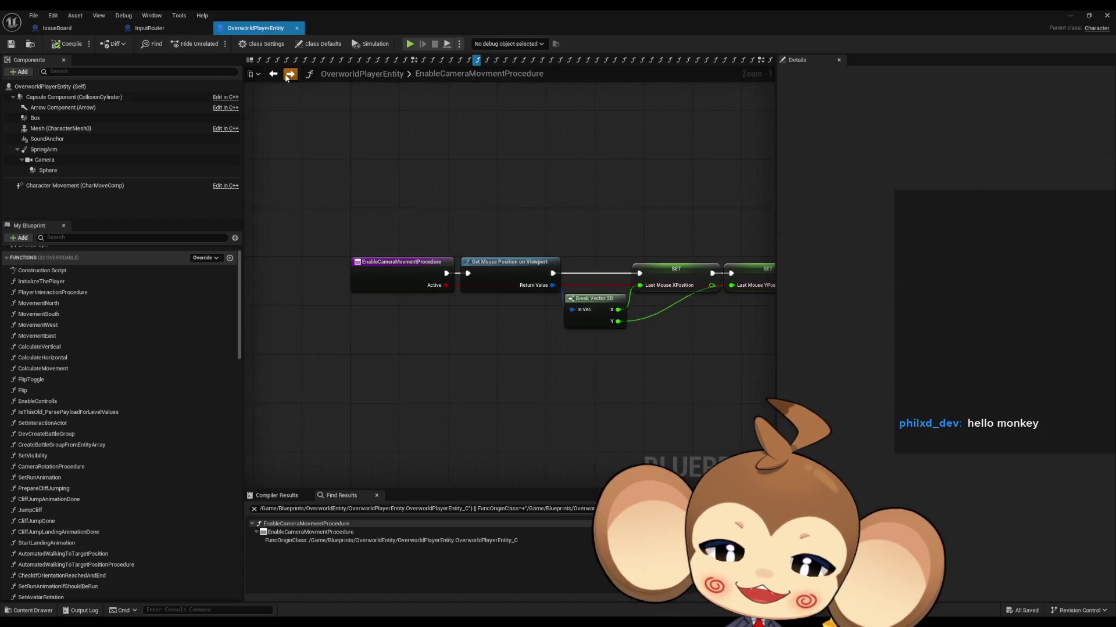
left_click(274, 74)
scroll(437, 316, "down", 2)
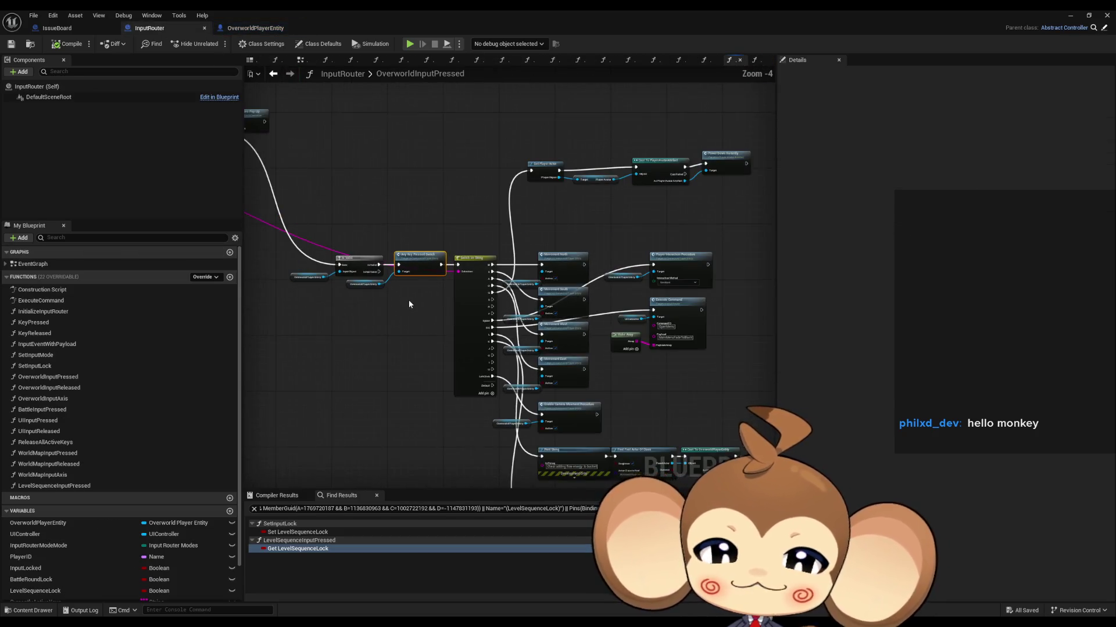
scroll(494, 314, "down", 1)
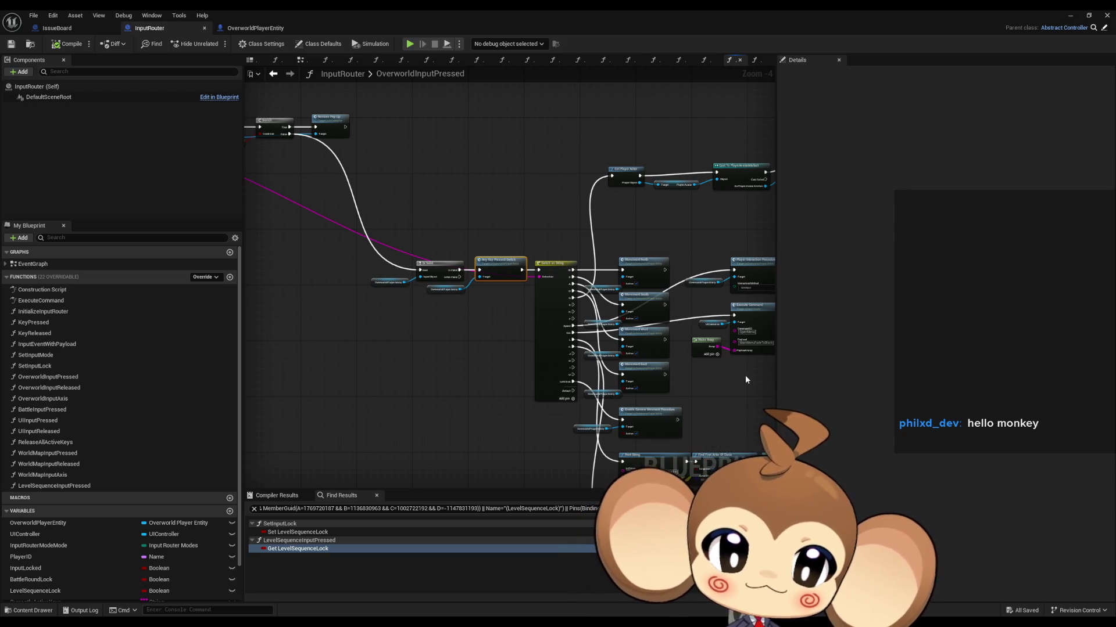
mouse_move(745, 374)
left_mouse_down()
mouse_move(688, 370)
mouse_move(628, 347)
mouse_move(557, 273)
left_mouse_up()
mouse_move(472, 186)
left_mouse_down()
mouse_move(523, 279)
mouse_move(522, 334)
mouse_move(519, 321)
left_mouse_up()
scroll(519, 322, "up", 4)
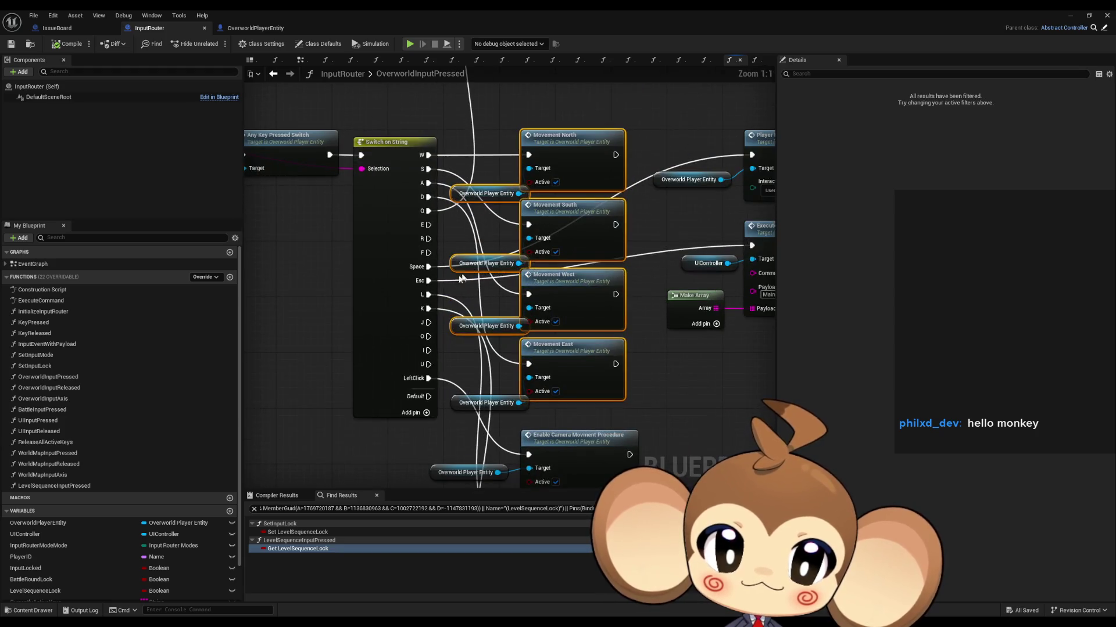
scroll(595, 165, "down", 2)
left_click(639, 182)
scroll(662, 219, "up", 2)
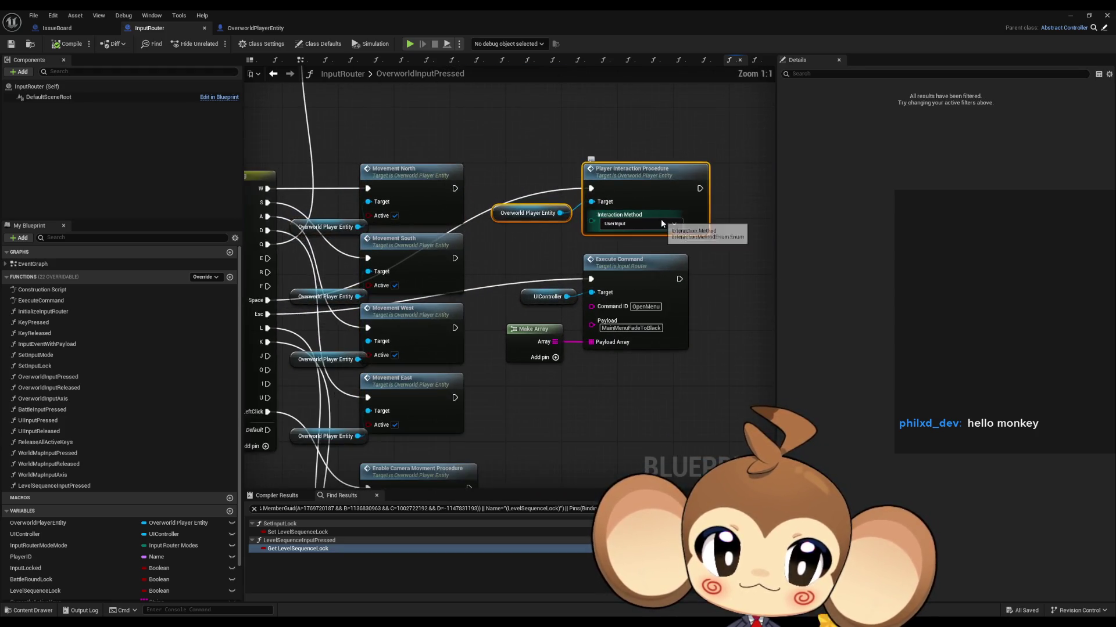
left_click_drag(704, 252, 559, 349)
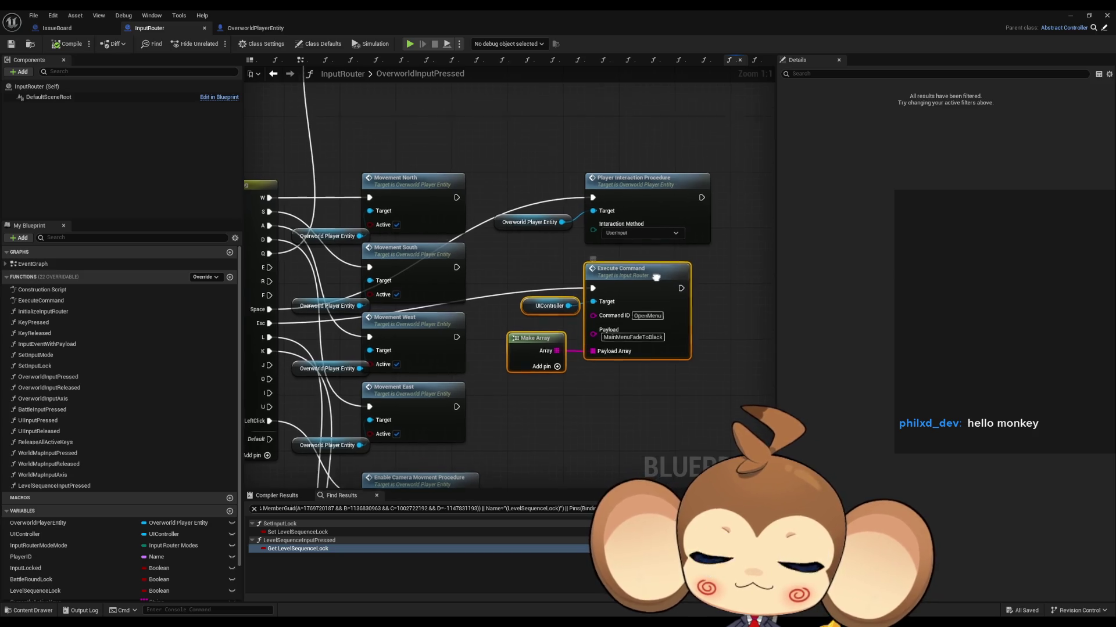
left_click_drag(575, 370, 597, 416)
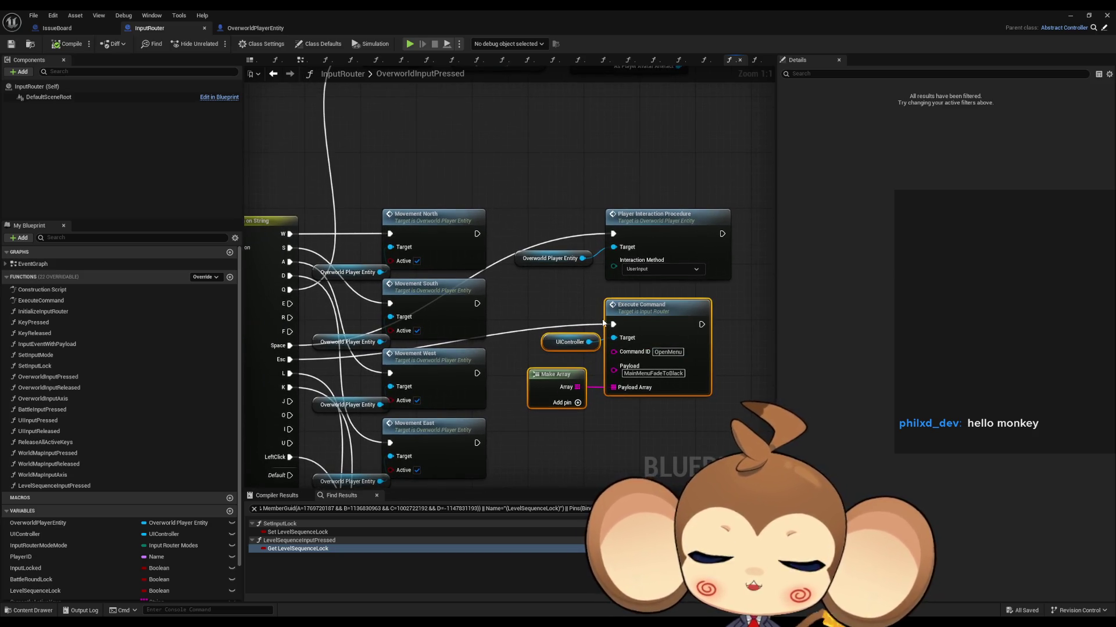
scroll(609, 306, "down", 3)
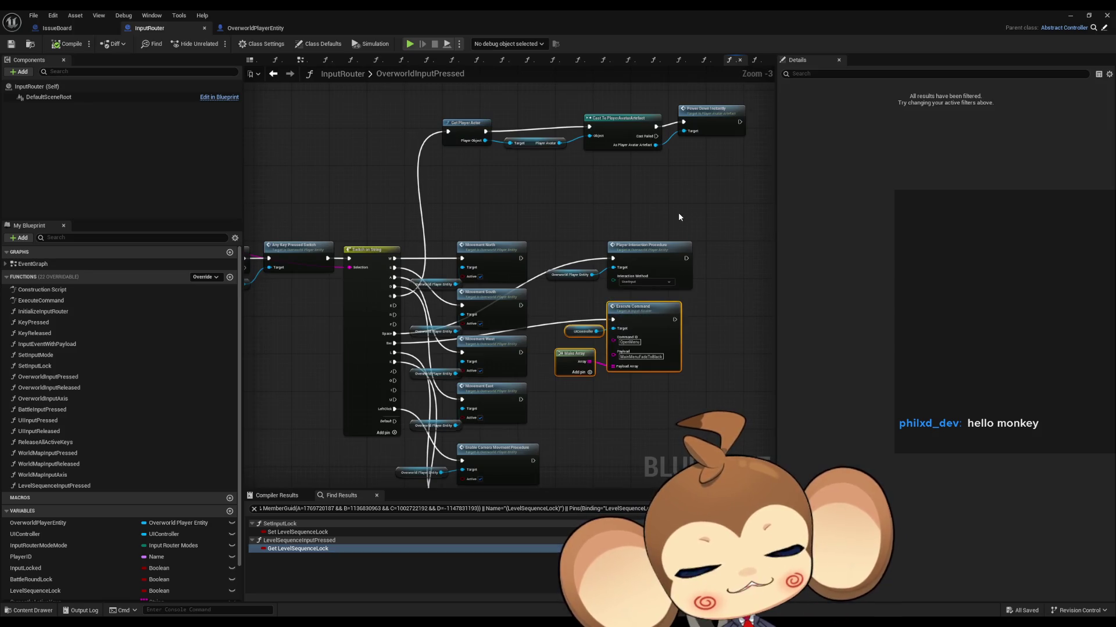
left_click_drag(678, 212, 658, 312)
mouse_move(399, 182)
left_mouse_down()
mouse_move(726, 285)
mouse_move(692, 246)
left_mouse_up()
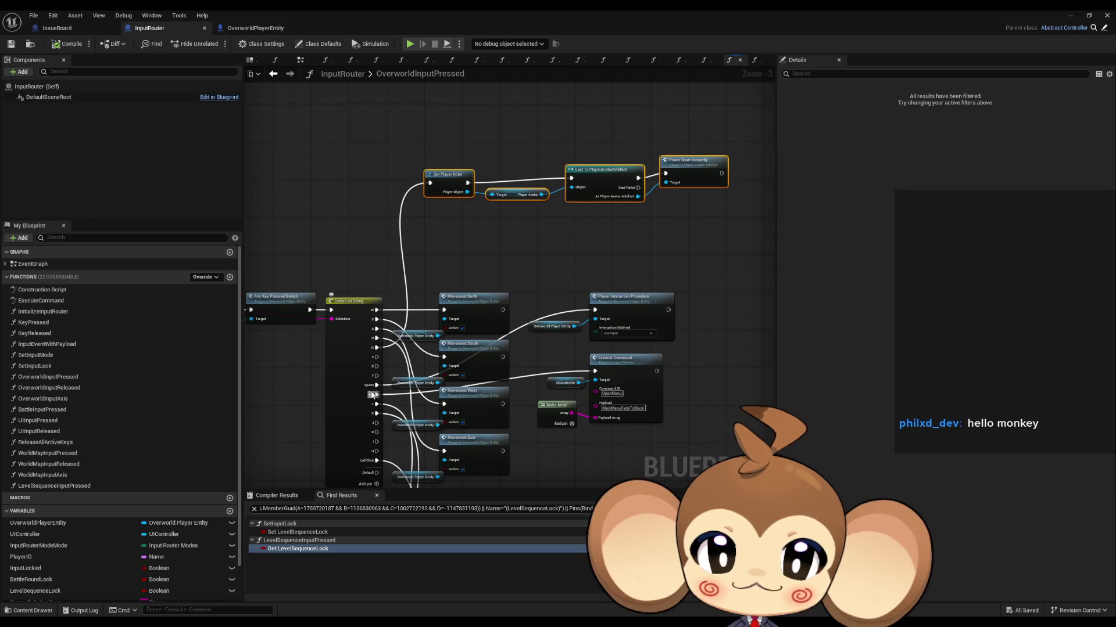
left_click_drag(599, 220, 589, 300)
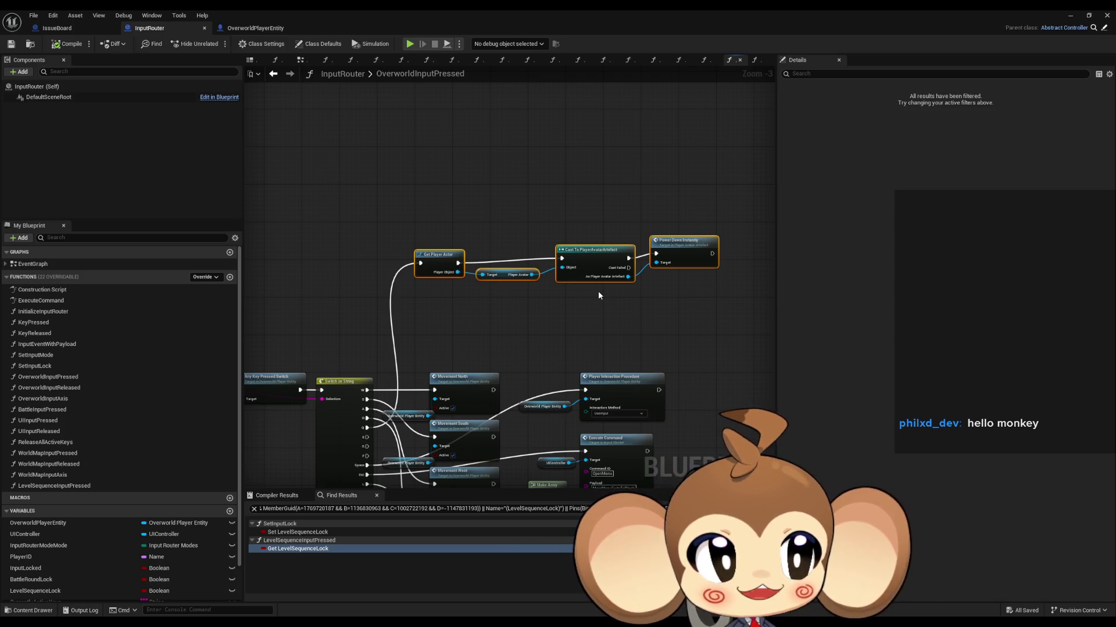
left_click_drag(636, 349, 614, 228)
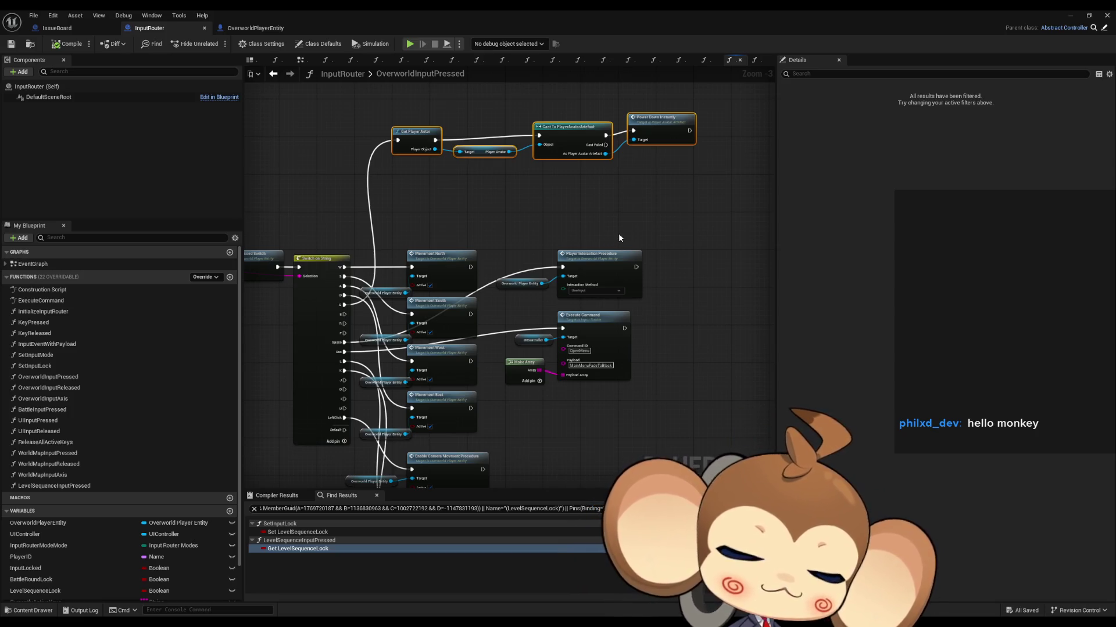
scroll(723, 297, "down", 2)
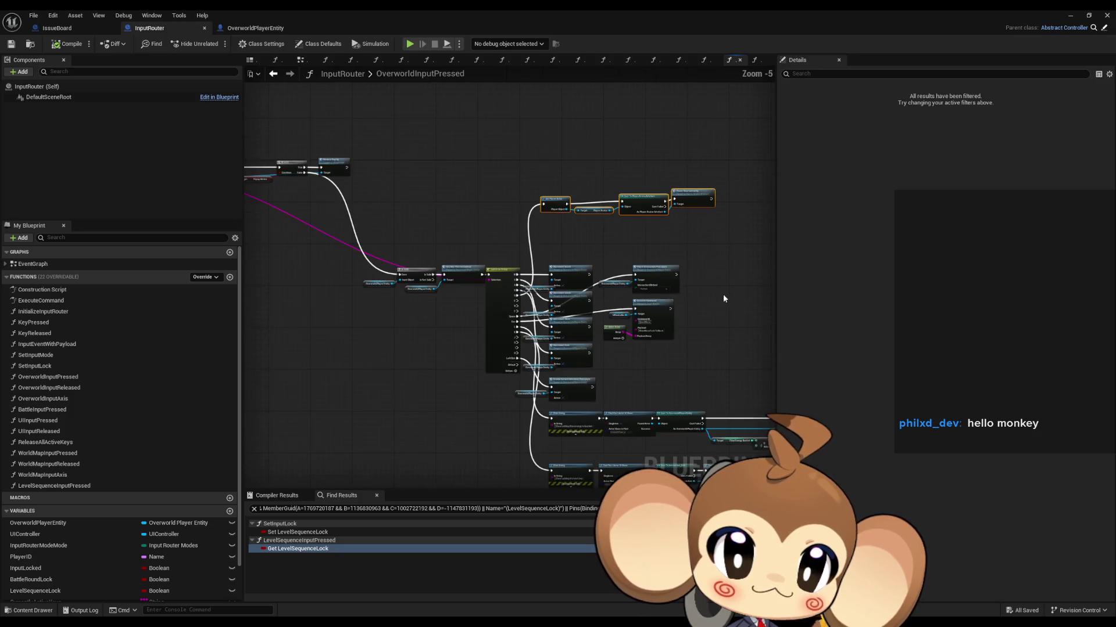
mouse_move(723, 298)
left_mouse_down()
mouse_move(709, 282)
mouse_move(539, 272)
left_mouse_up()
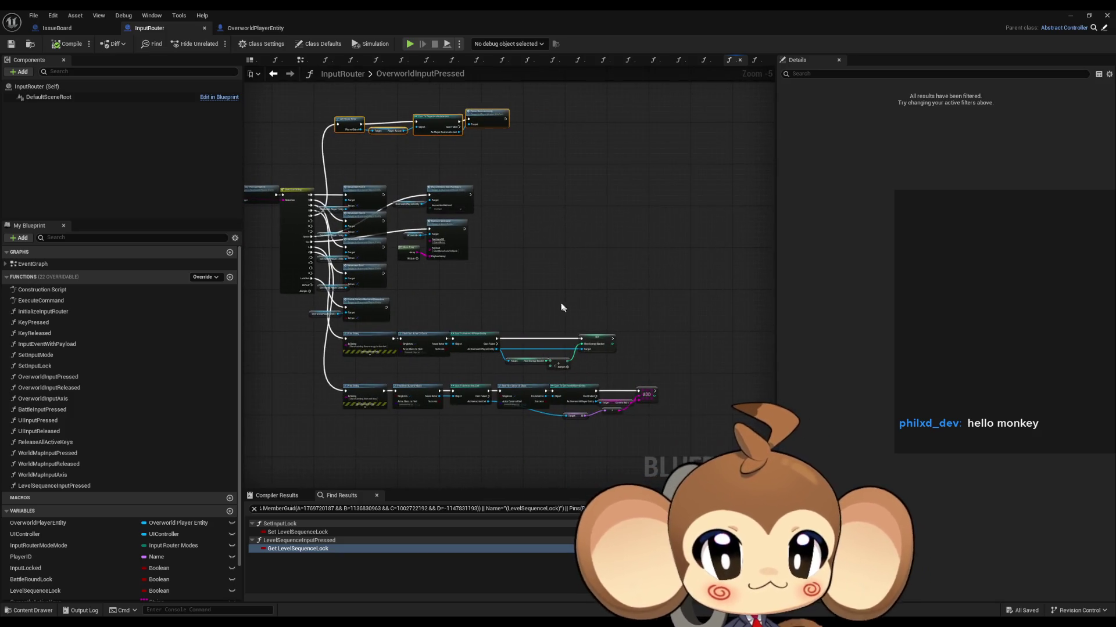
scroll(597, 250, "up", 4)
left_click_drag(610, 288, 717, 361)
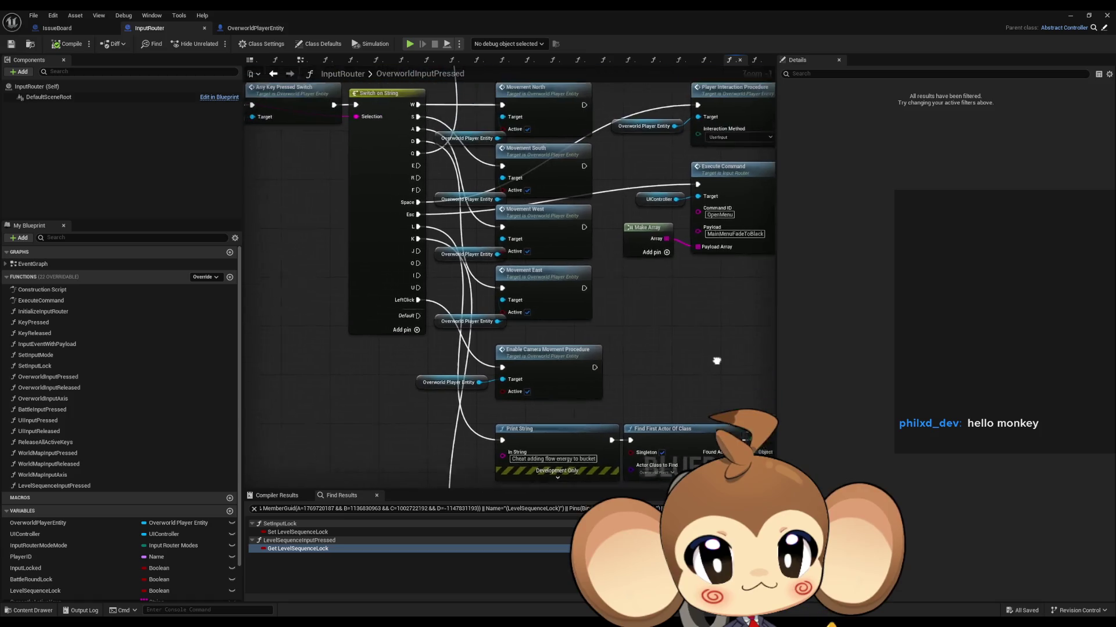
mouse_move(721, 322)
left_mouse_down()
mouse_move(654, 334)
mouse_move(508, 165)
mouse_move(482, 158)
left_mouse_up()
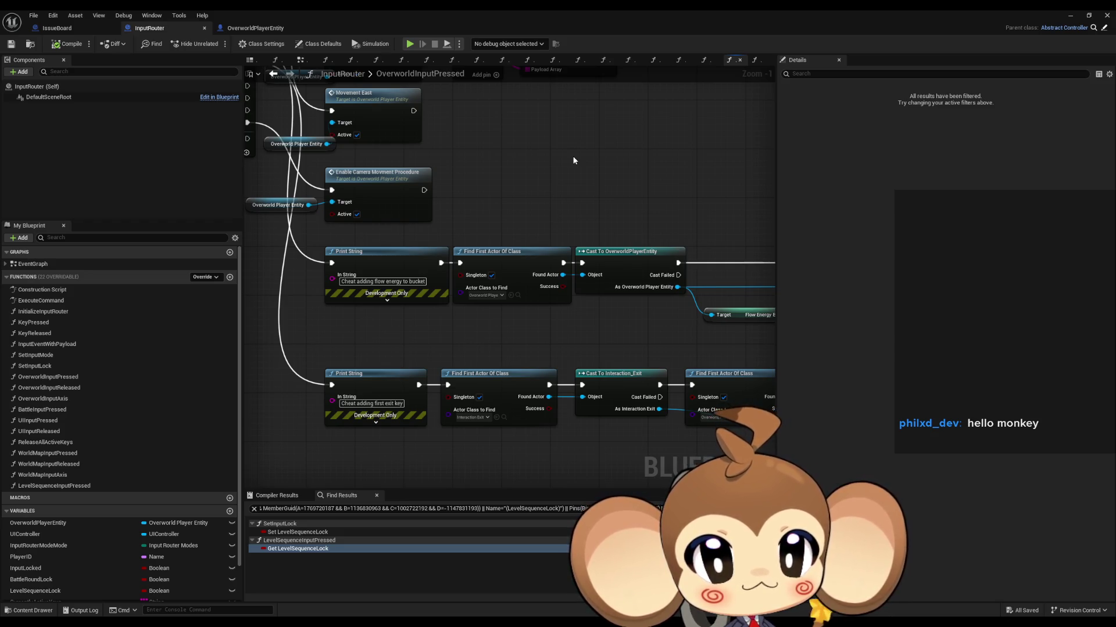
left_click_drag(625, 161, 274, 138)
scroll(317, 134, "down", 1)
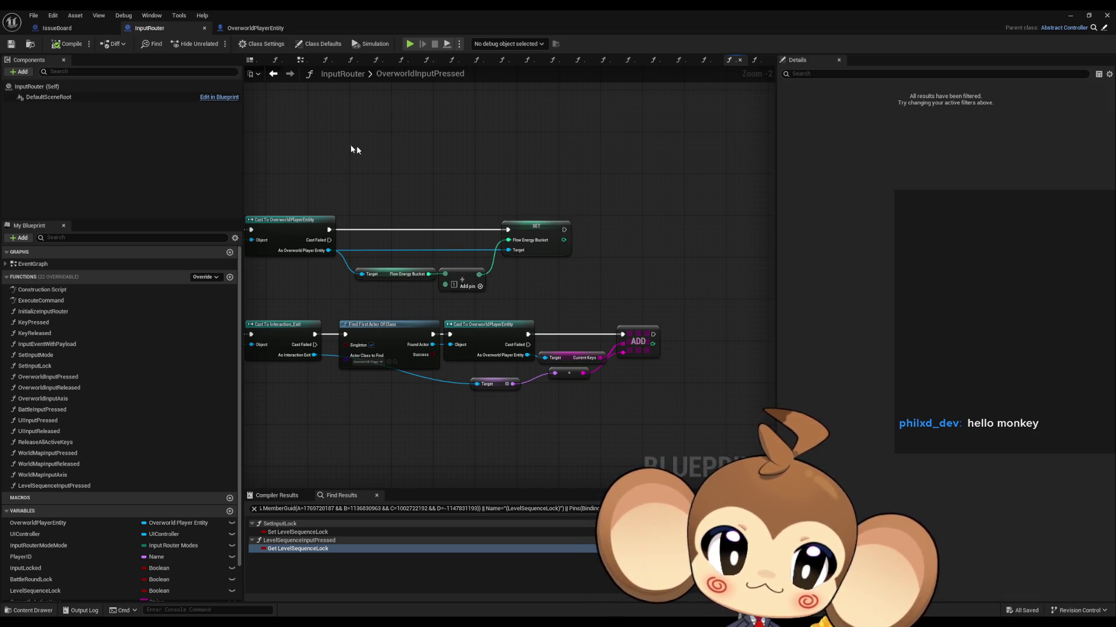
mouse_move(399, 161)
left_mouse_down()
mouse_move(503, 196)
mouse_move(617, 381)
left_mouse_up()
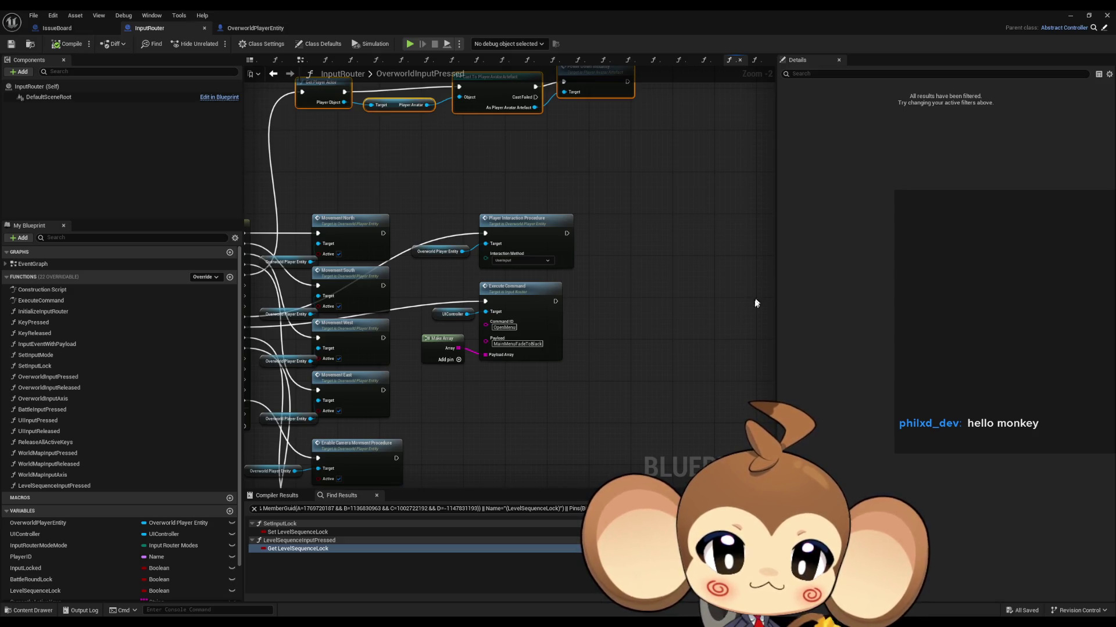
scroll(755, 326, "down", 3)
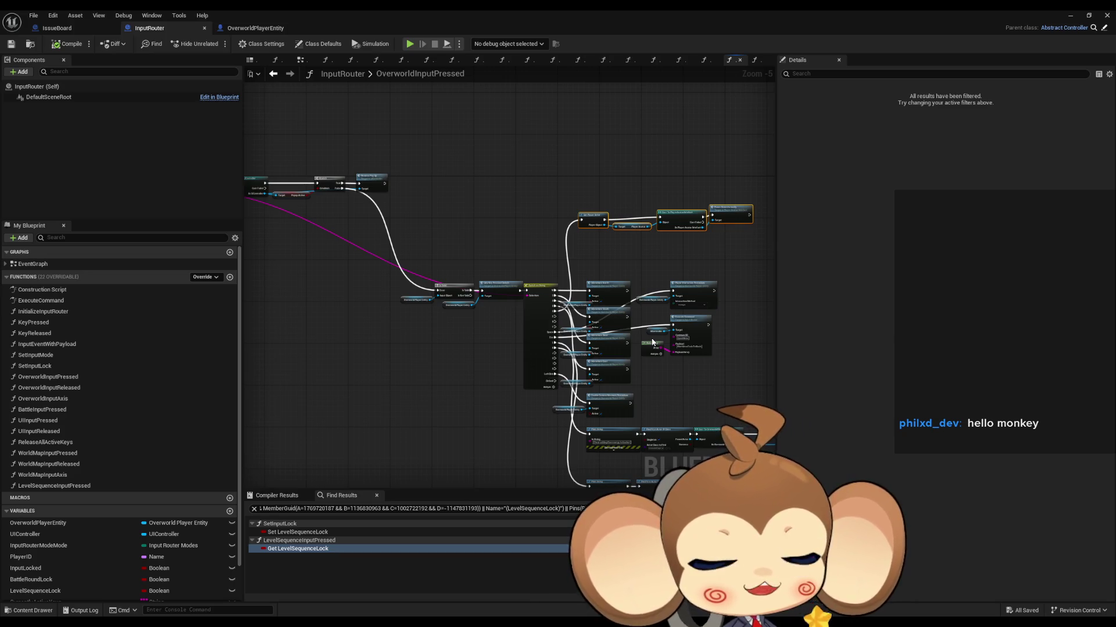
left_click_drag(657, 334, 513, 270)
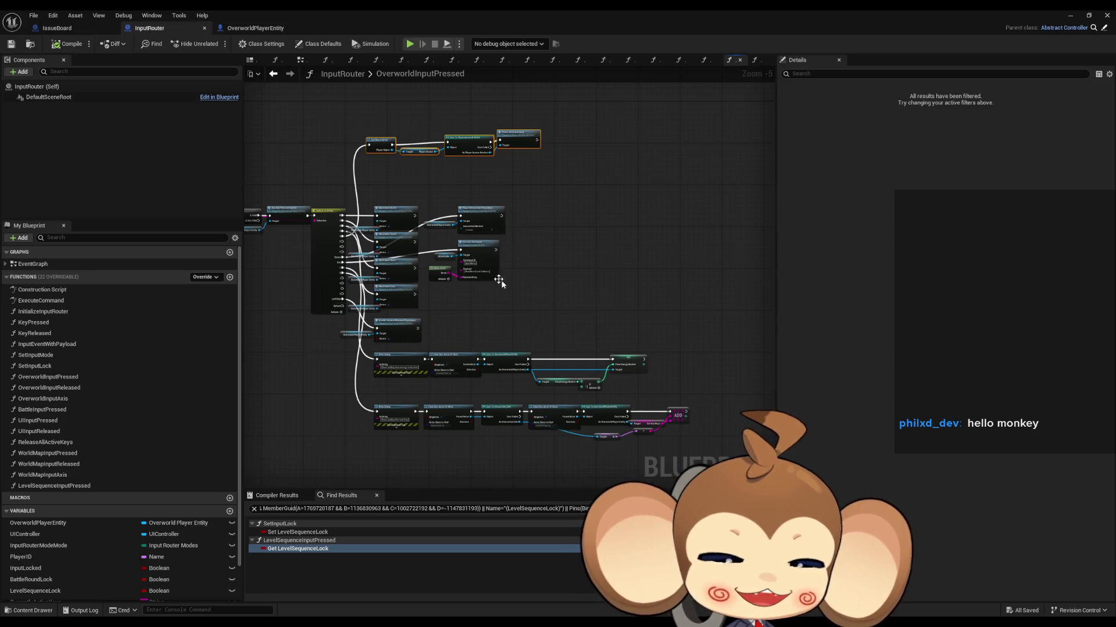
left_click_drag(498, 291, 692, 327)
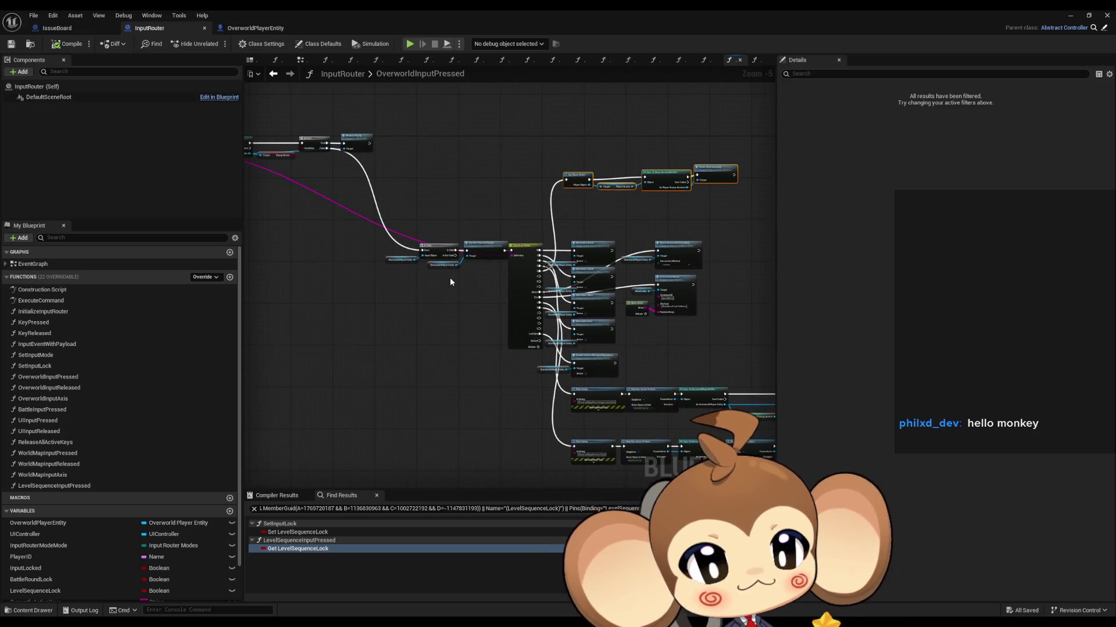
scroll(451, 276, "up", 3)
mouse_move(452, 279)
left_mouse_down()
mouse_move(777, 407)
mouse_move(912, 443)
mouse_move(498, 323)
mouse_move(361, 269)
left_mouse_up()
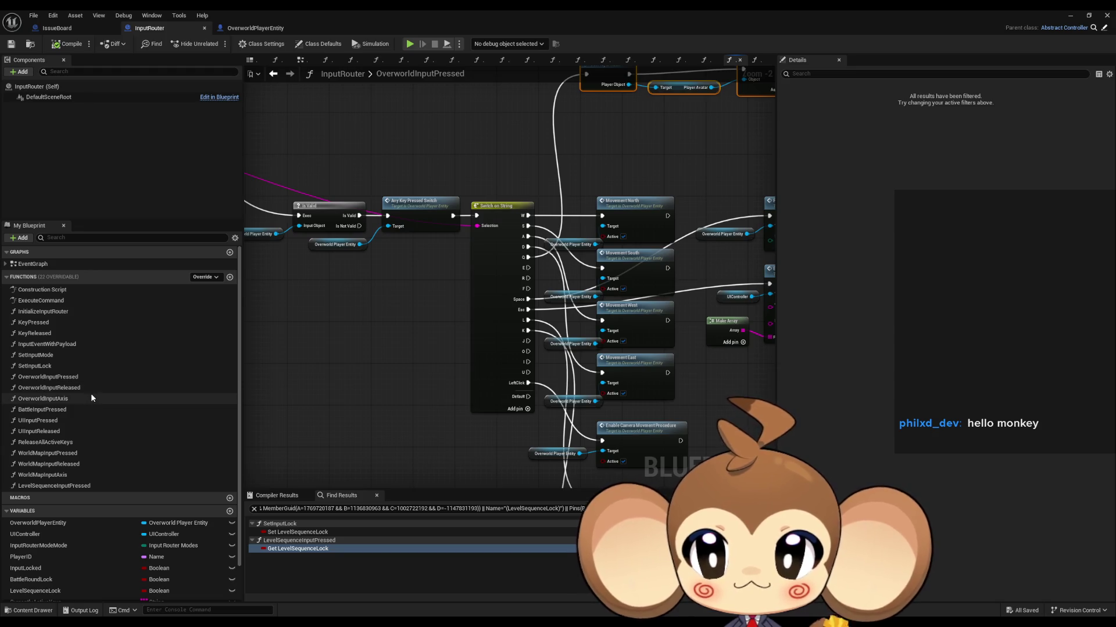
right_click(54, 571)
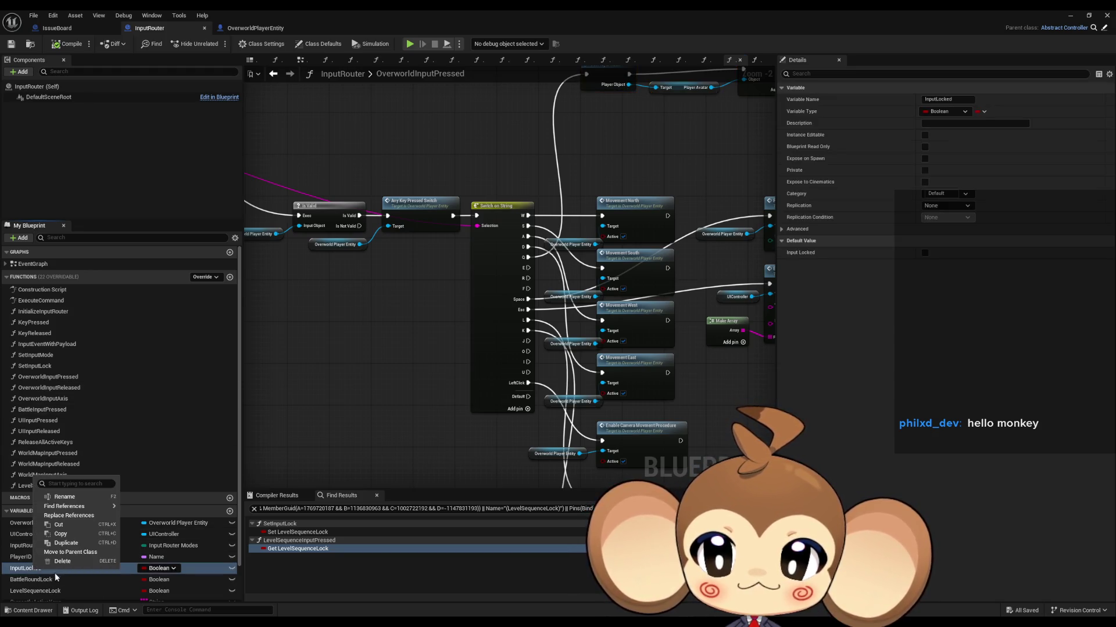
Find references to BattleRoundLock and jump to where SetInputLock sets it
left_click(40, 579)
right_click(40, 578)
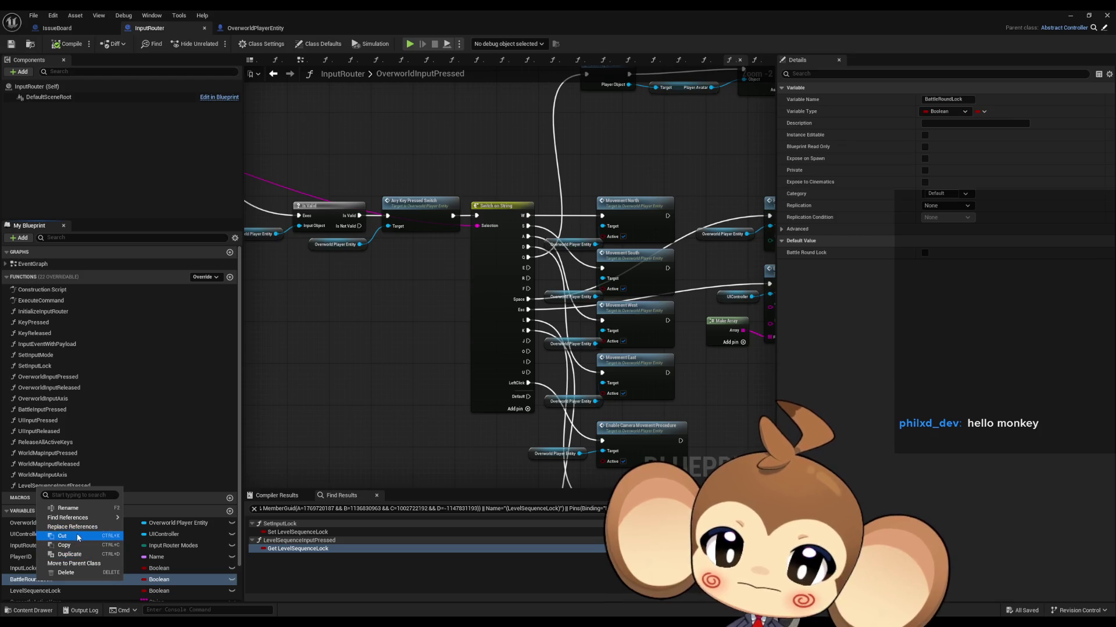
mouse_move(93, 518)
left_click(158, 542)
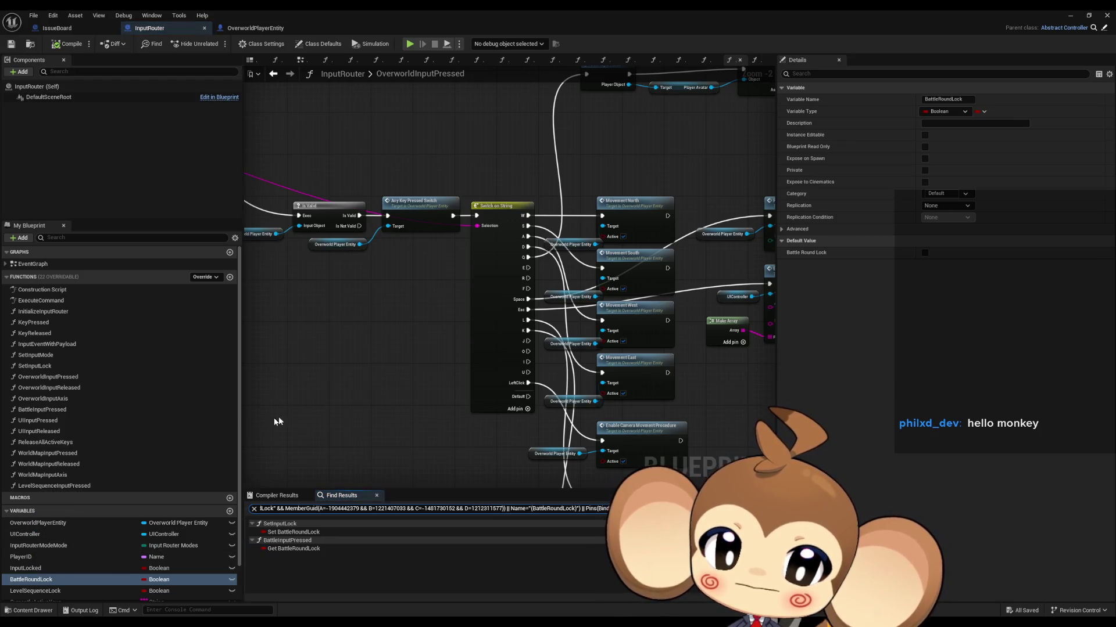
double_click(297, 532)
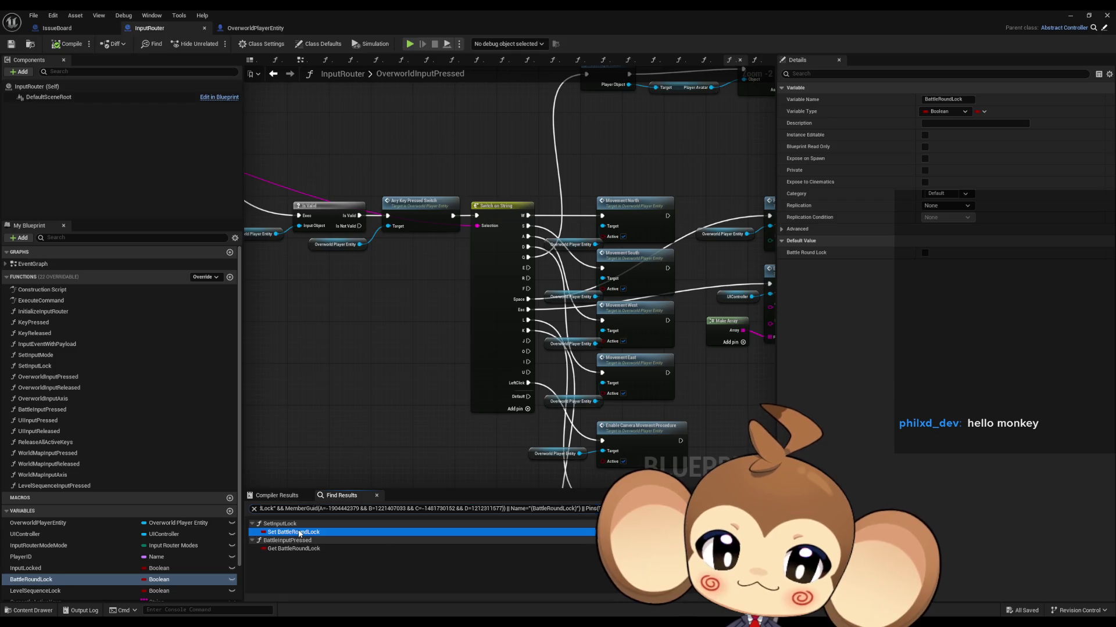
left_click_drag(505, 340, 571, 326)
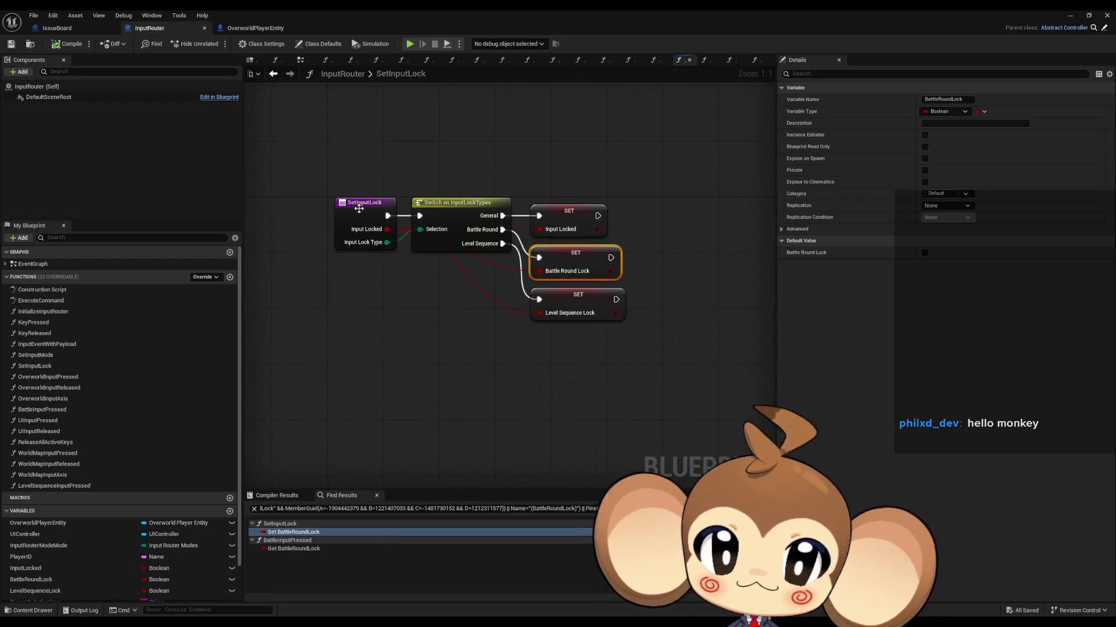
Float the blueprint editor to view the lock SET nodes, then open InputLockTypes from the Blueprints folder
double_click(301, 9)
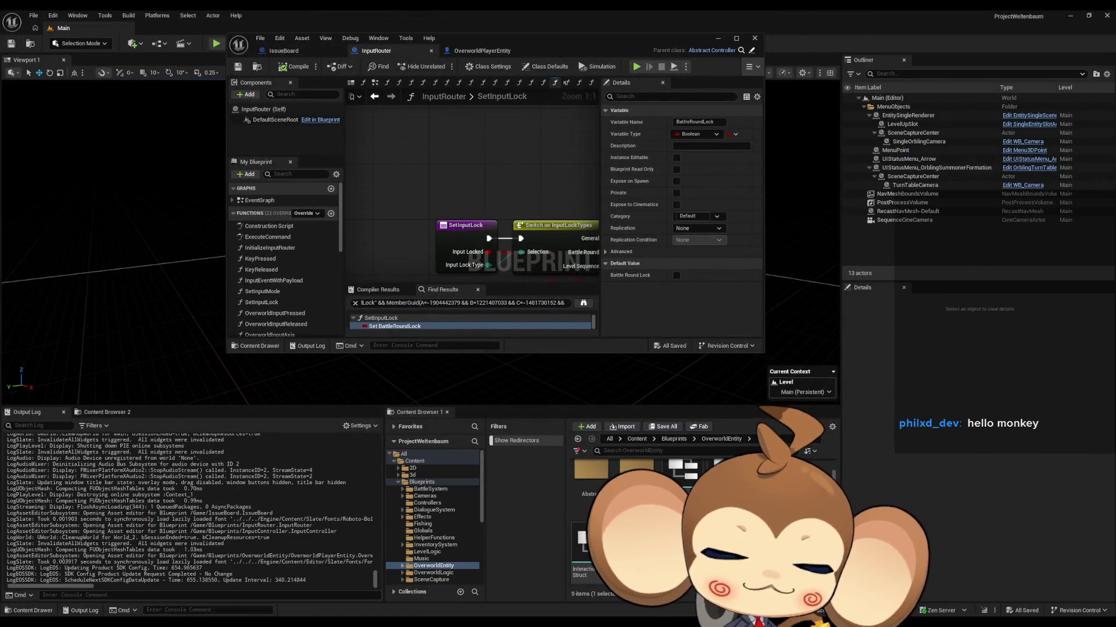
left_click_drag(471, 184, 335, 138)
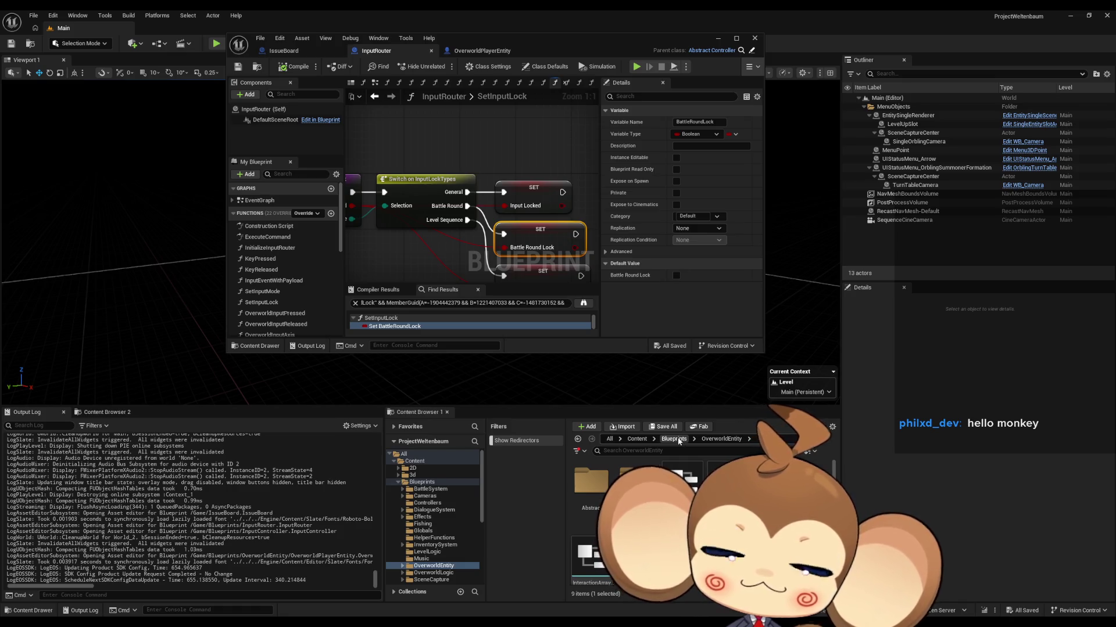
left_click(674, 439)
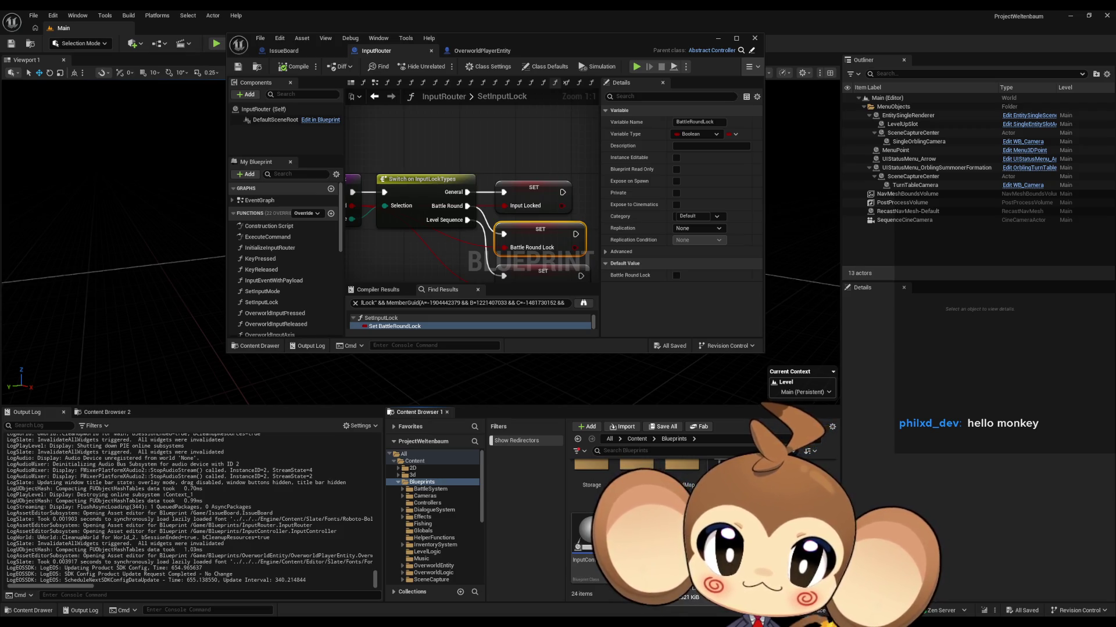
double_click(421, 179)
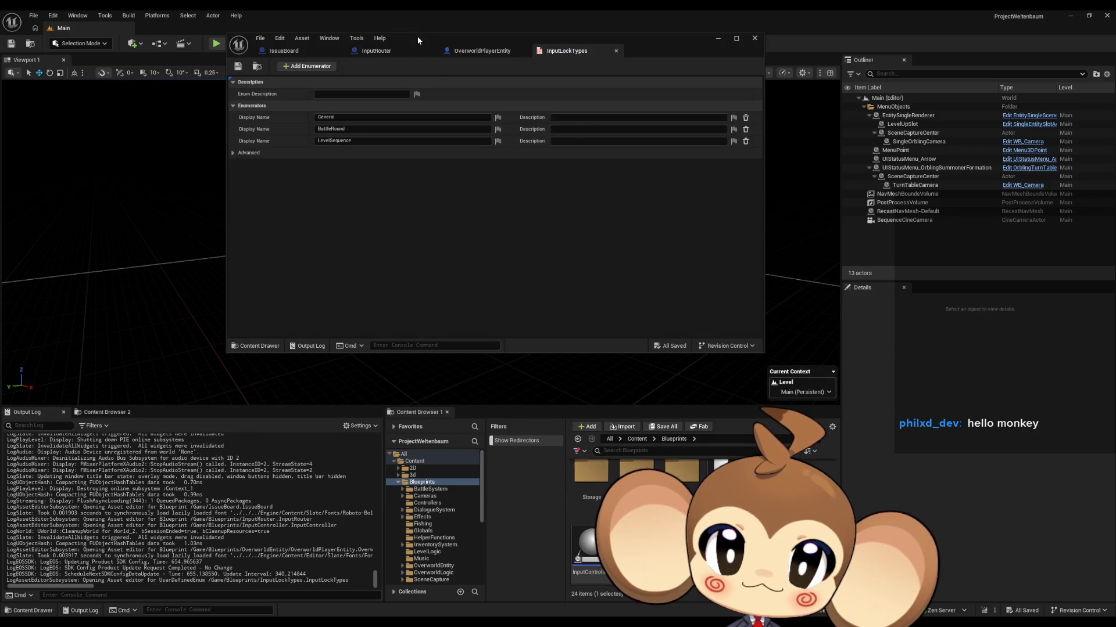
Add a fourth enumerator named 'Movment' to the InputLockTypes enum
double_click(417, 36)
left_click(81, 46)
type("Movemen")
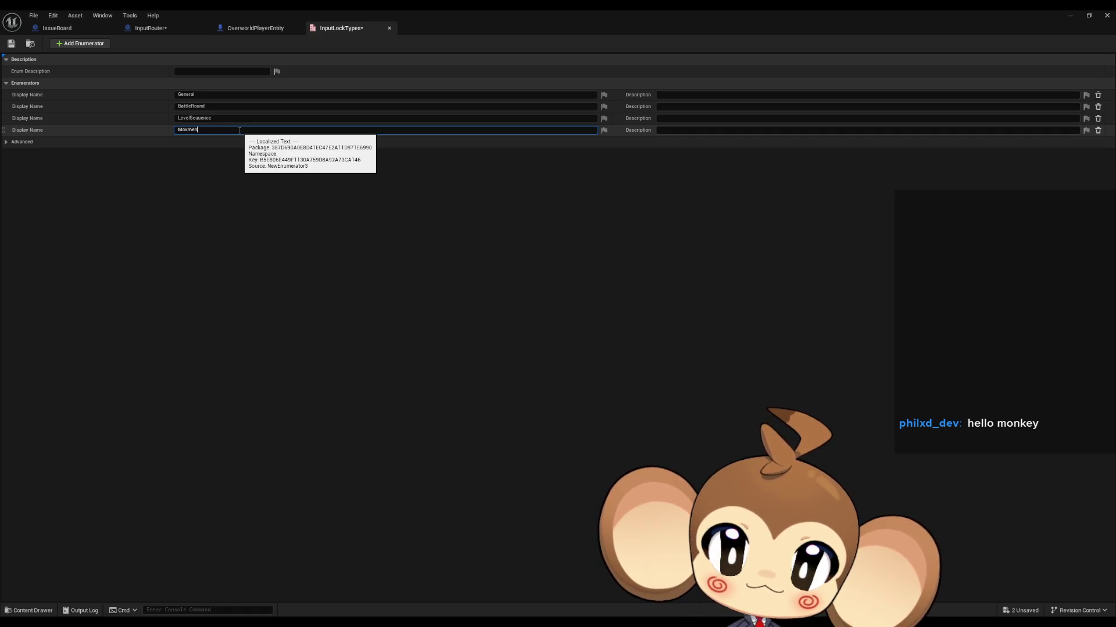
type("t")
key("Return")
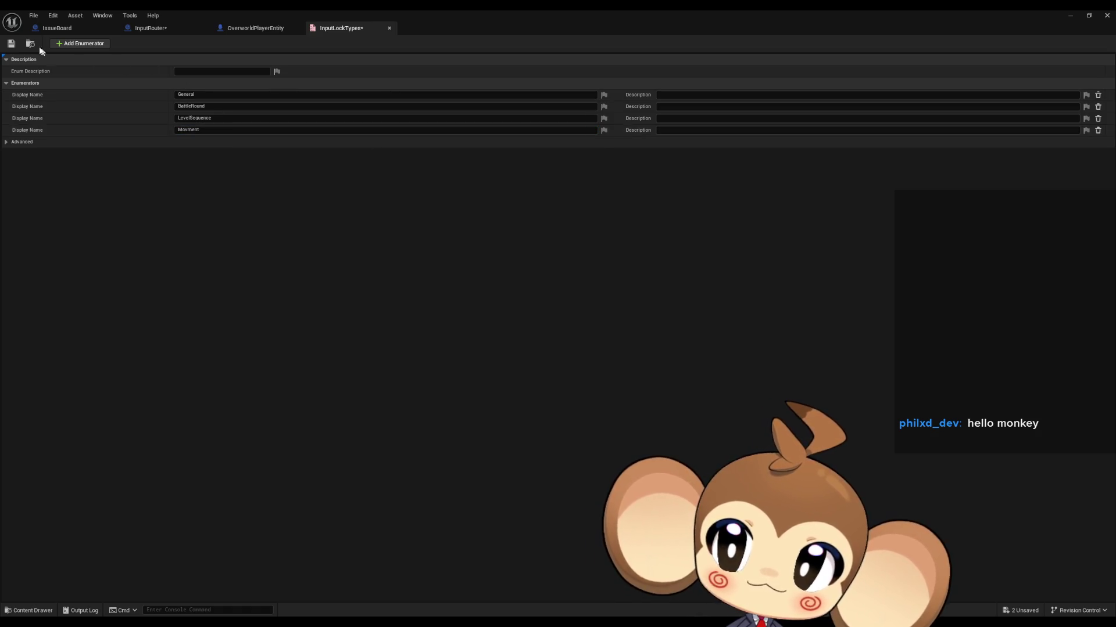
Add a MovementLock Boolean variable to InputRouter
left_click(169, 30)
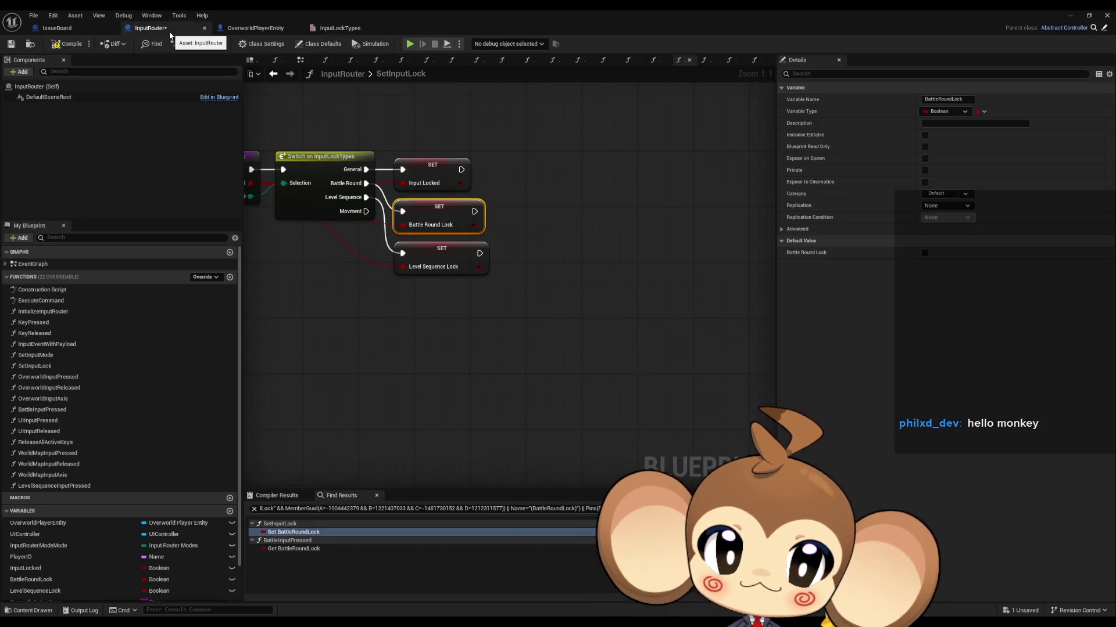
left_click(230, 512)
type("MovementLock")
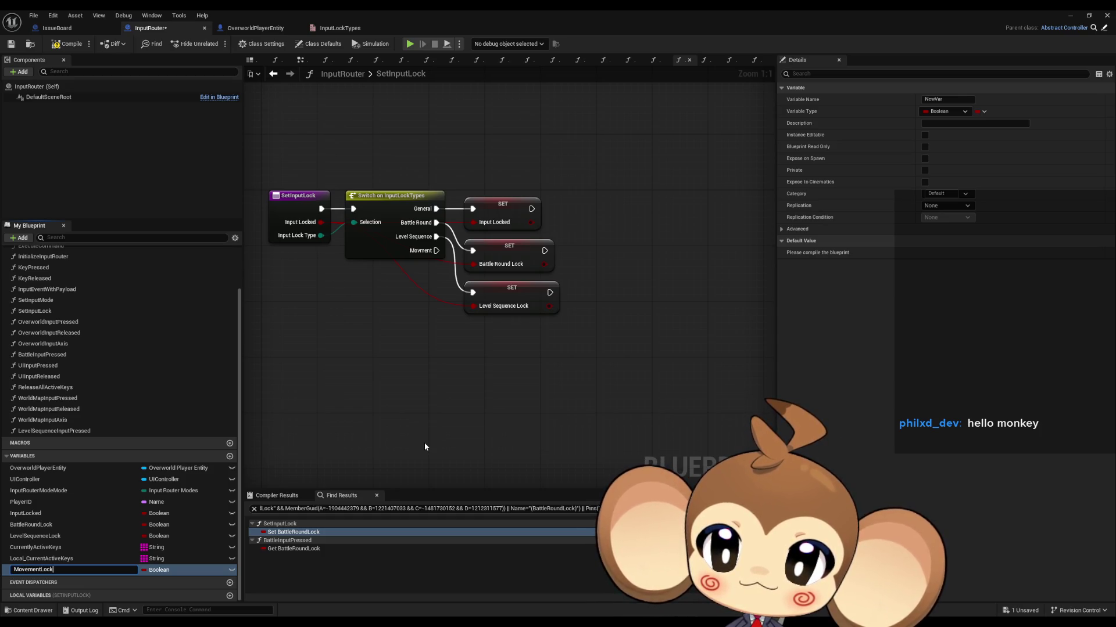
key("Return")
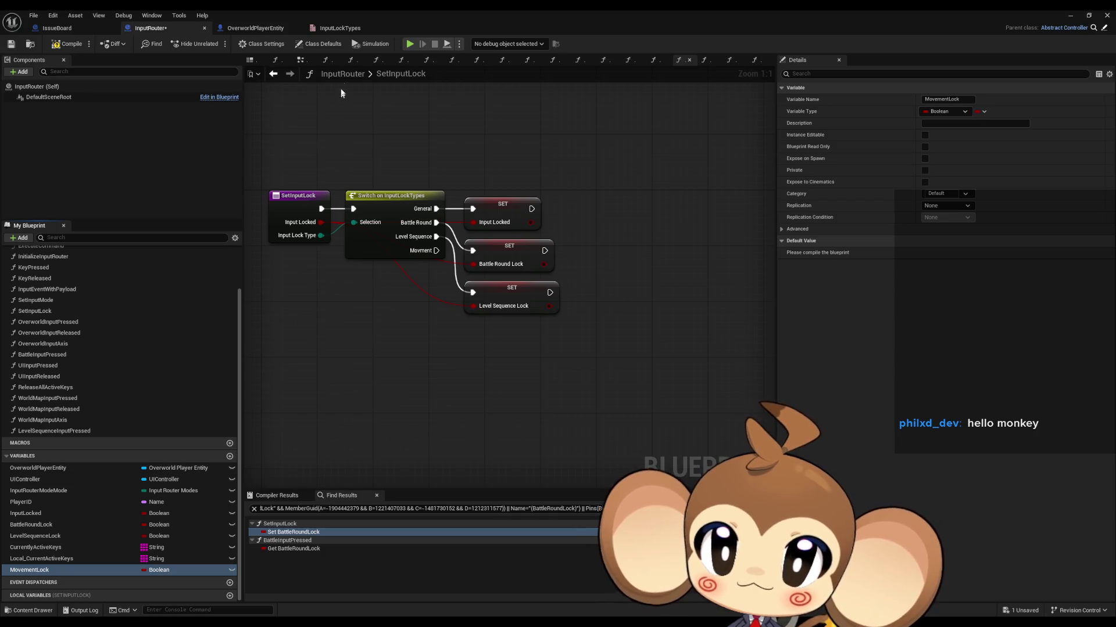
Correct the misspelled enumerator's display name to 'Movement'
left_click(337, 28)
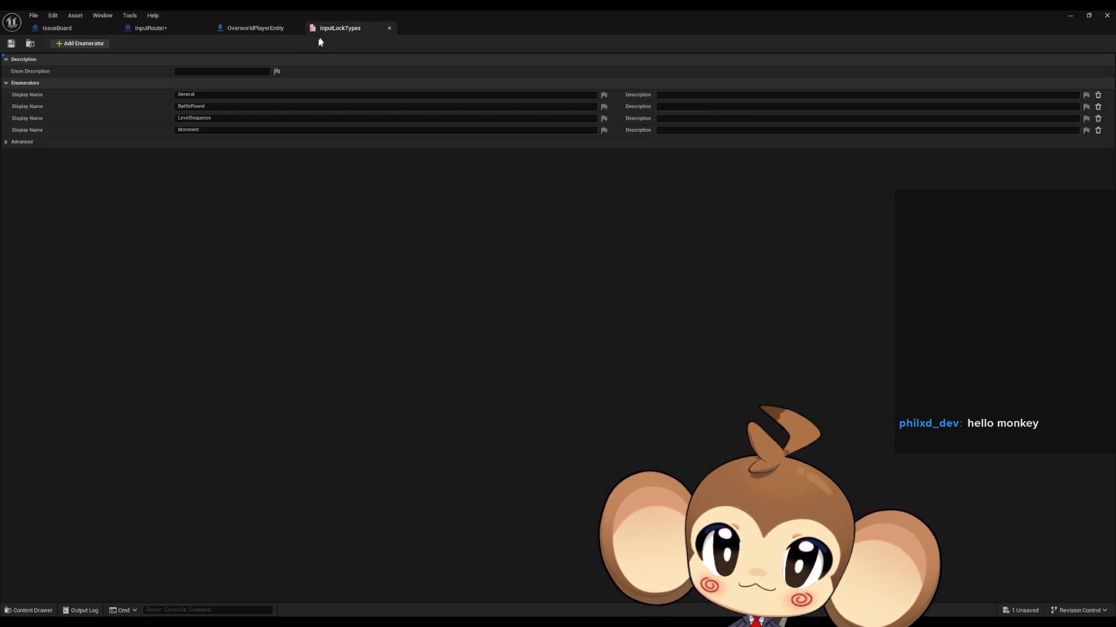
left_click(196, 132)
type("e")
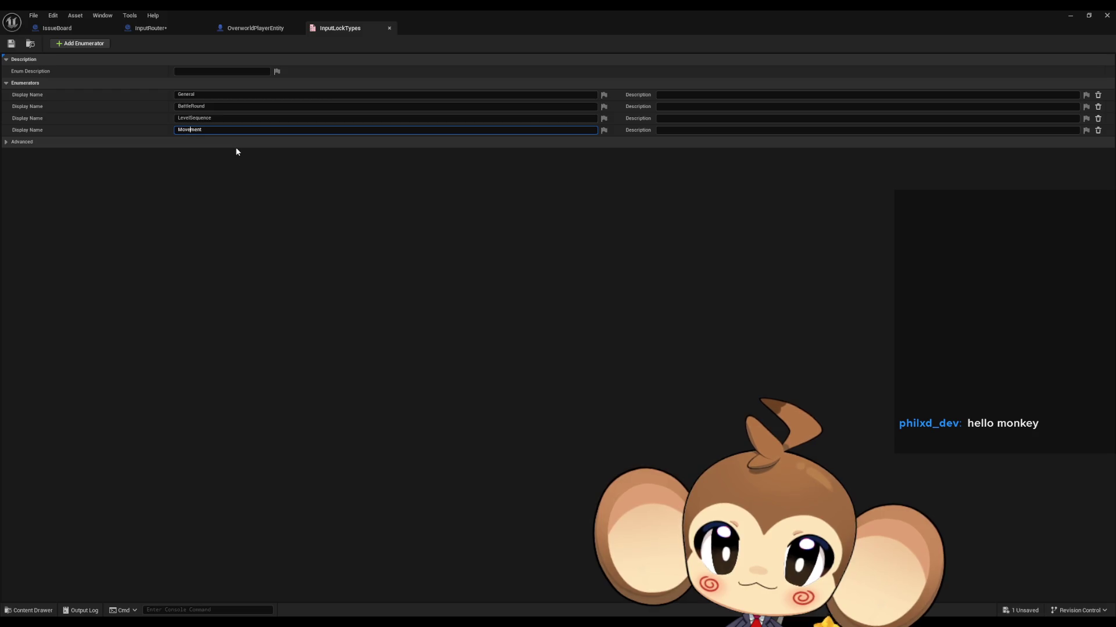
key("Return")
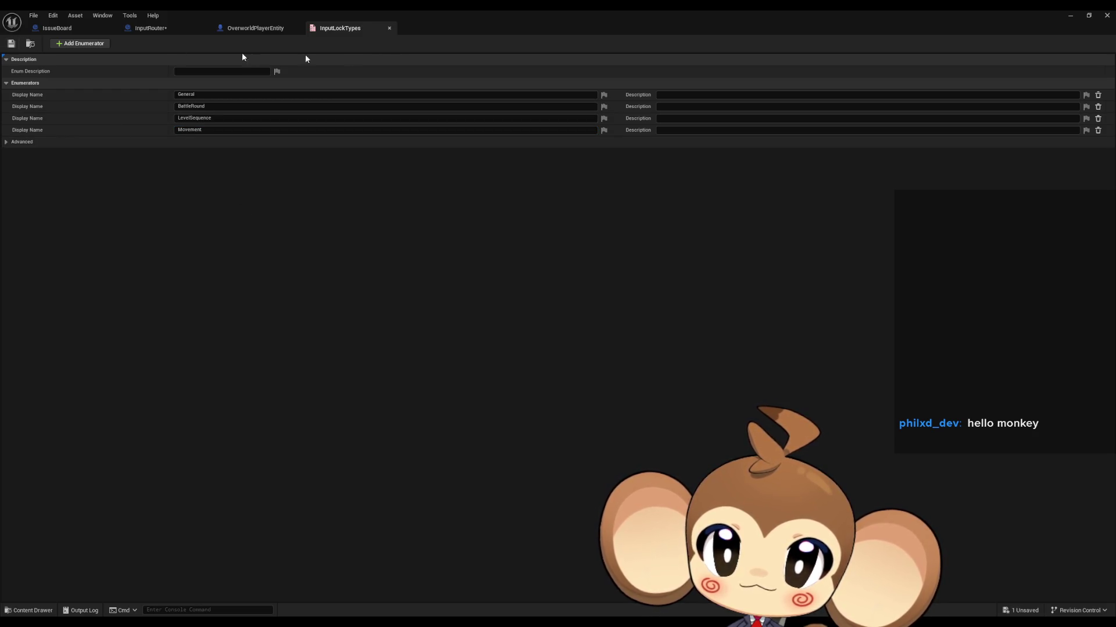
left_click(256, 28)
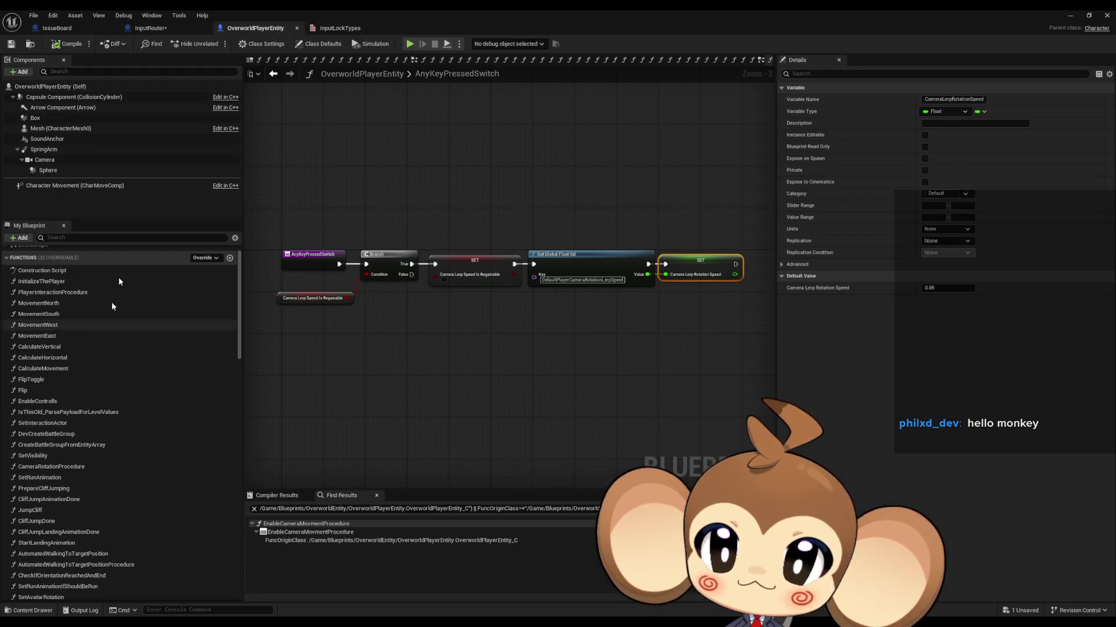
In SetInputLock, add a SET MovementLock fed by Input Locked and triggered by the Movement case
left_click(153, 29)
mouse_move(116, 570)
left_mouse_down()
mouse_move(50, 549)
mouse_move(199, 511)
mouse_move(459, 344)
left_mouse_up()
left_click(494, 367)
mouse_move(321, 222)
left_mouse_down()
mouse_move(395, 277)
mouse_move(468, 362)
mouse_move(436, 250)
left_mouse_up()
left_click_drag(499, 345, 502, 331)
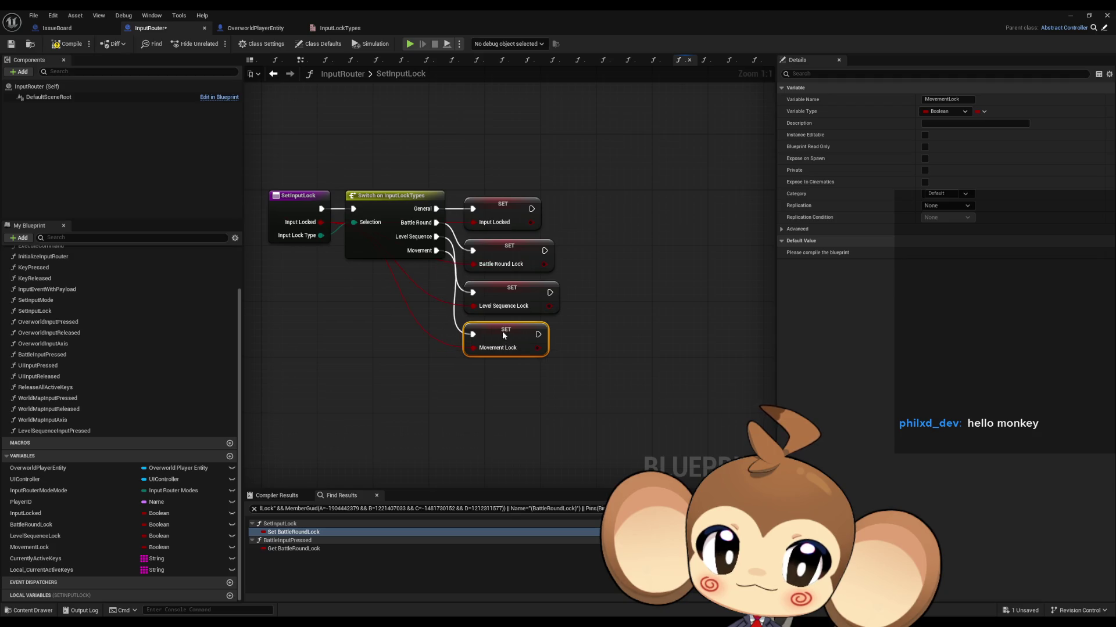
left_click(453, 407)
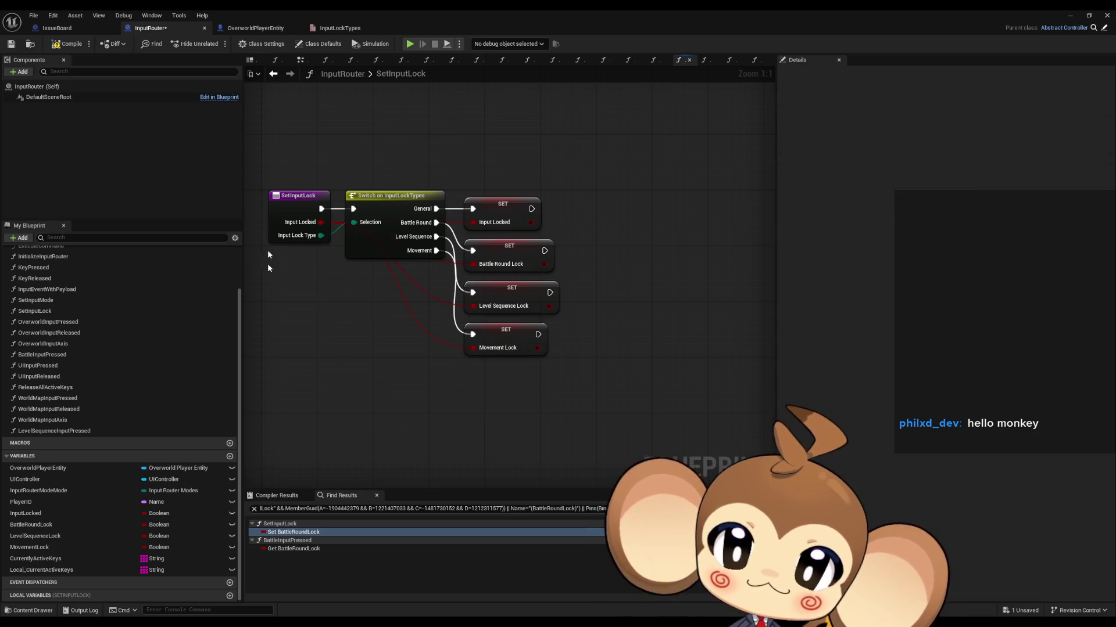
Open the OverworldInputPressed function
scroll(113, 400, "up", 3)
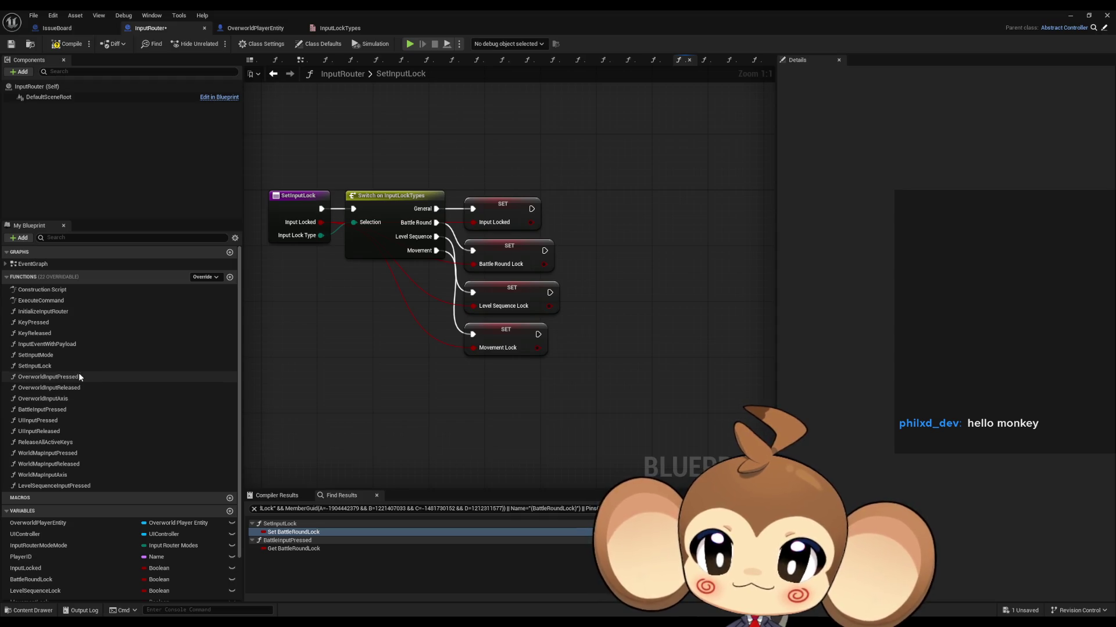
double_click(79, 378)
scroll(58, 552, "down", 2)
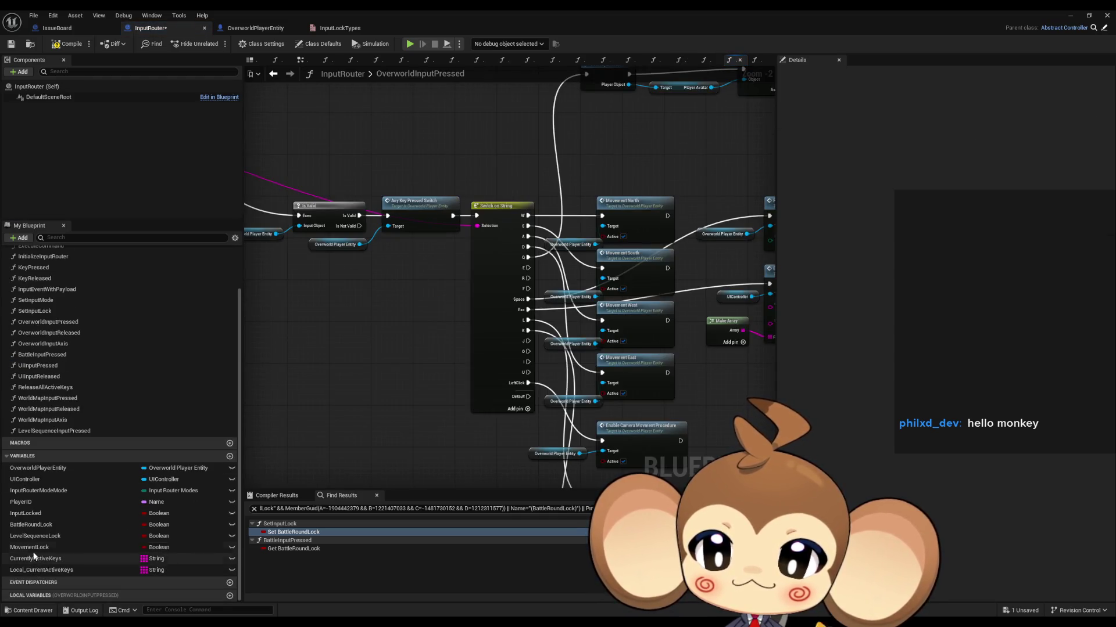
Add a Get MovementLock node in OverworldInputPressed and open AnyKeyPressedSwitch from its call node
mouse_move(32, 547)
left_mouse_down()
mouse_move(429, 401)
mouse_move(276, 333)
left_mouse_up()
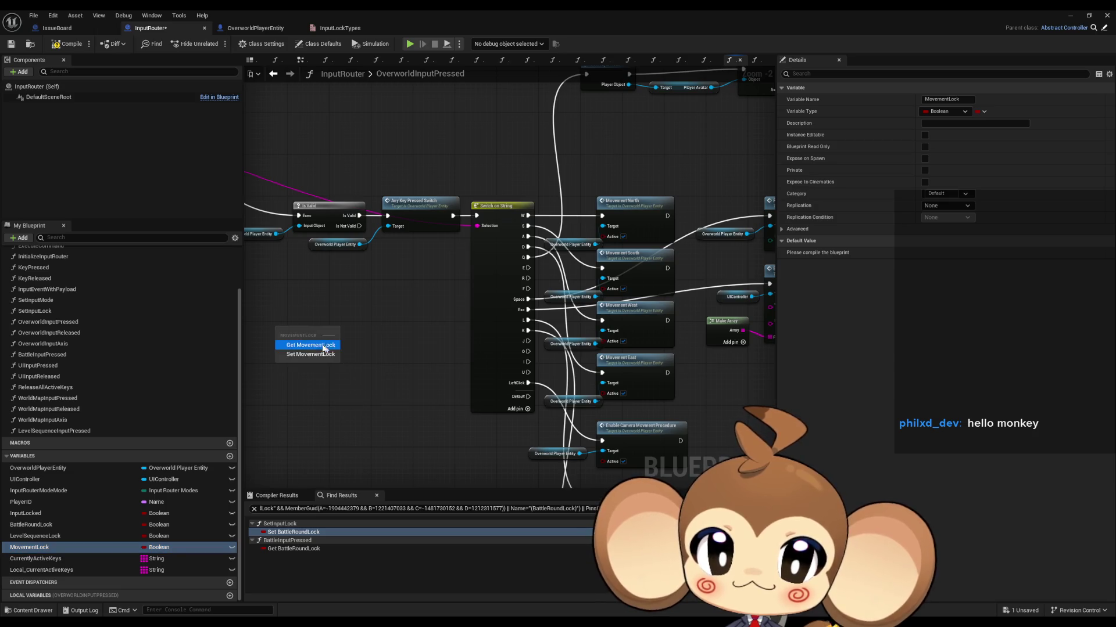
left_click(311, 345)
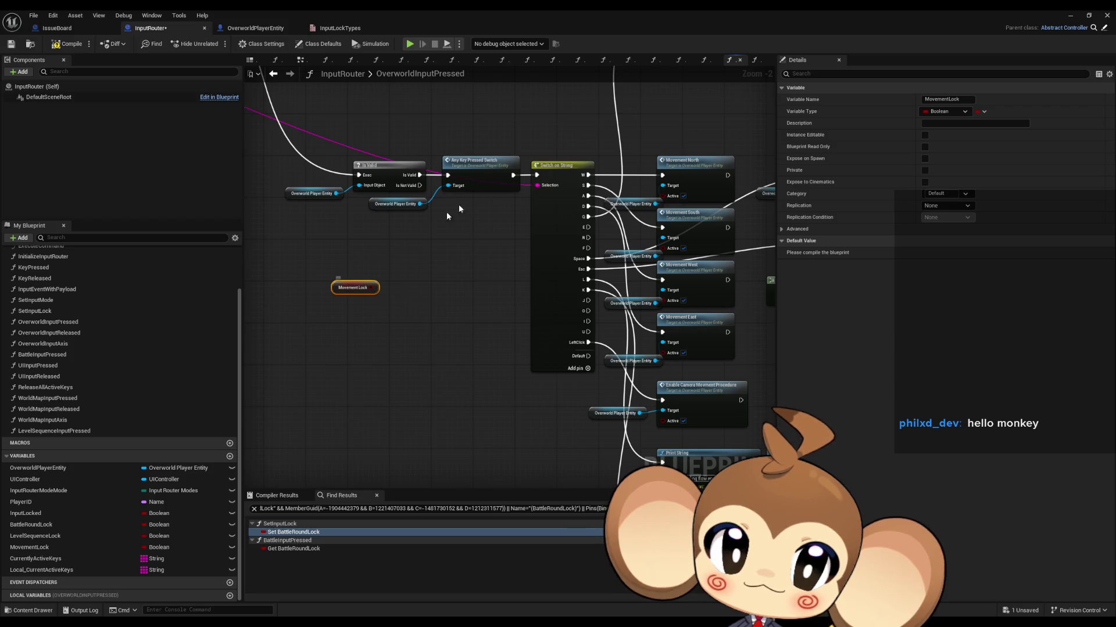
left_click(491, 181)
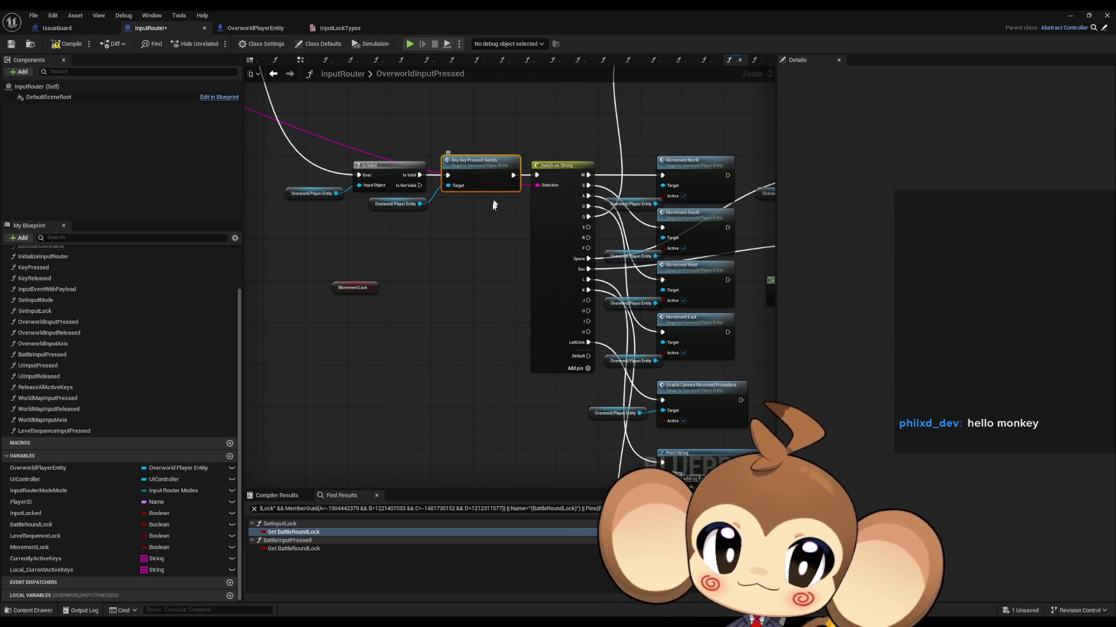
double_click(478, 174)
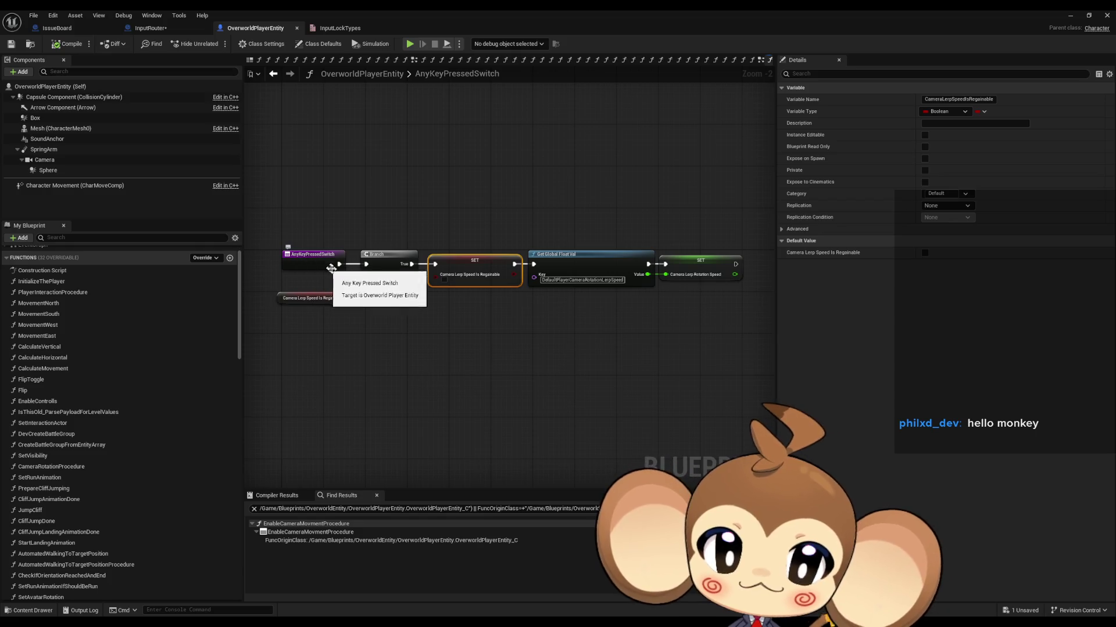
left_click(317, 298)
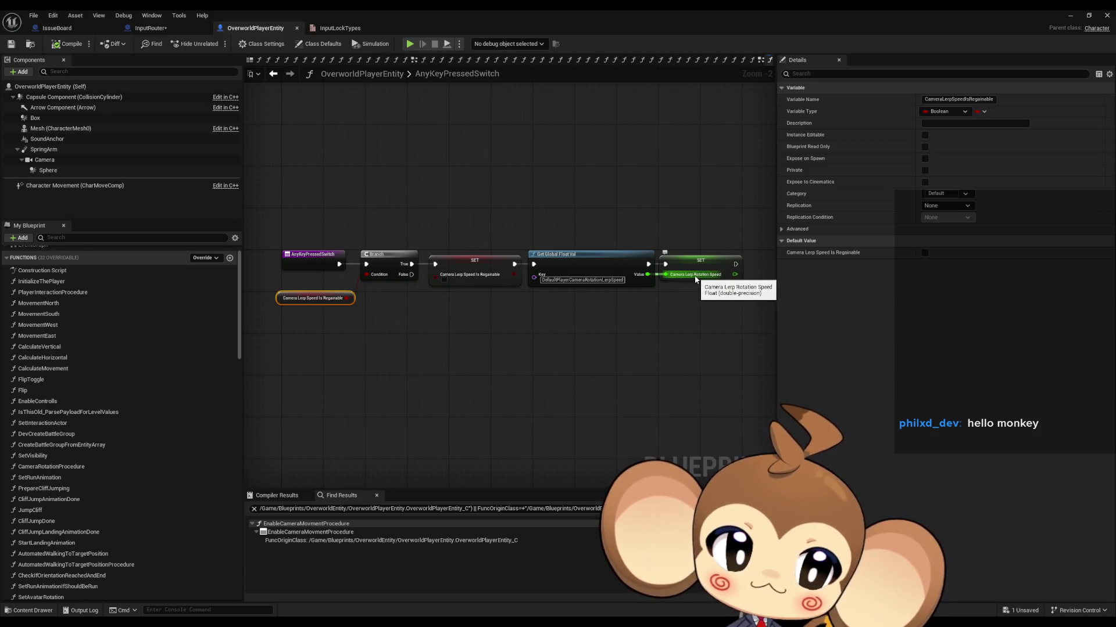
Select the SET Camera Lerp Rotation Speed node and bring up its context menu
left_click_drag(660, 227, 726, 347)
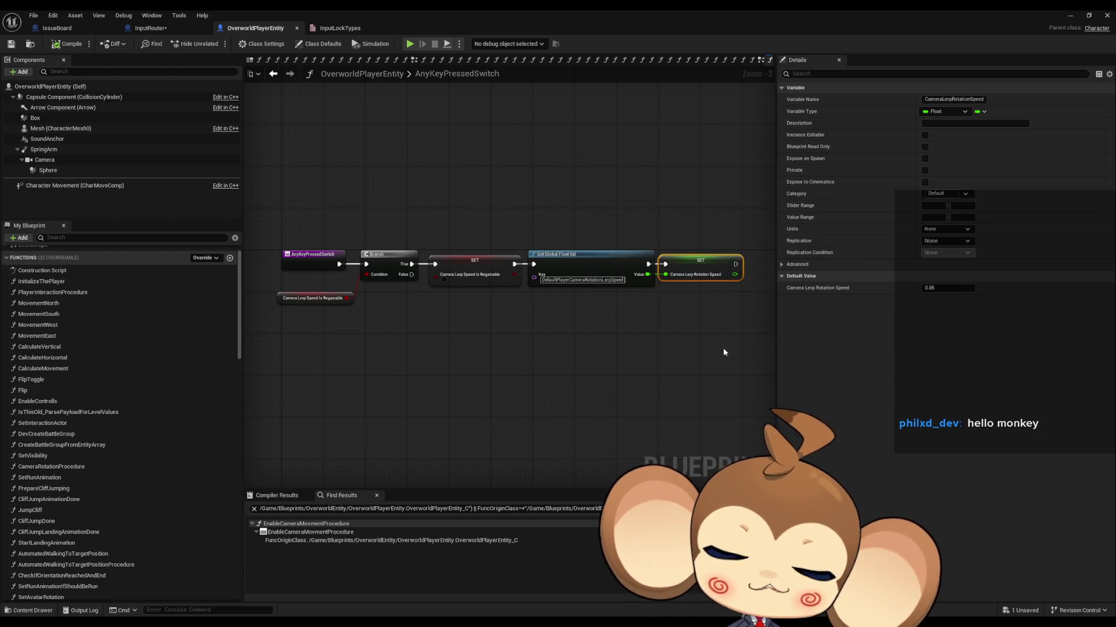
right_click(700, 265)
Find CameraLerpRotationSpeed references by class member; inspect uses in InitializeThePlayer, PlayerInteractionProcedure and CliffJumpDone
mouse_move(825, 356)
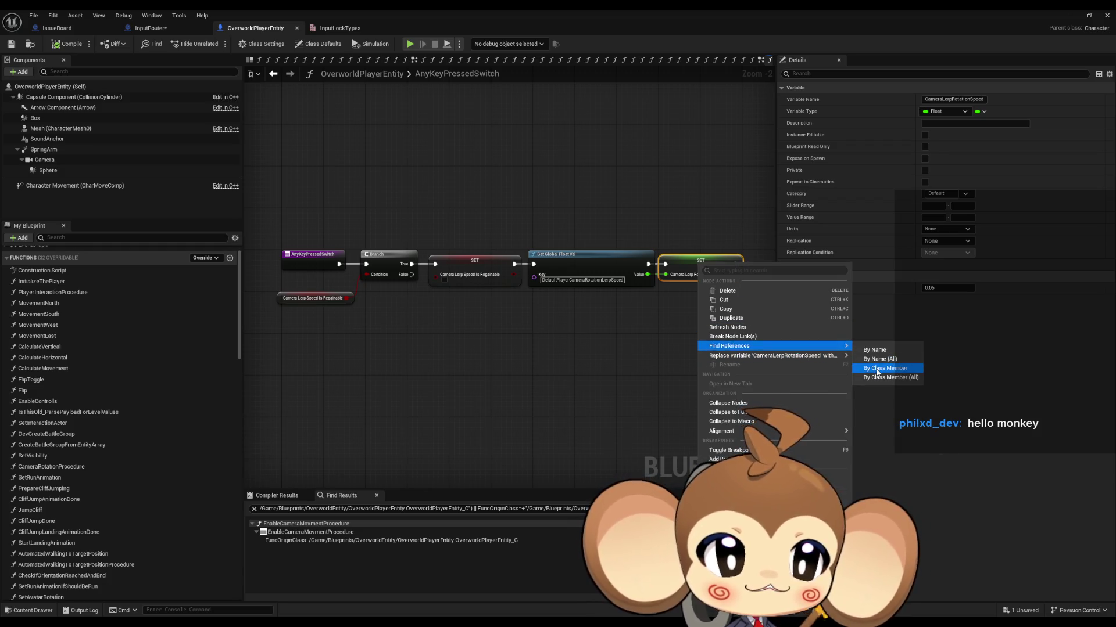
left_click(869, 368)
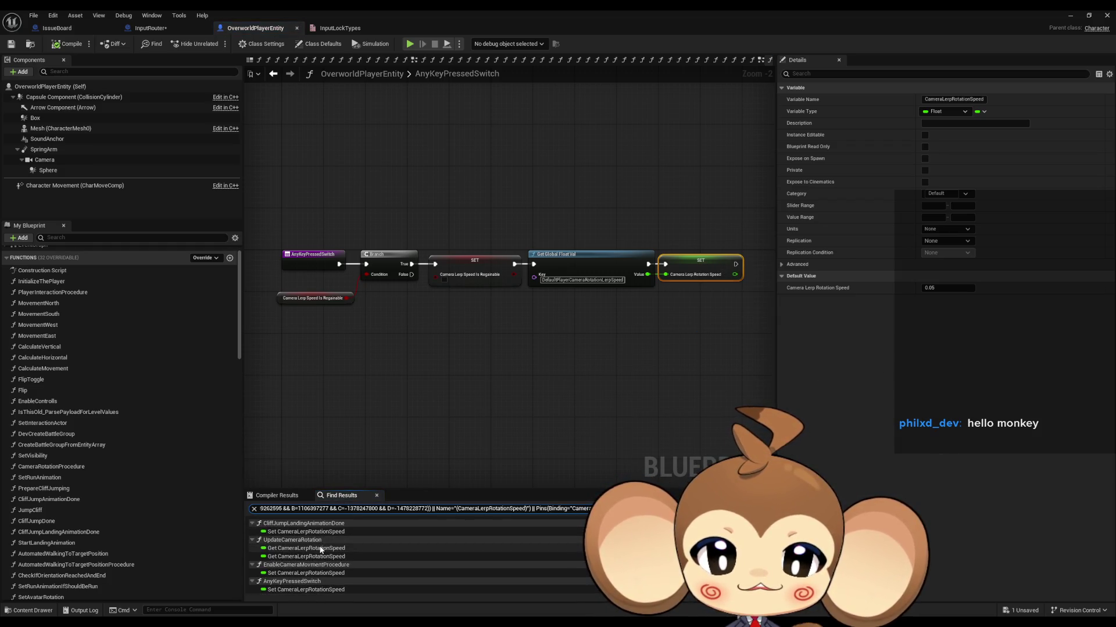
left_click(300, 533)
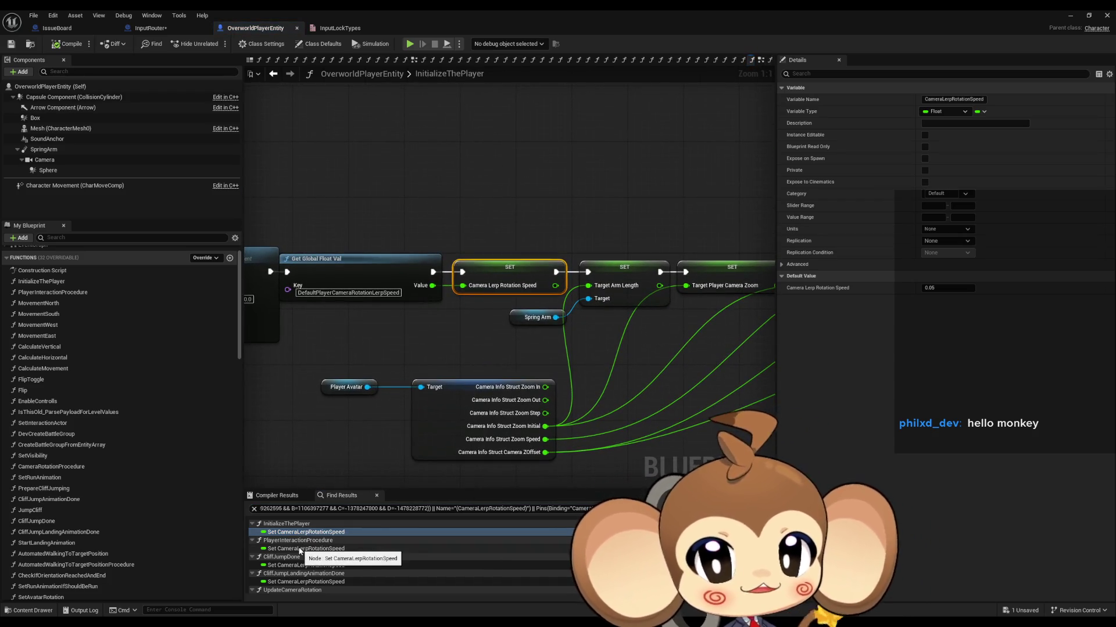
left_click(301, 549)
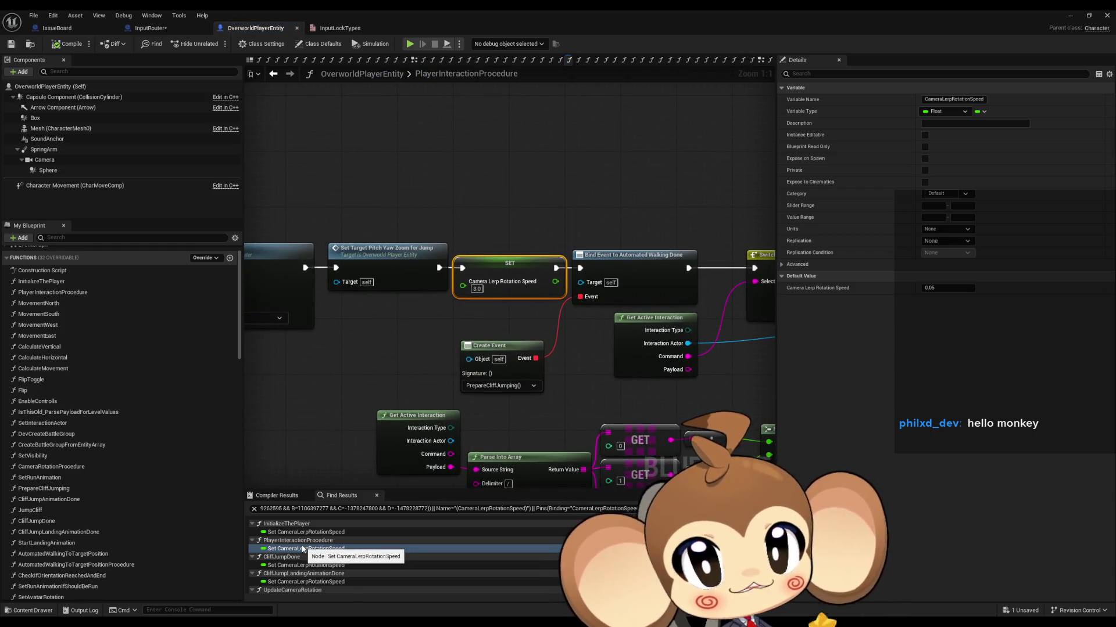
scroll(483, 415, "down", 2)
scroll(482, 416, "down", 7)
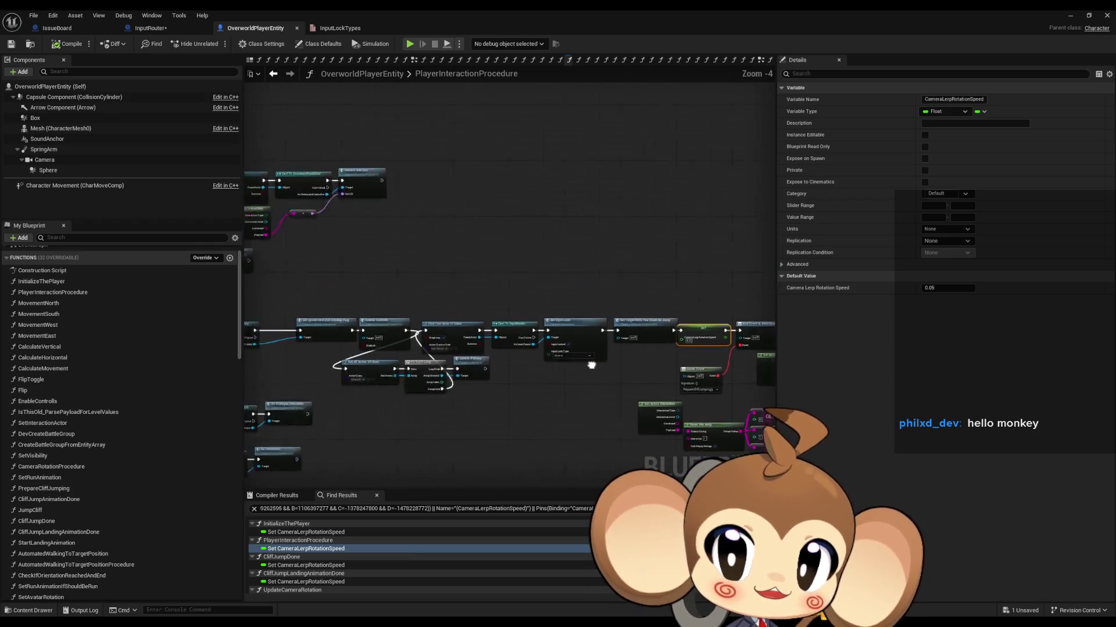
scroll(465, 368, "up", 9)
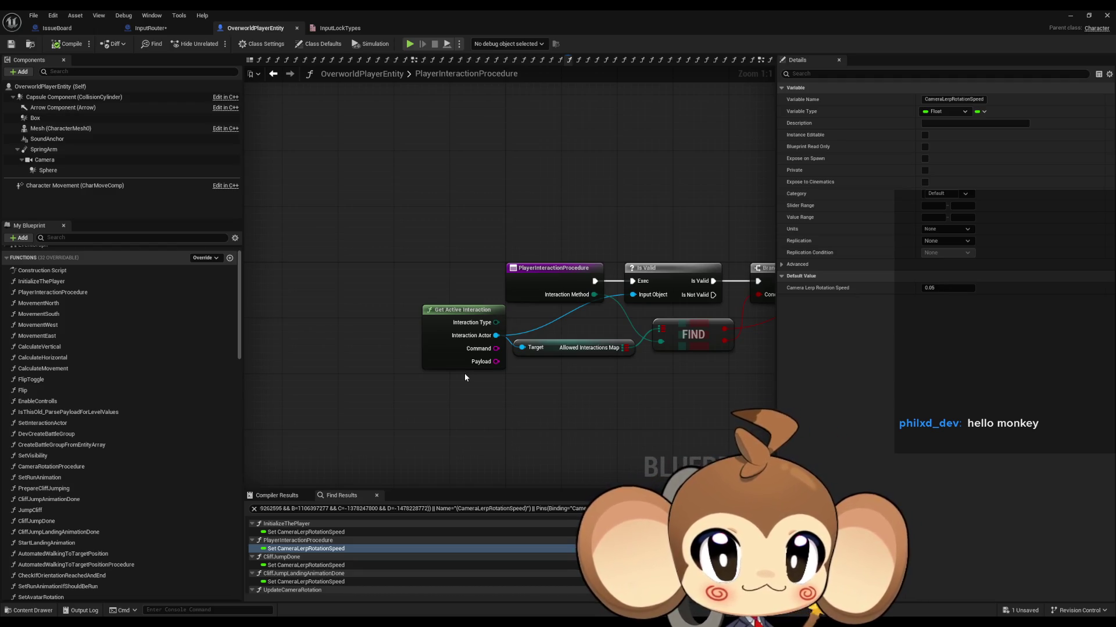
left_click(293, 567)
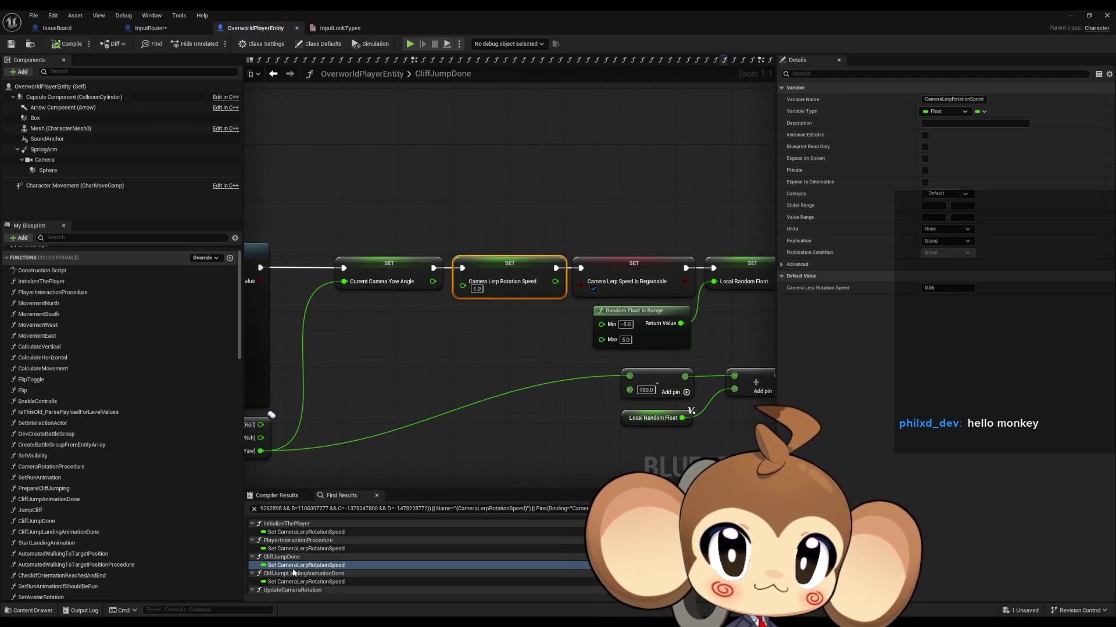
mouse_move(470, 292)
left_mouse_down()
mouse_move(605, 280)
mouse_move(772, 291)
left_mouse_up()
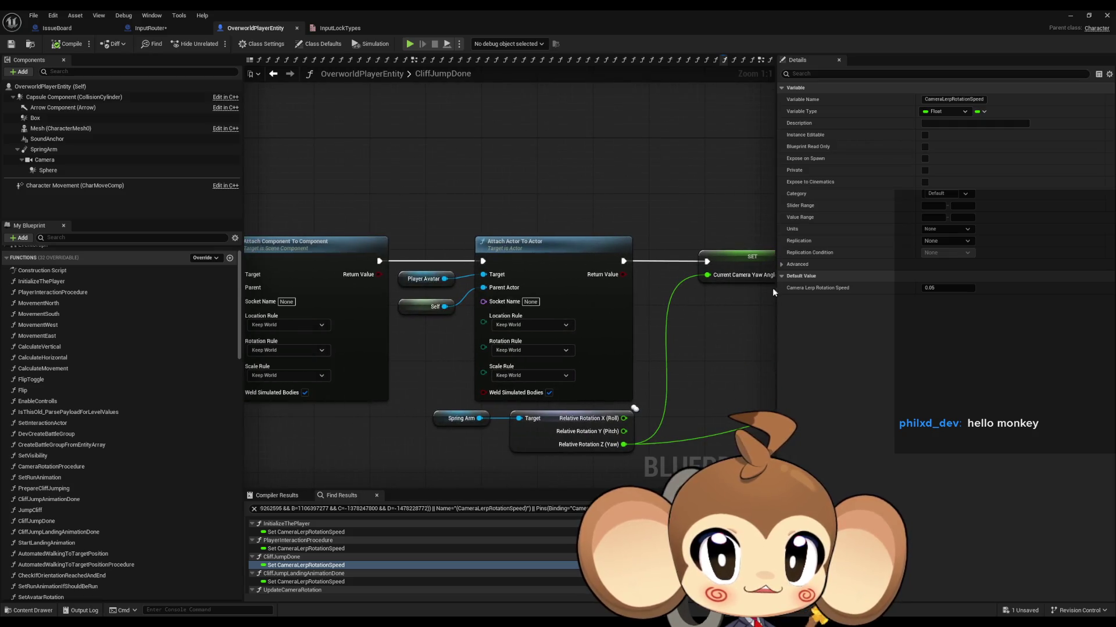
scroll(745, 325, "down", 5)
scroll(473, 323, "up", 3)
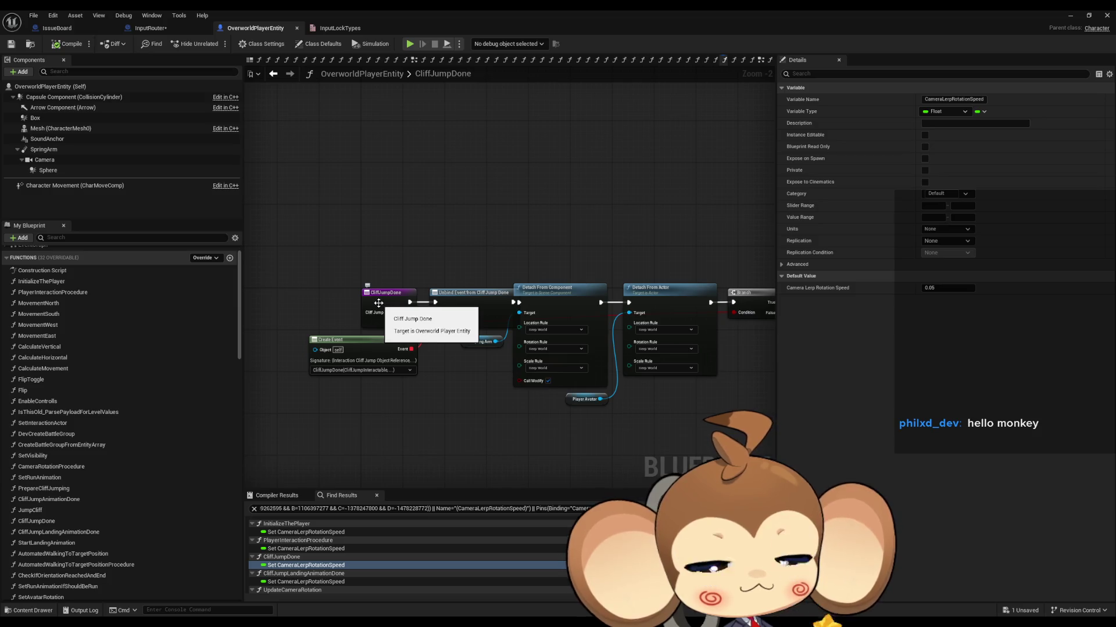
scroll(387, 308, "down", 5)
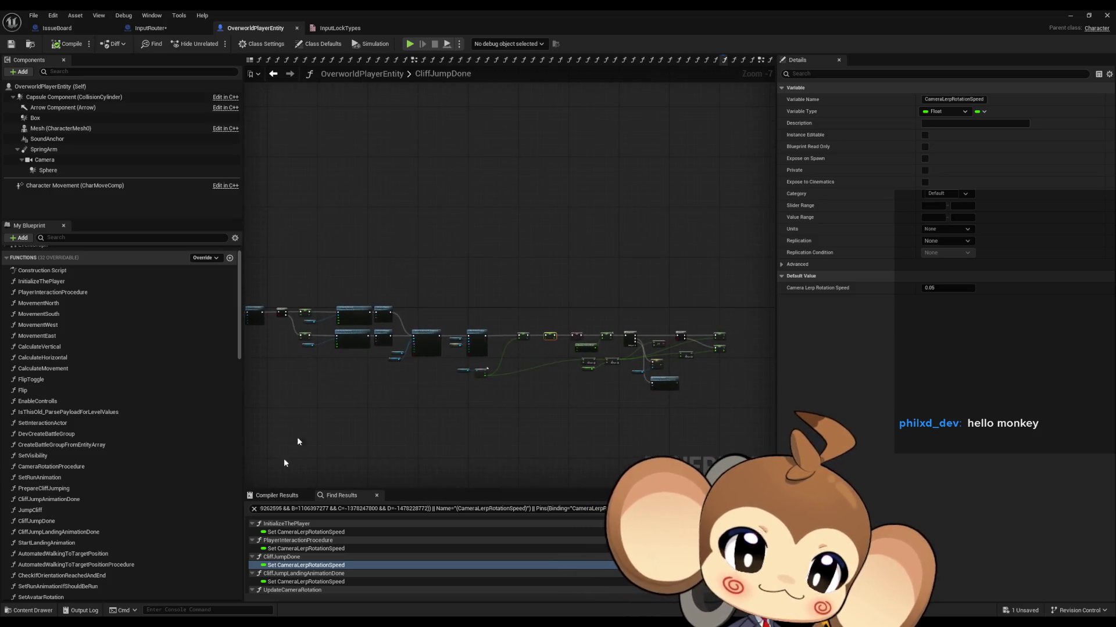
scroll(332, 570, "down", 1)
scroll(333, 570, "down", 1)
Inspect its uses in CliffJumpLandingAnimationDone, UpdateCameraRotation, EnableCameraMovmentProcedure and AnyKeyPressedSwitch
double_click(307, 554)
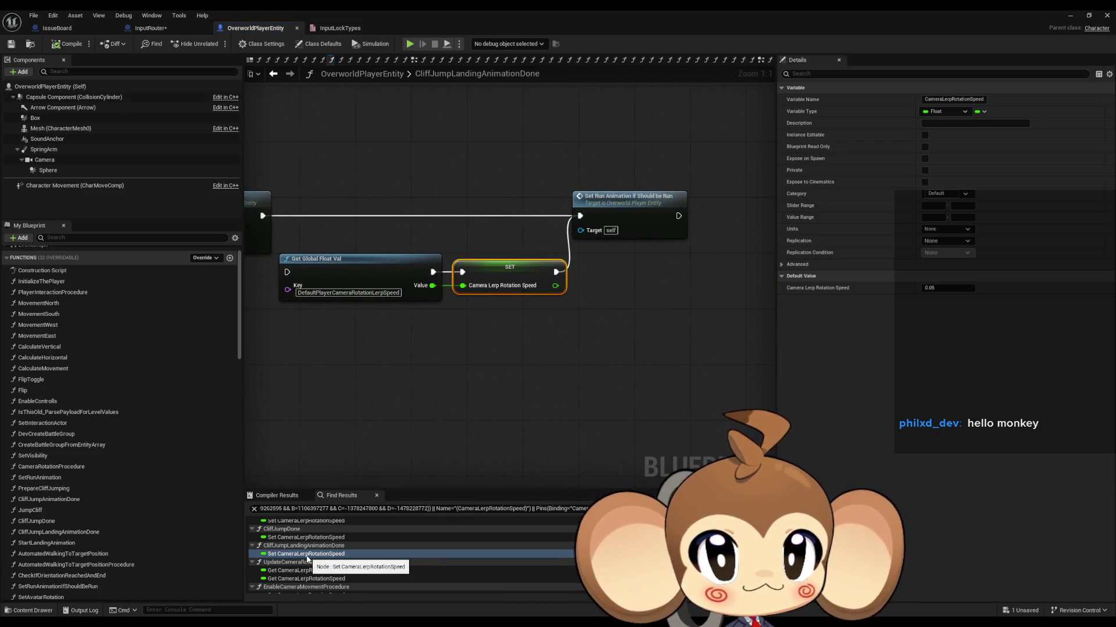
scroll(307, 559, "down", 1)
double_click(294, 557)
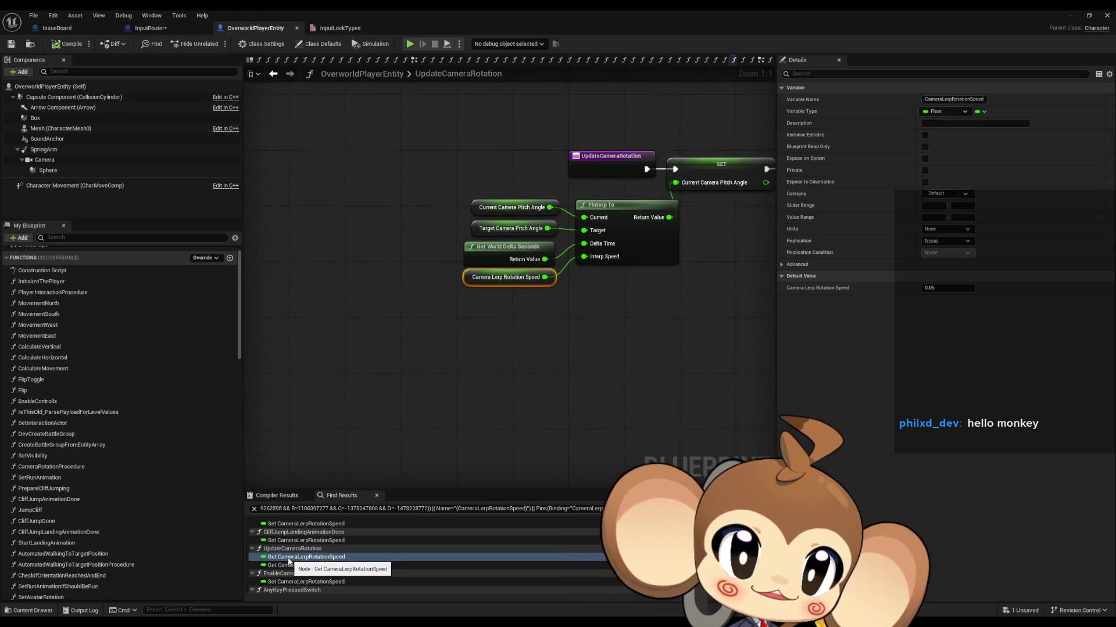
left_click_drag(544, 141, 617, 177)
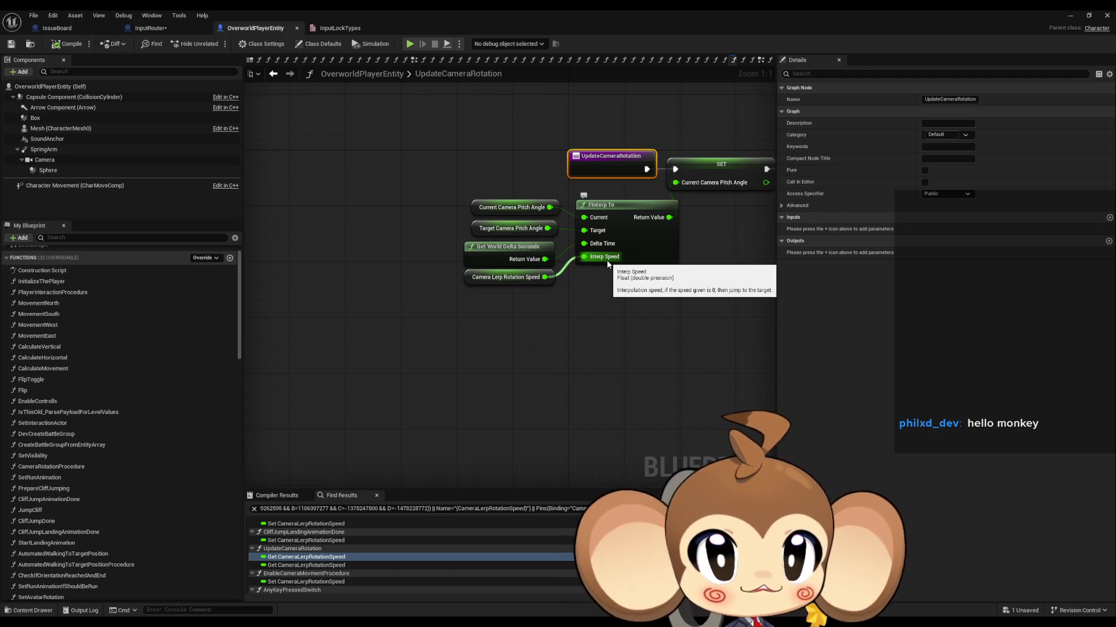
left_click(289, 566)
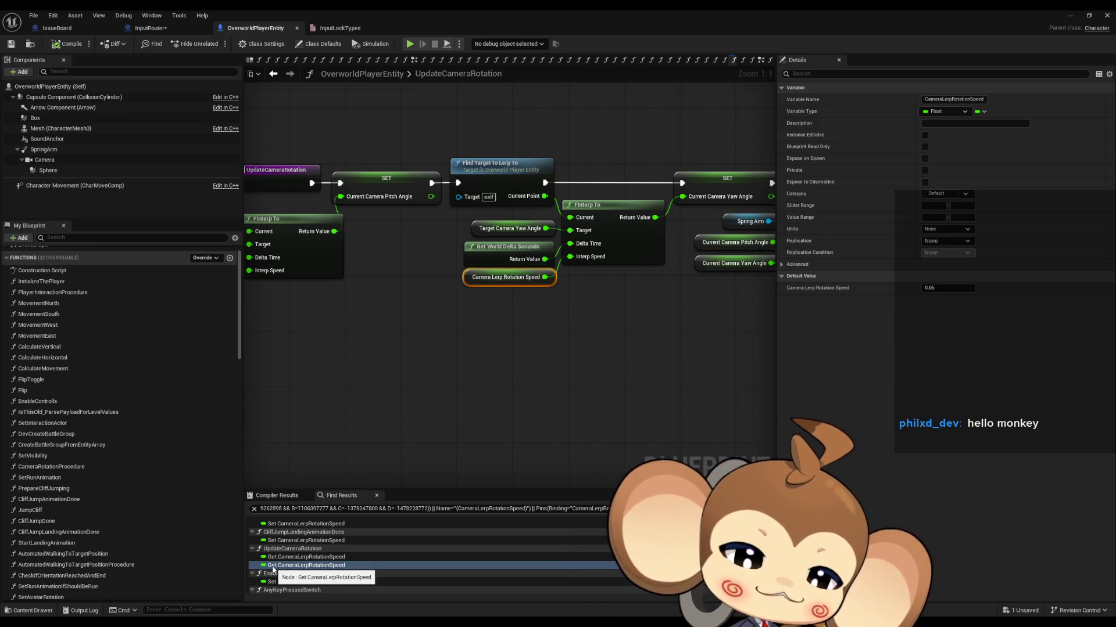
scroll(278, 572, "down", 1)
left_click(282, 574)
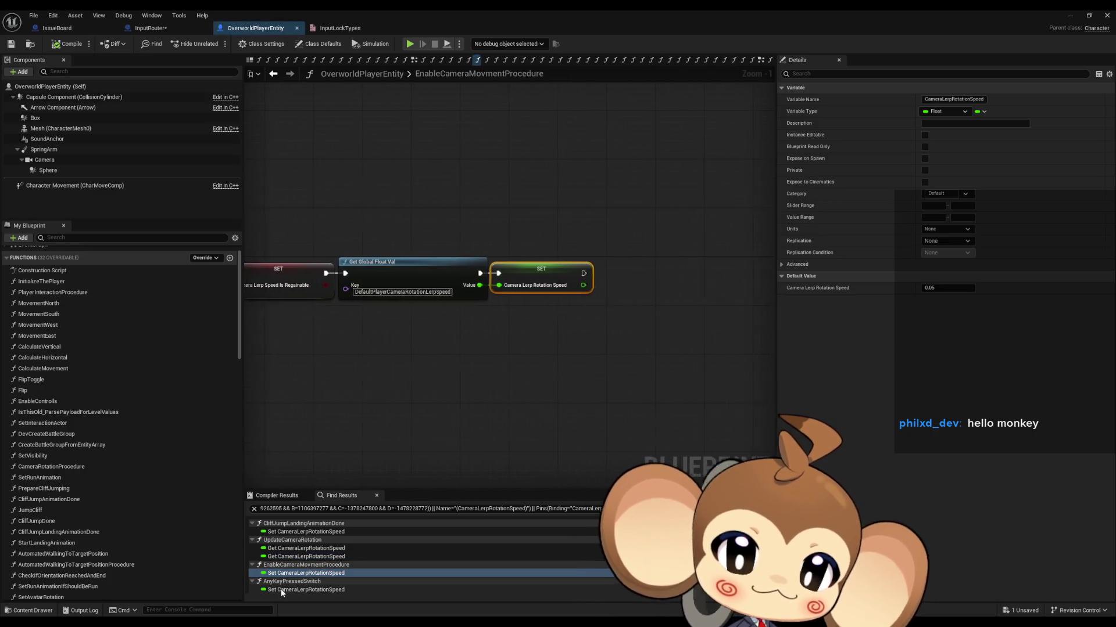
left_click(282, 590)
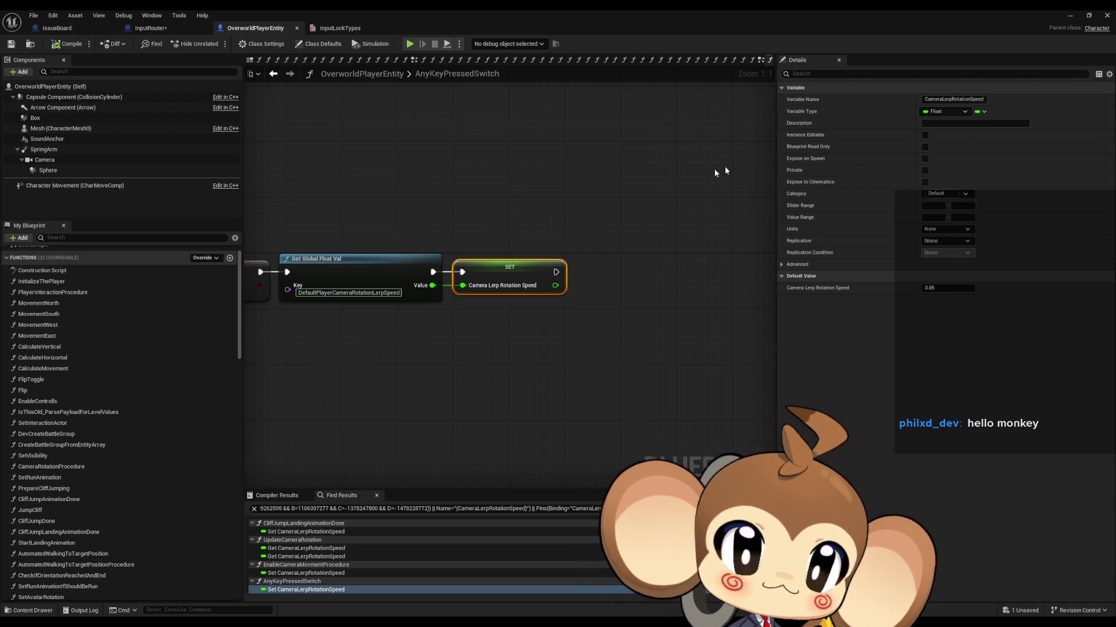
Clear the node selection in the OverworldInputPressed graph
left_click(285, 111)
Create a Branch from the Movement Lock getter in InputRouter's OverworldInputPressed
left_click(162, 29)
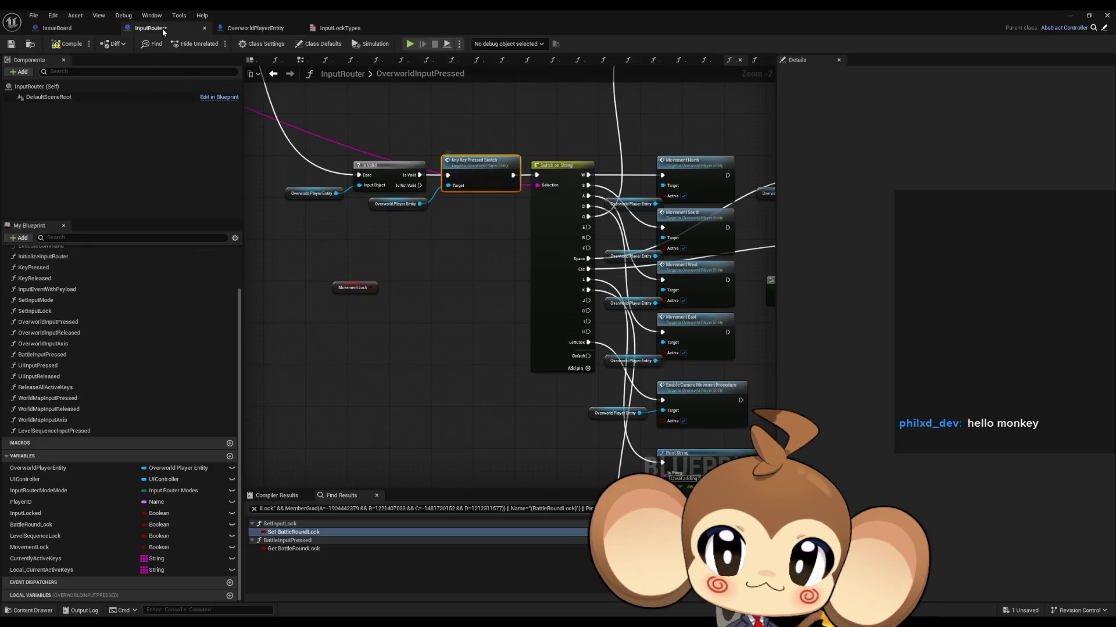
left_click_drag(376, 287, 410, 280)
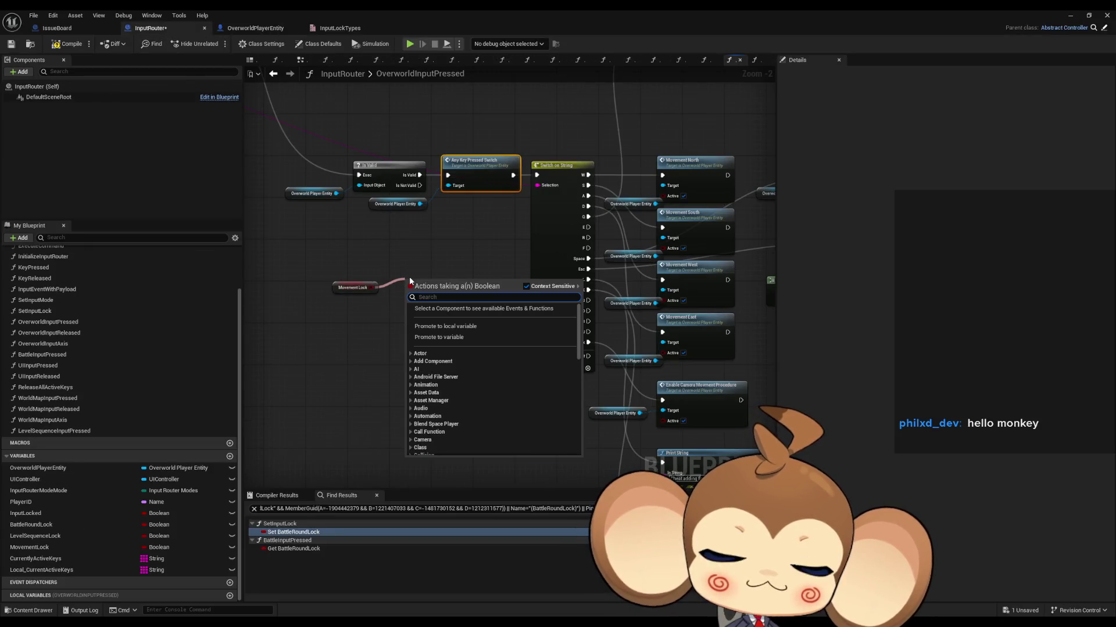
type("if")
key("Return")
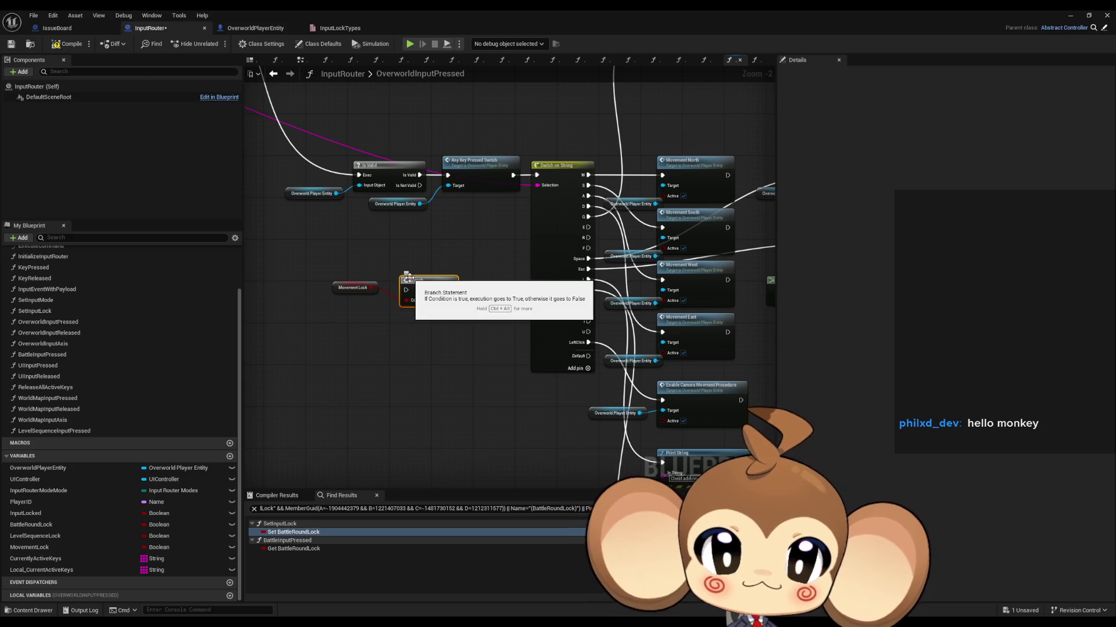
Reposition the Branch and Movement Lock nodes beside the Switch on String node
left_click_drag(501, 190, 482, 232)
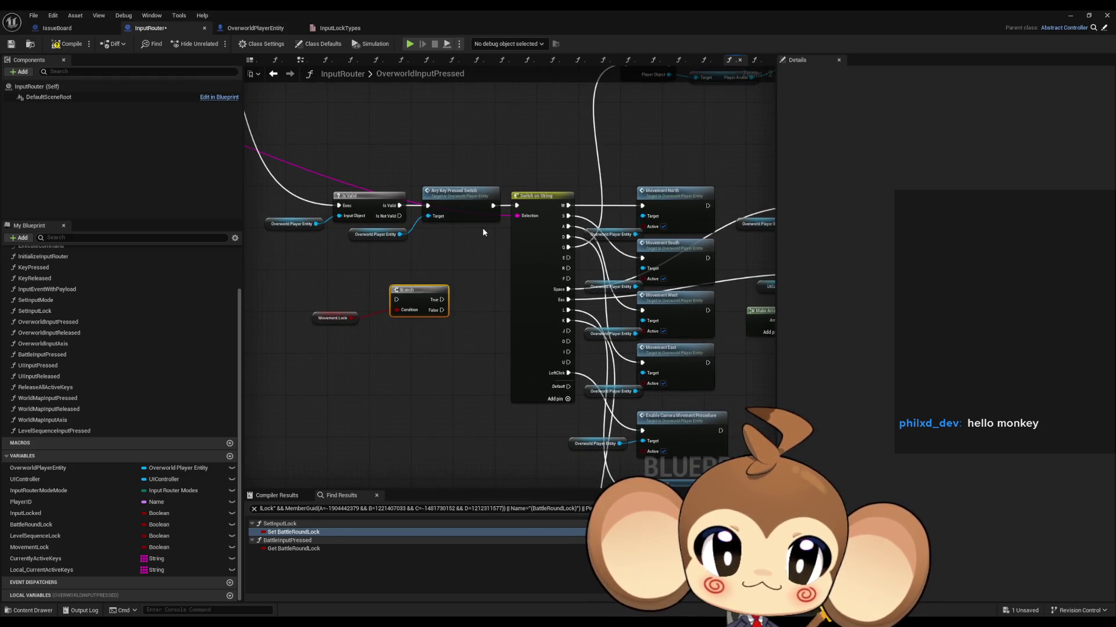
left_click_drag(405, 297, 389, 299)
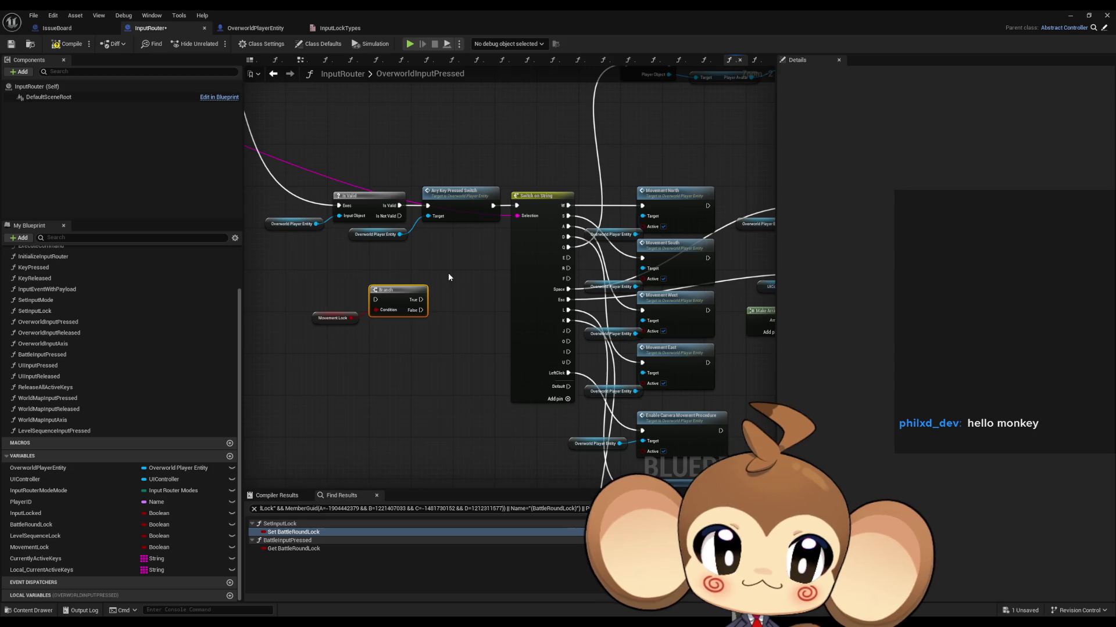
mouse_move(294, 301)
left_mouse_down()
mouse_move(351, 249)
mouse_move(433, 270)
mouse_move(440, 249)
mouse_move(393, 311)
mouse_move(409, 317)
left_mouse_up()
mouse_move(508, 308)
left_mouse_down()
mouse_move(353, 301)
mouse_move(533, 350)
left_mouse_up()
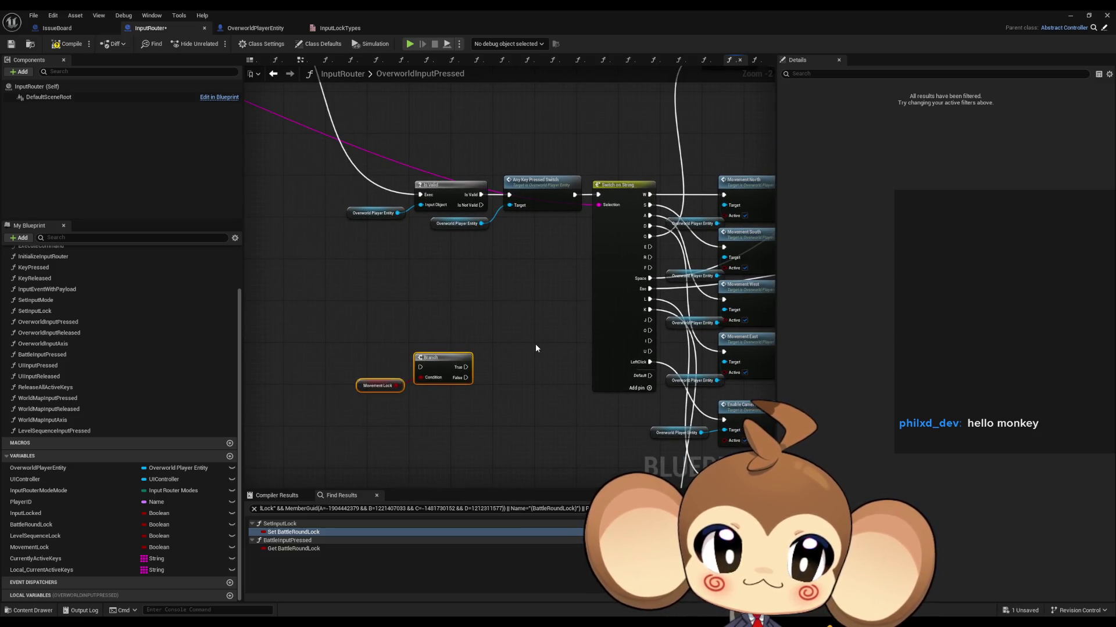
left_click_drag(541, 348, 583, 297)
left_click(660, 259)
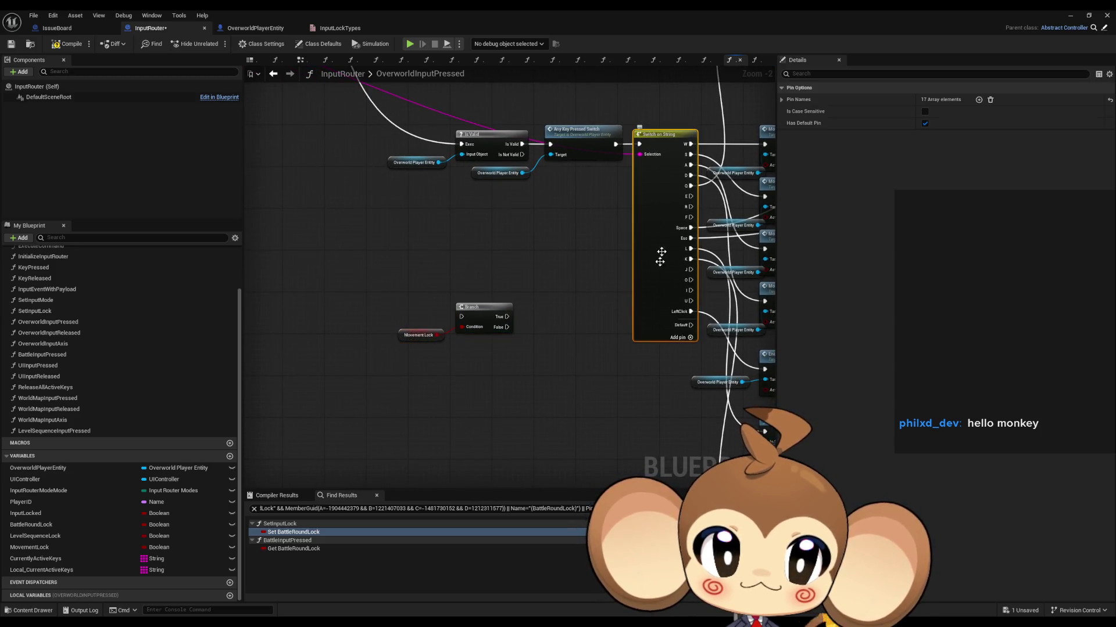
Duplicate the Switch on String and Enable Camera Movment Procedure nodes, wiring LeftClick to the copied call
mouse_move(661, 257)
left_mouse_down()
mouse_move(581, 354)
mouse_move(655, 272)
left_mouse_up()
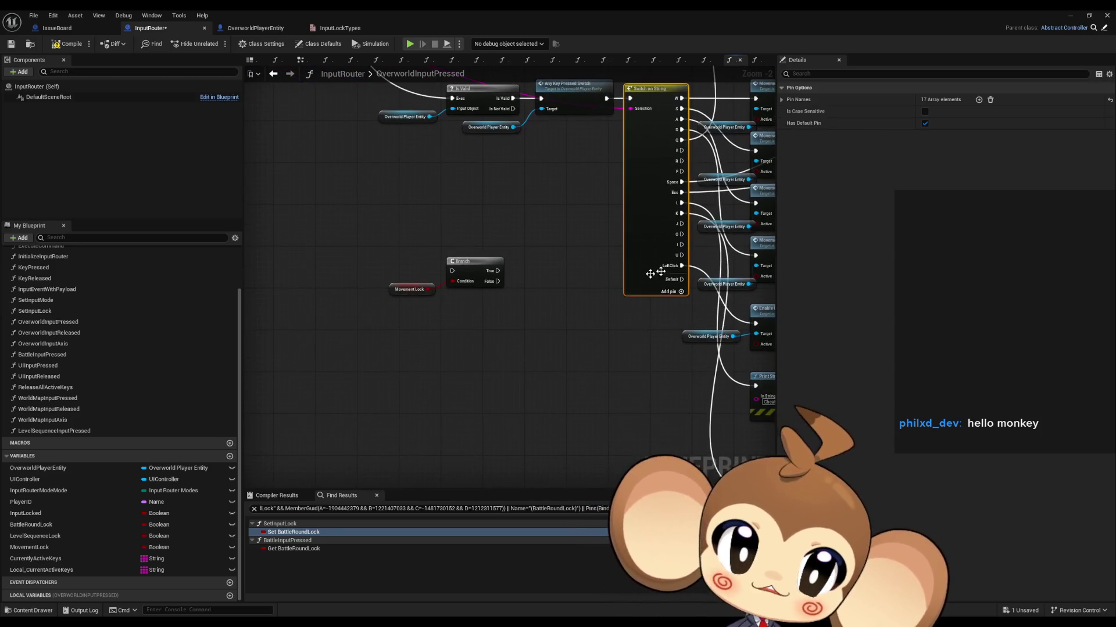
key("ctrl+c")
key("ctrl+v")
mouse_move(456, 381)
left_mouse_down()
mouse_move(537, 332)
mouse_move(449, 266)
left_mouse_up()
left_click_drag(604, 191, 770, 250)
key("ctrl+c")
key("ctrl+v")
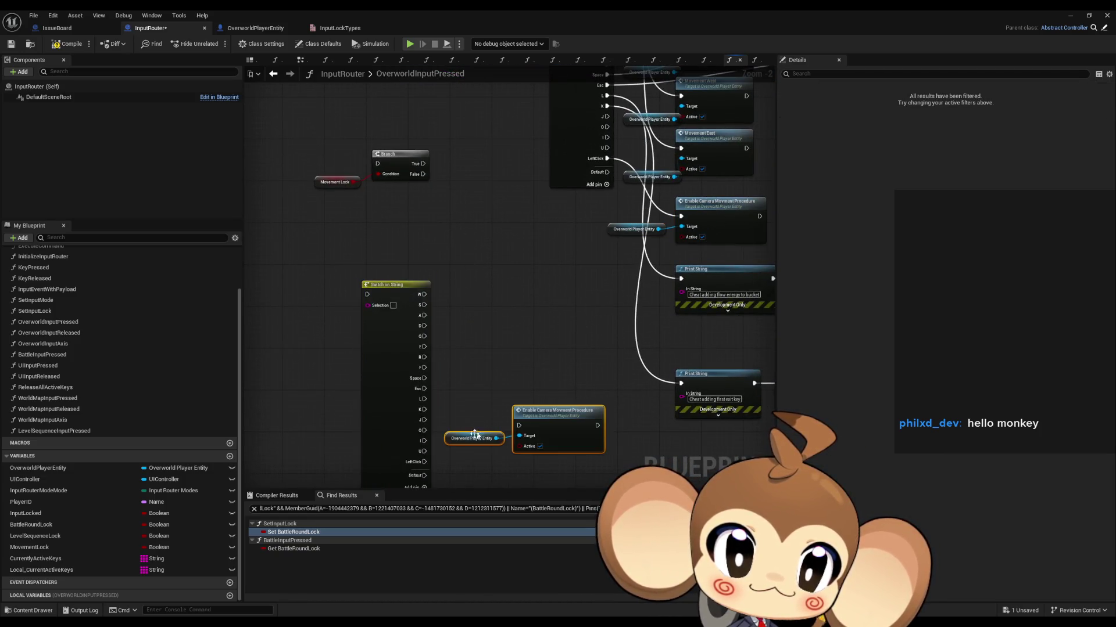
mouse_move(425, 462)
left_mouse_down()
mouse_move(473, 429)
mouse_move(519, 425)
mouse_move(505, 336)
mouse_move(605, 354)
left_mouse_up()
Add Get InputKey nodes and wire them into both Switch on String Selection pins
scroll(494, 459, "up", 2)
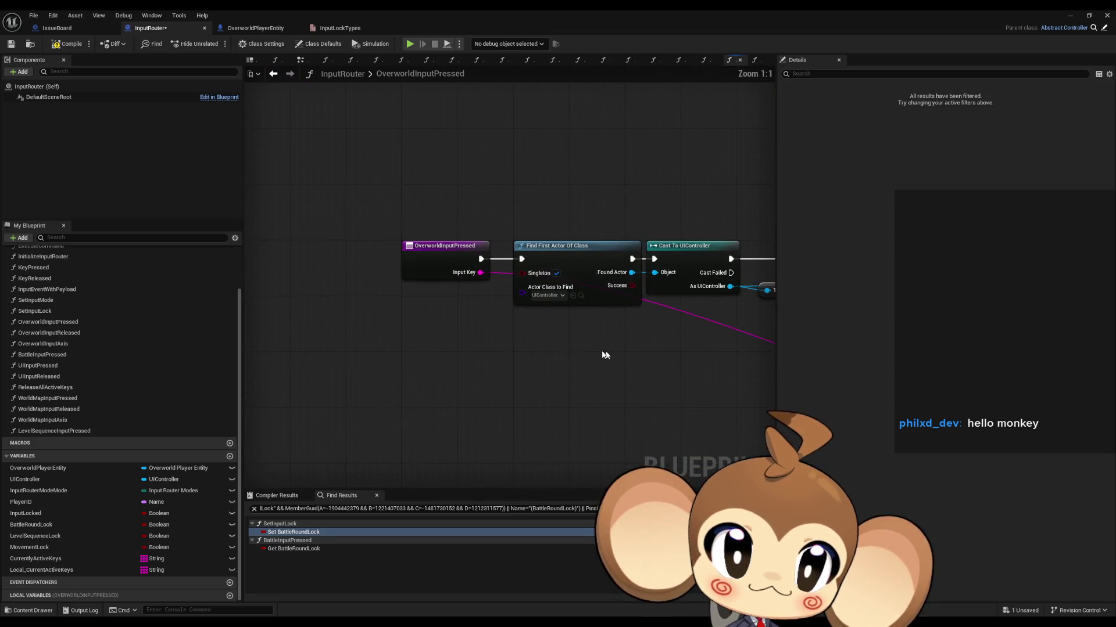
right_click(558, 408)
type("input")
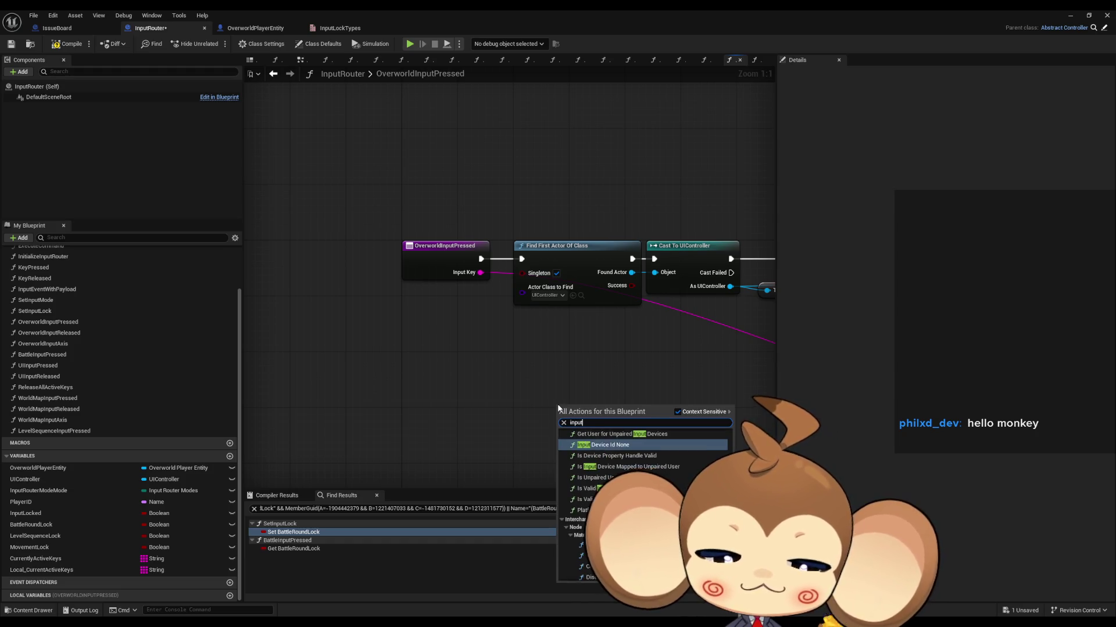
type("key get")
key("Return")
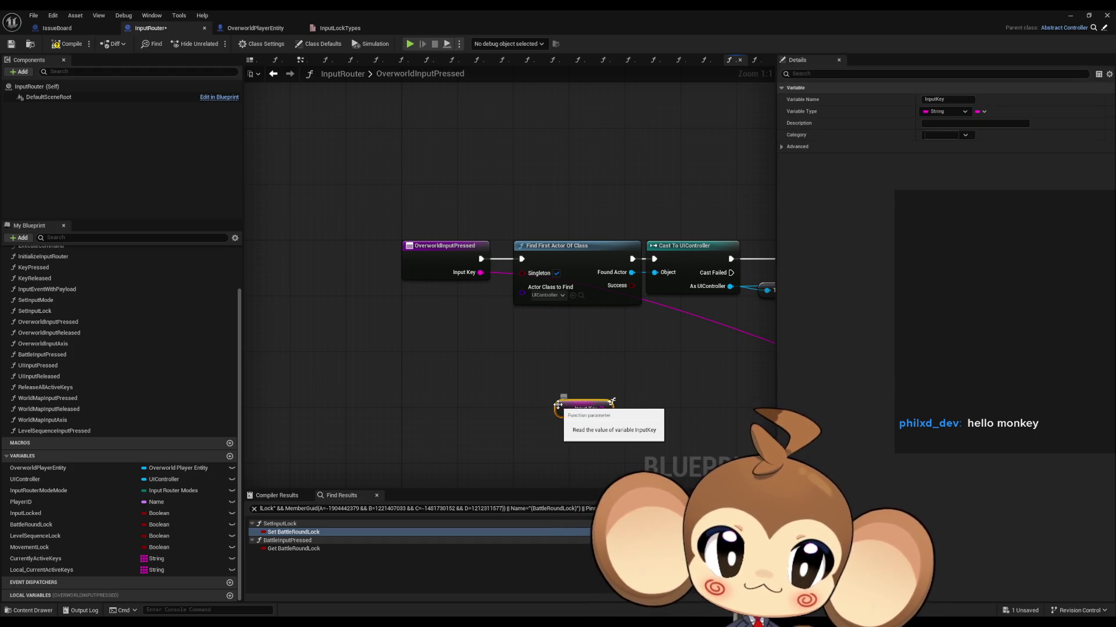
mouse_move(619, 445)
left_mouse_down()
mouse_move(436, 341)
mouse_move(605, 393)
mouse_move(651, 293)
left_mouse_up()
scroll(523, 366, "down", 4)
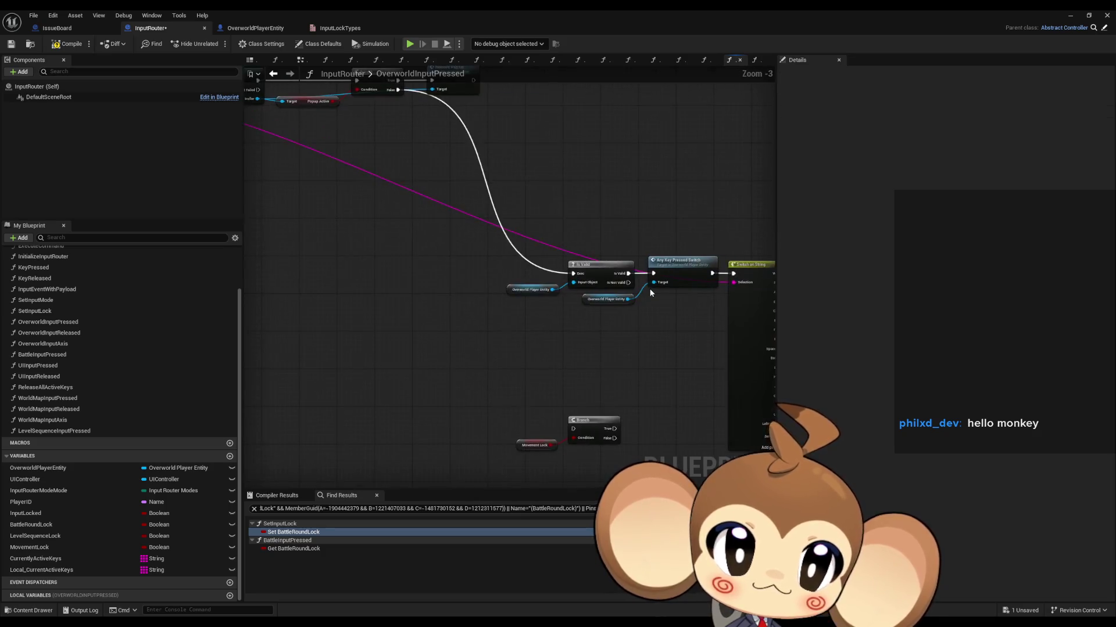
scroll(650, 293, "up", 2)
left_click(588, 327)
left_click_drag(604, 328, 632, 300)
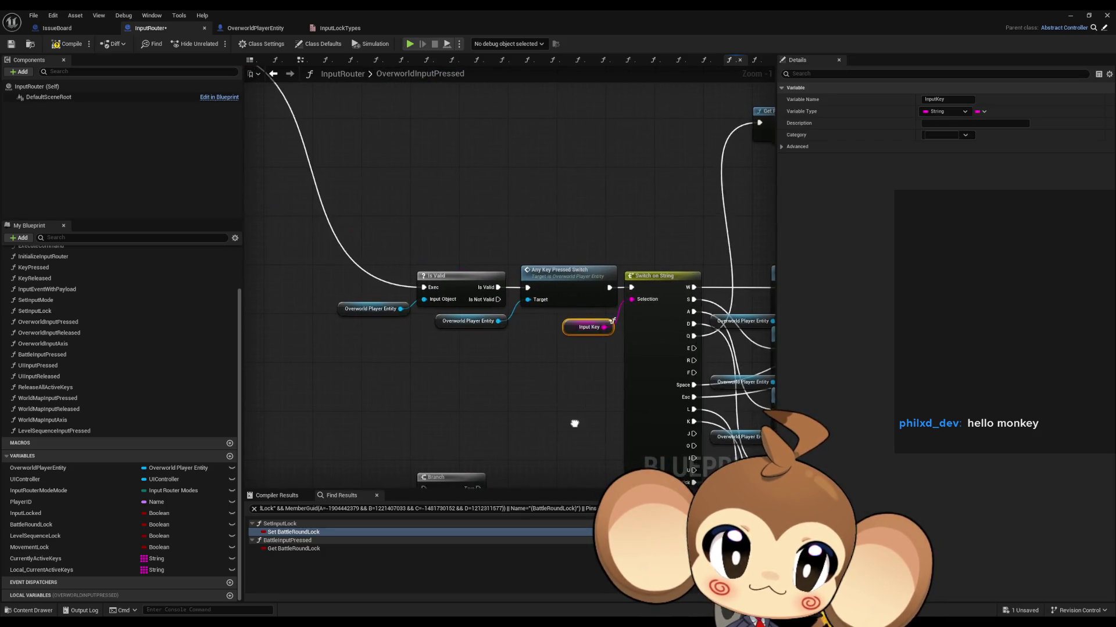
key("ctrl+c")
scroll(467, 396, "down", 2)
scroll(349, 363, "up", 2)
key("ctrl+v")
mouse_move(484, 336)
left_mouse_down()
mouse_move(418, 340)
mouse_move(432, 332)
mouse_move(398, 262)
left_mouse_up()
scroll(524, 285, "down", 2)
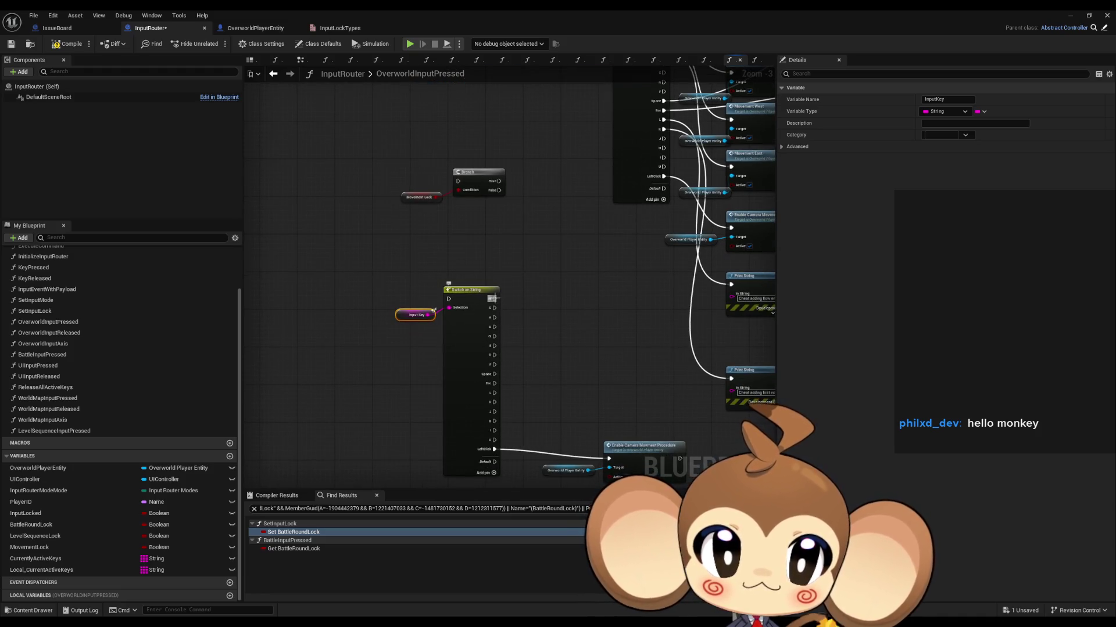
On the duplicated Switch on String, delete the W, S, A, D, Q, E, R and F pin names
right_click(494, 299)
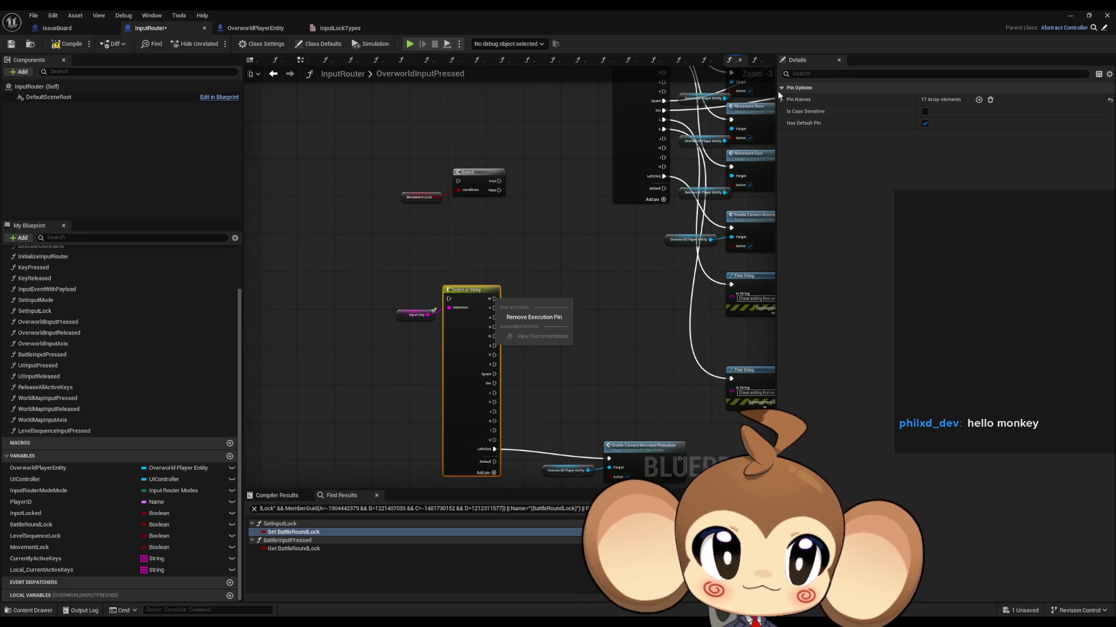
left_click(781, 99)
key("BackSpace")
key("Return")
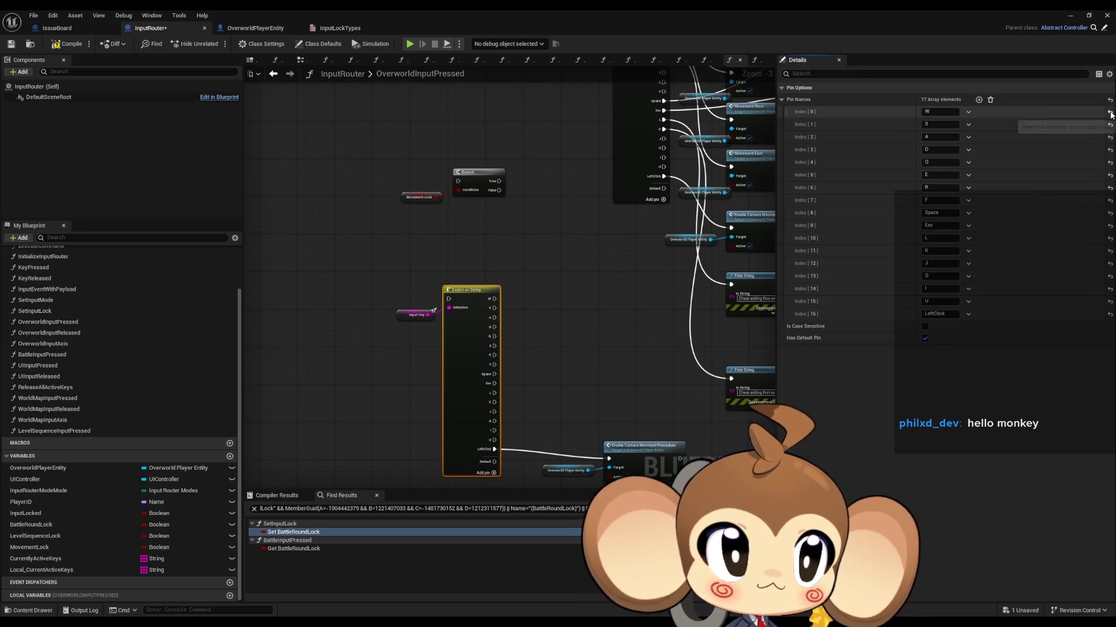
left_click(968, 112)
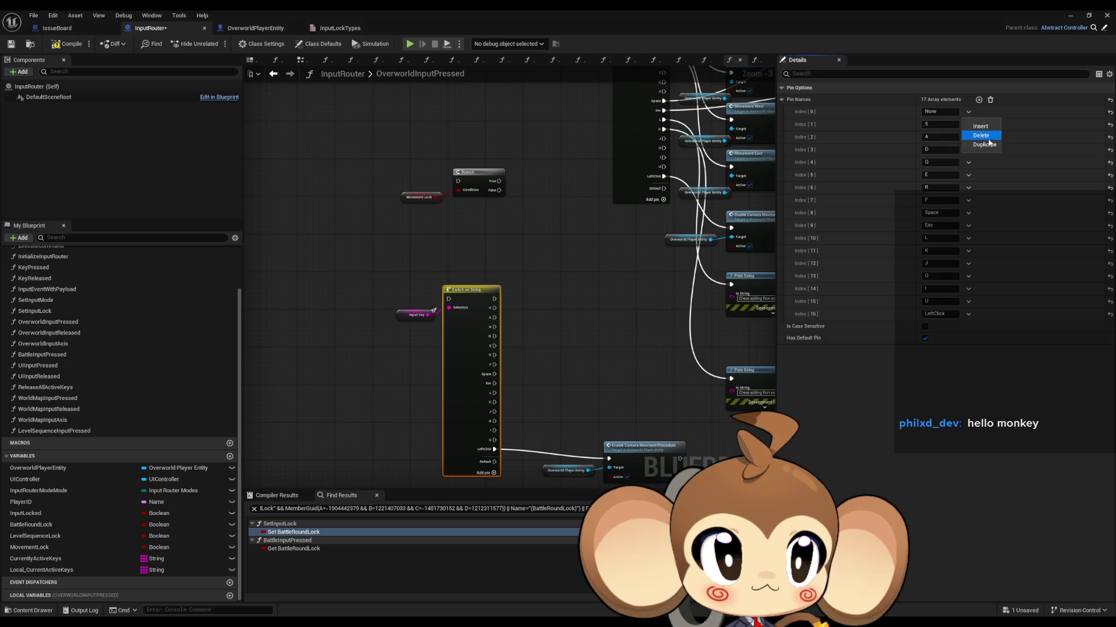
left_click(980, 135)
left_click(967, 113)
left_click(981, 135)
left_click(968, 112)
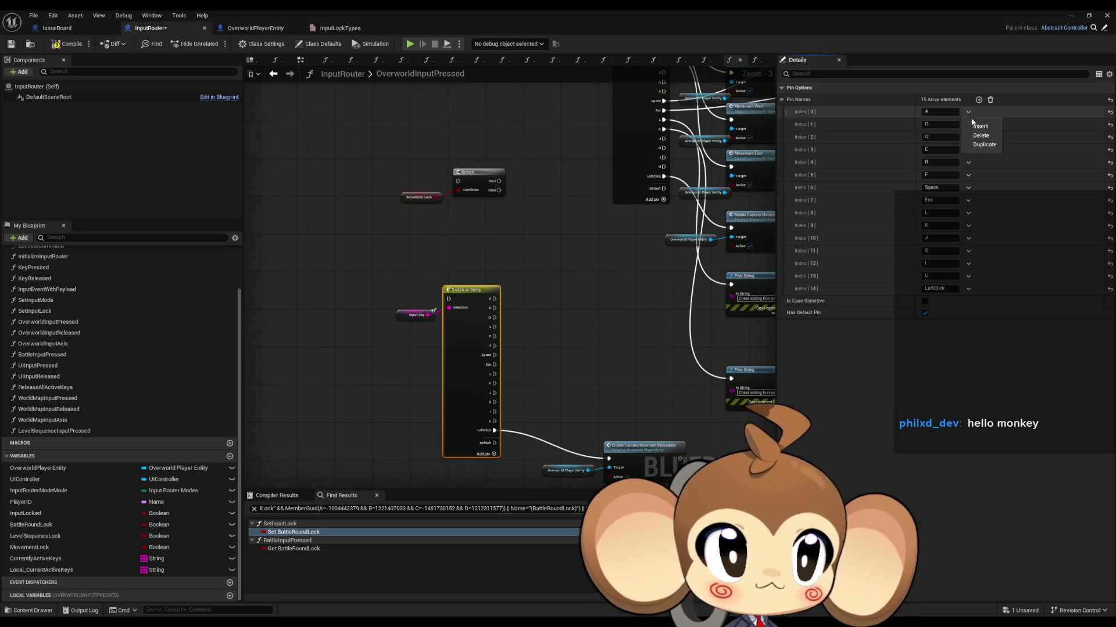
left_click(981, 136)
left_click(968, 113)
left_click(981, 136)
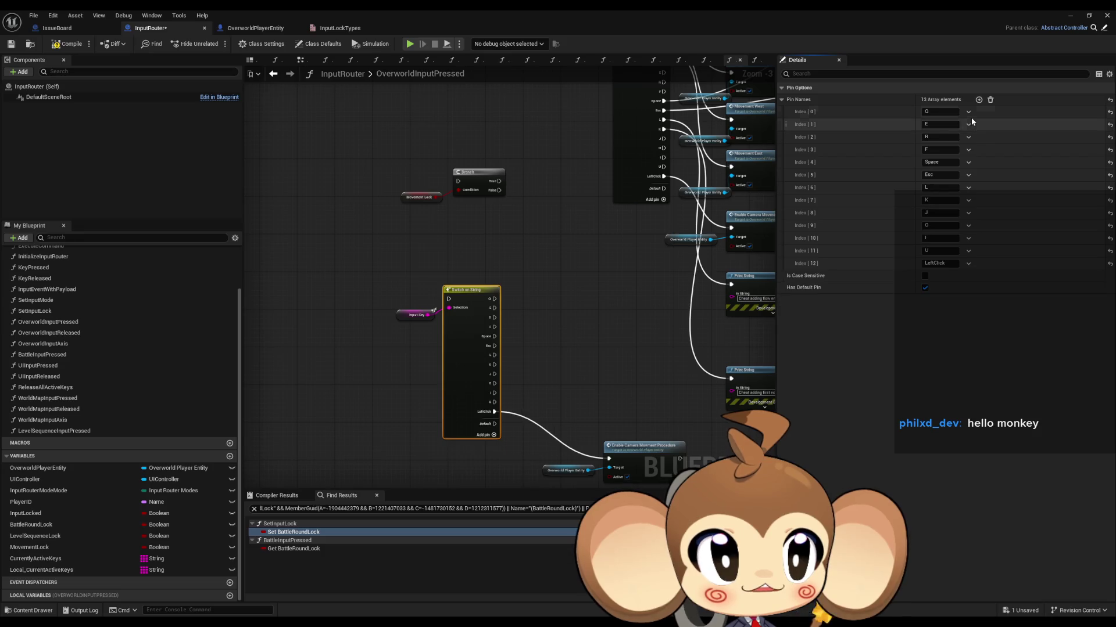
left_click(969, 115)
left_click(981, 135)
left_click(967, 112)
left_click(981, 135)
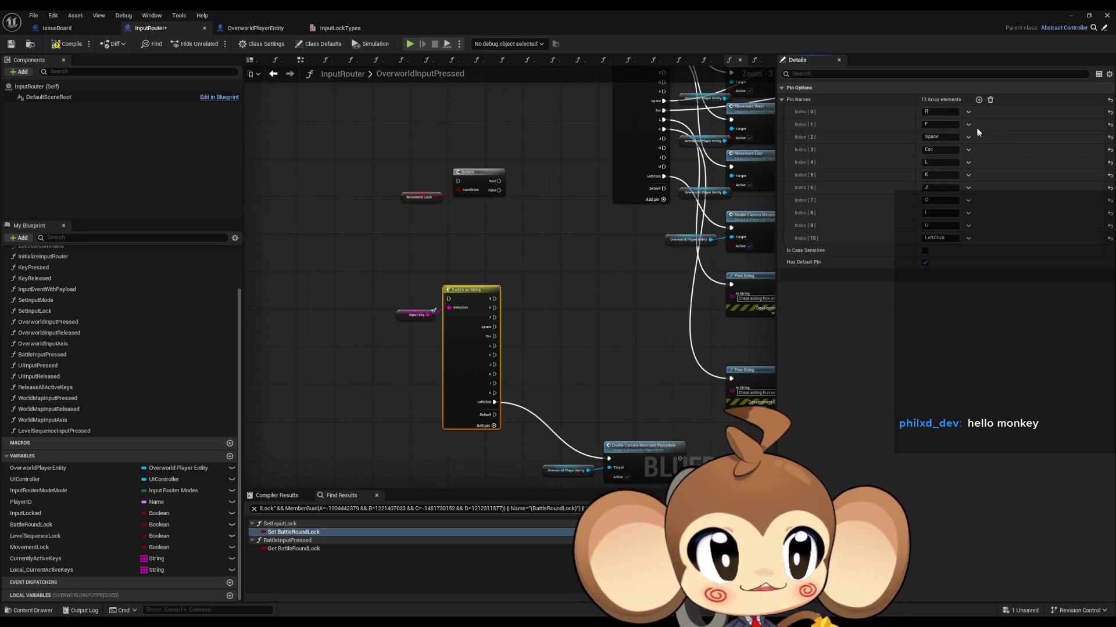
left_click(968, 112)
left_click(981, 135)
left_click(968, 112)
left_click(981, 135)
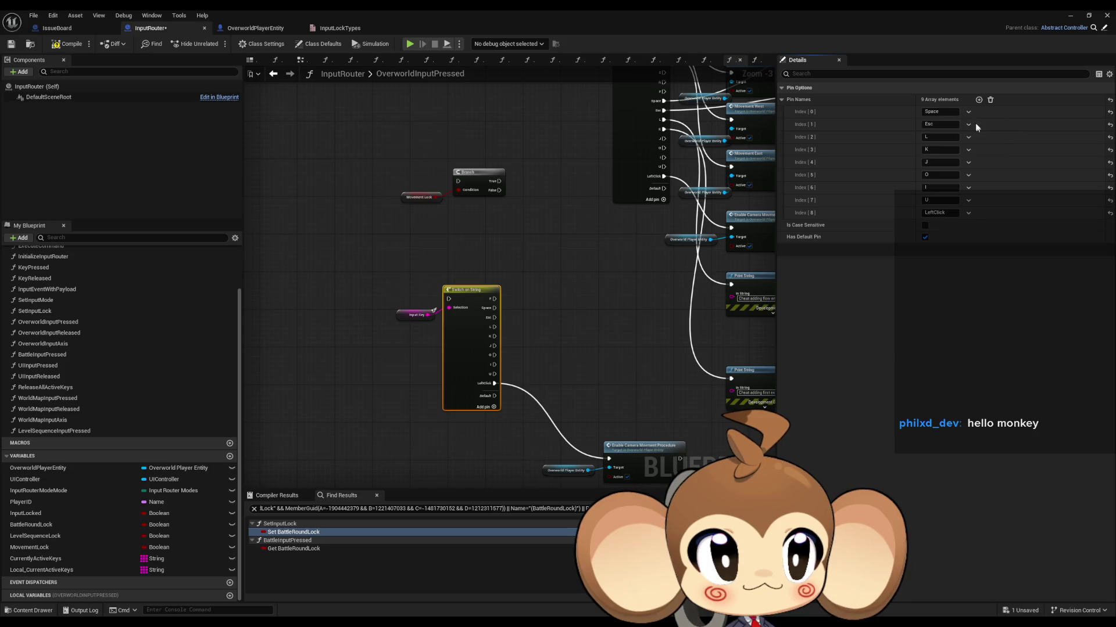
Delete the remaining Space, Esc, L, K, J, O, I and U cases, leaving only LeftClick
left_click(967, 113)
left_click(981, 135)
left_click(967, 112)
left_click(981, 135)
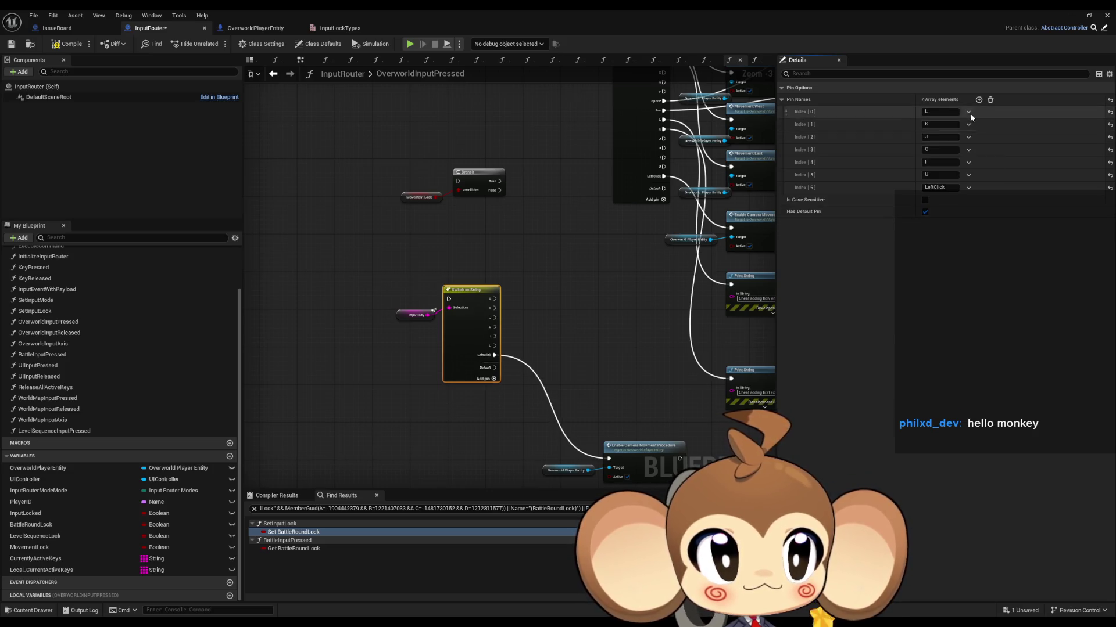
left_click(967, 112)
left_click(981, 136)
left_click(967, 113)
left_click(980, 136)
left_click(967, 112)
left_click(981, 136)
left_click(967, 113)
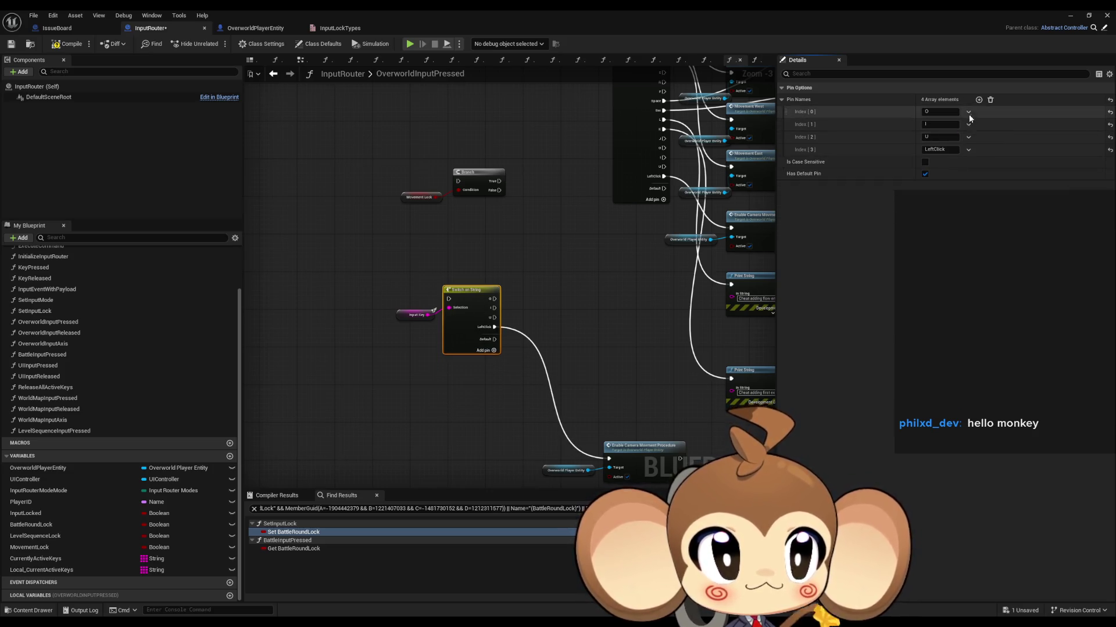
left_click(981, 135)
left_click(967, 112)
left_click(976, 132)
left_click(967, 112)
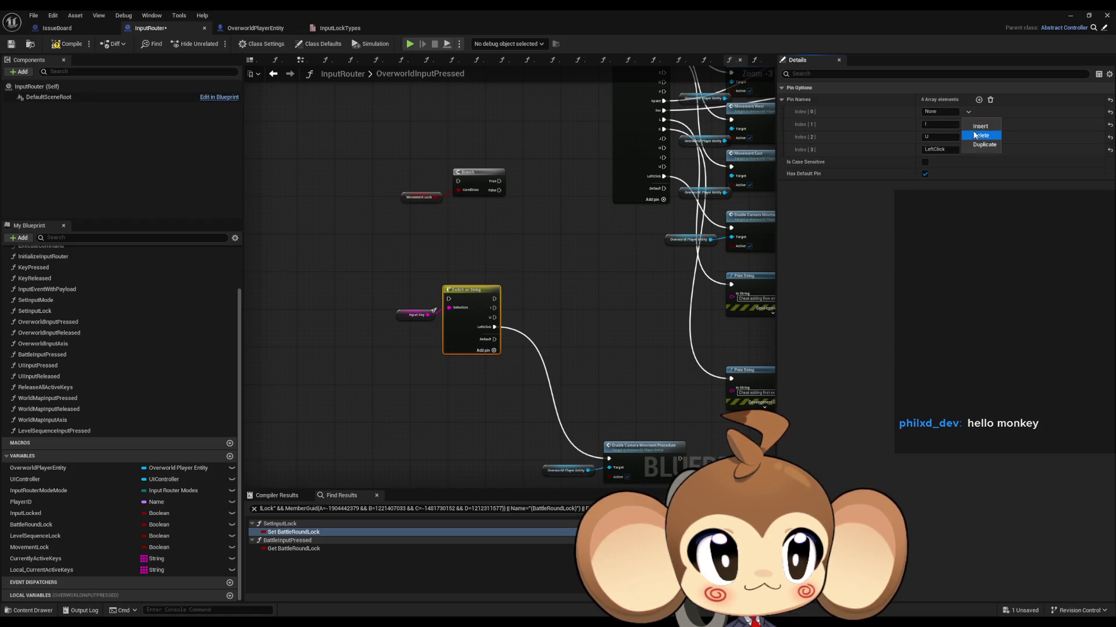
left_click(981, 136)
left_click(967, 113)
left_click(981, 136)
left_click(968, 112)
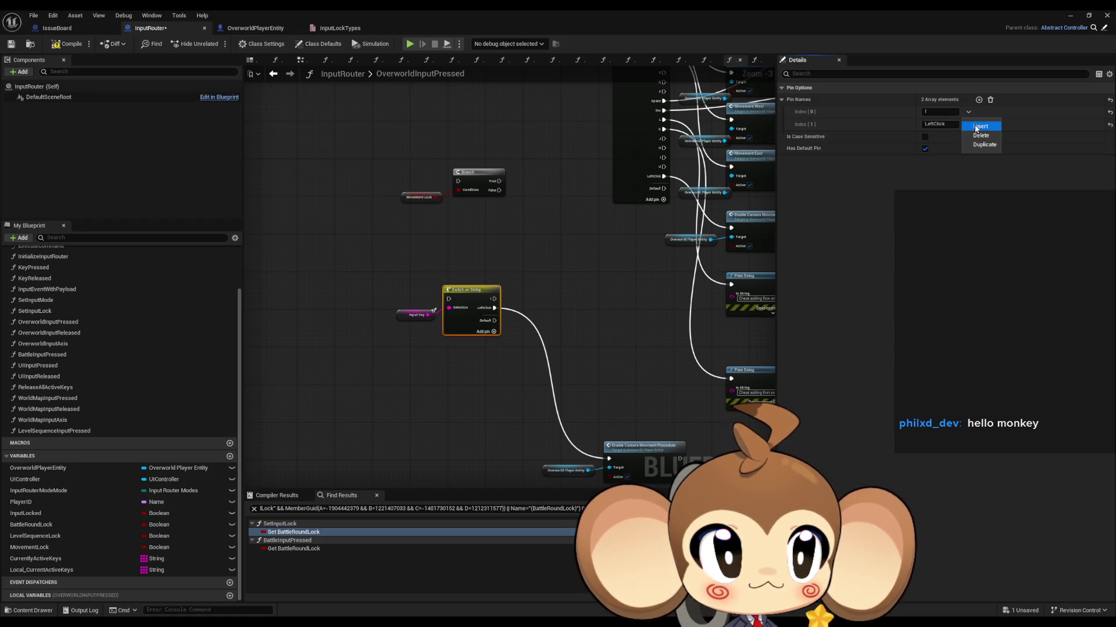
left_click(981, 136)
left_click(576, 286)
Move Branch and Movement Lock left, then wire the upper switch's Default and Branch True into the LeftClick switch
mouse_move(577, 290)
left_mouse_down()
mouse_move(477, 297)
mouse_move(542, 308)
left_mouse_up()
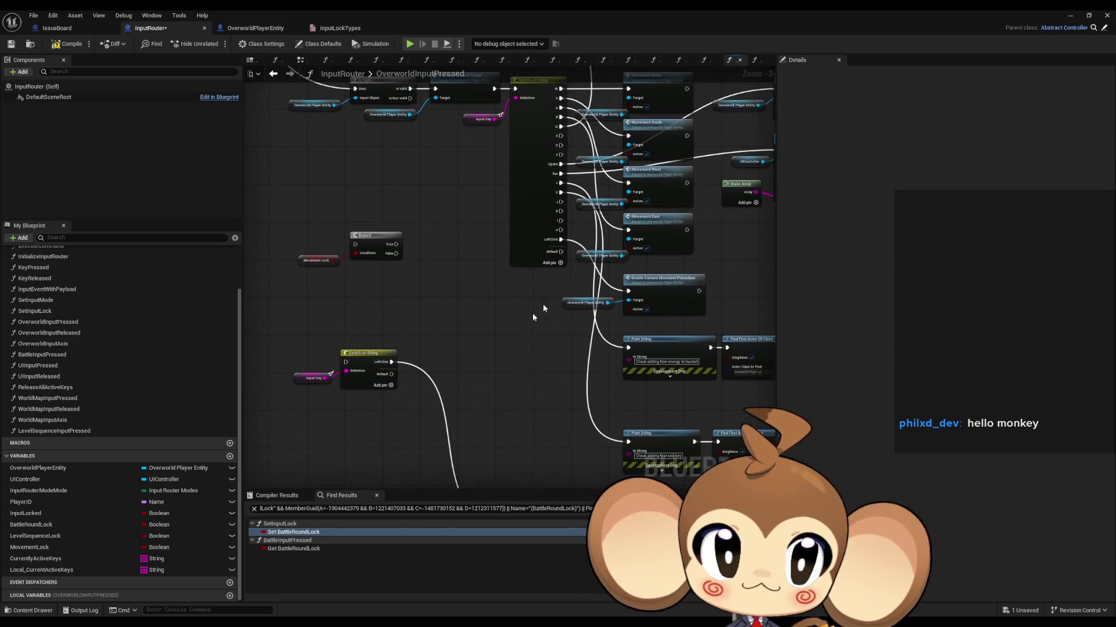
mouse_move(546, 266)
left_mouse_down()
mouse_move(521, 319)
mouse_move(305, 332)
left_mouse_up()
mouse_move(380, 304)
left_mouse_down()
mouse_move(312, 309)
mouse_move(372, 400)
mouse_move(355, 423)
left_mouse_up()
left_click_drag(554, 351, 615, 332)
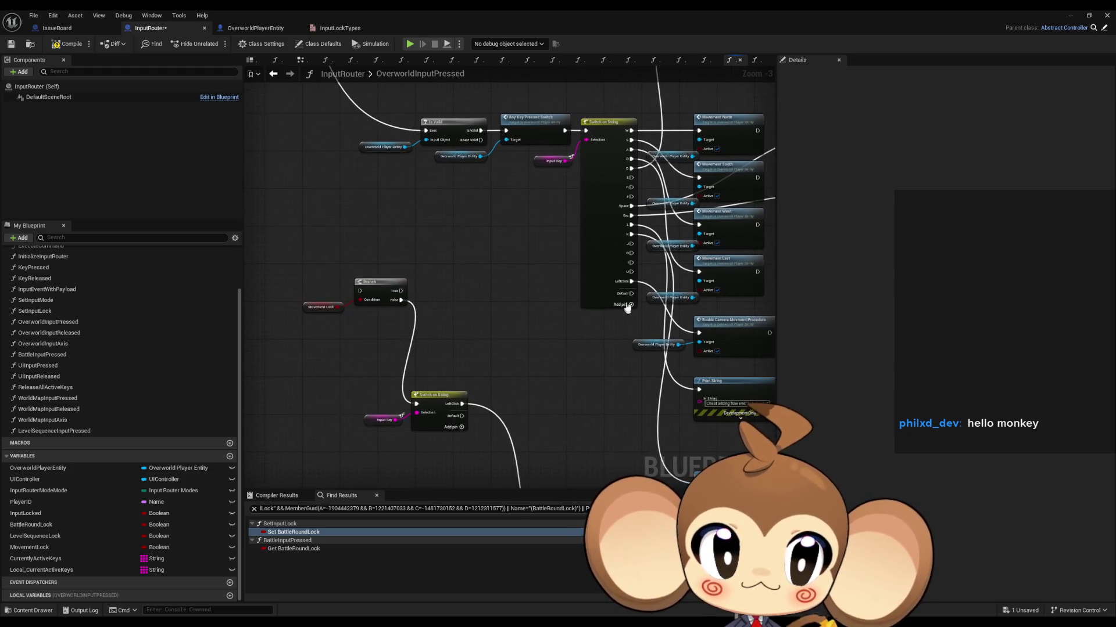
mouse_move(631, 293)
left_mouse_down()
mouse_move(406, 404)
mouse_move(419, 408)
left_mouse_up()
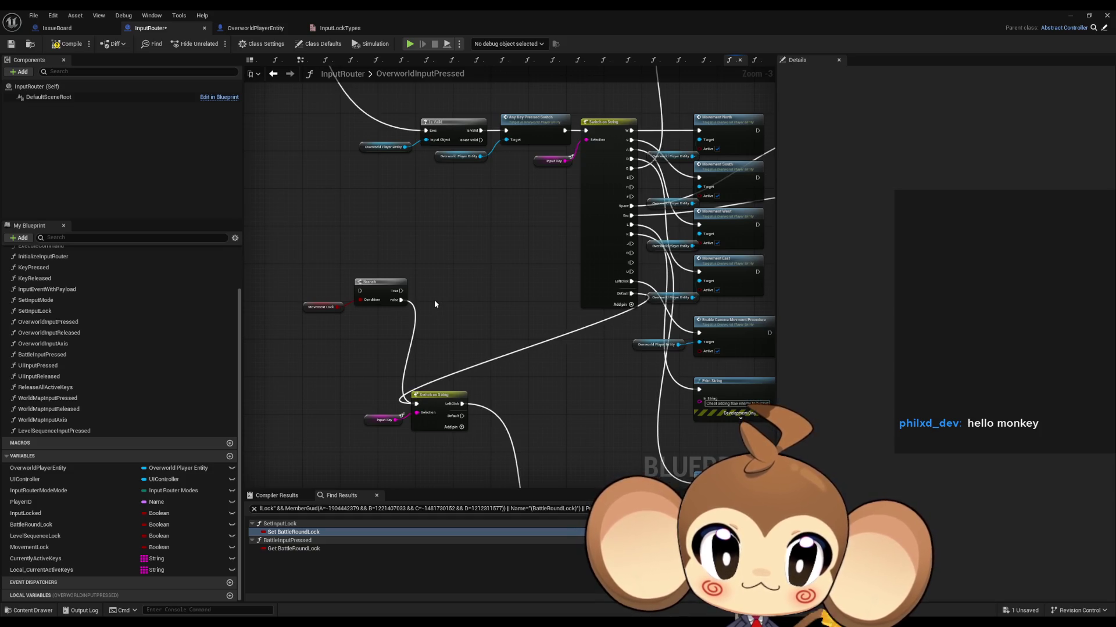
mouse_move(400, 291)
left_mouse_down()
mouse_move(461, 349)
mouse_move(416, 404)
mouse_move(424, 311)
mouse_move(560, 149)
mouse_move(588, 133)
mouse_move(509, 134)
left_mouse_up()
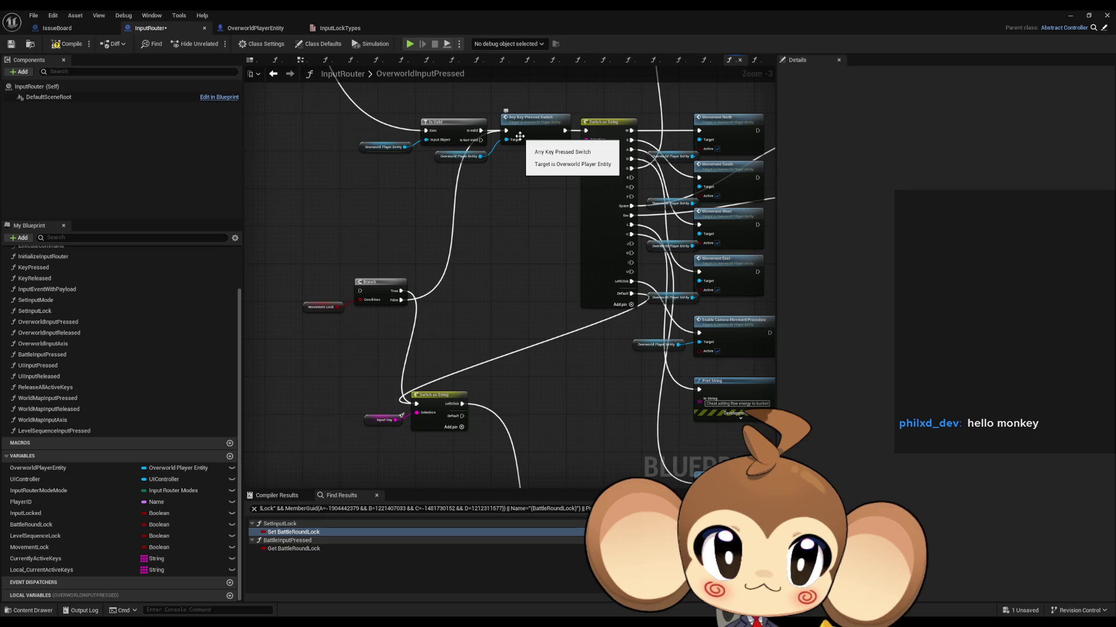
Open the Get Global Float Val function from the Any Key Pressed Switch graph
double_click(519, 136)
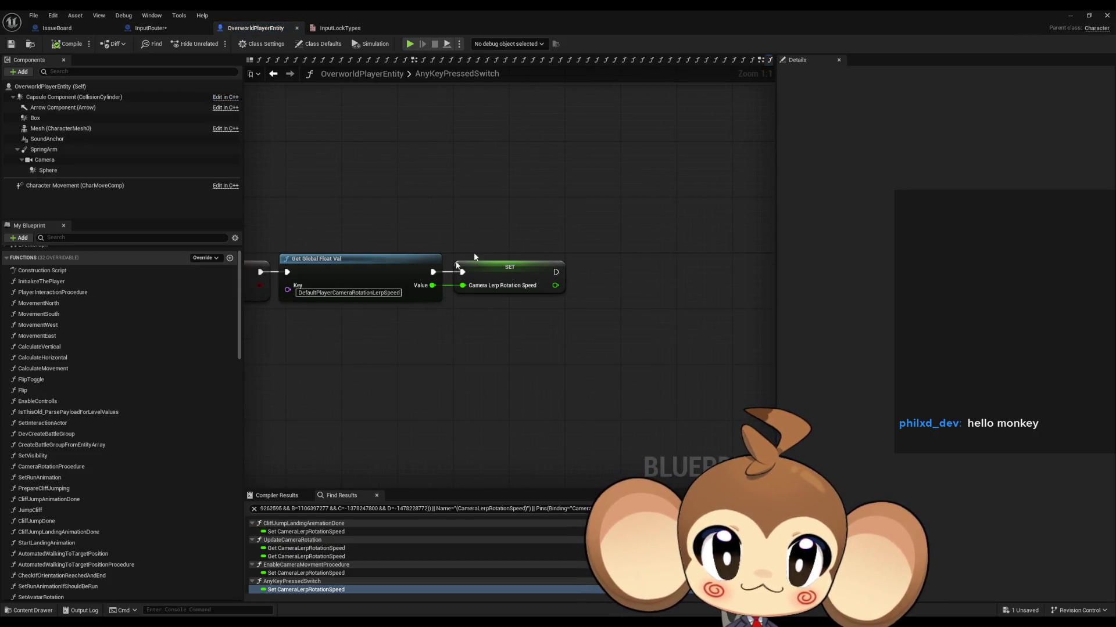
left_click(373, 281)
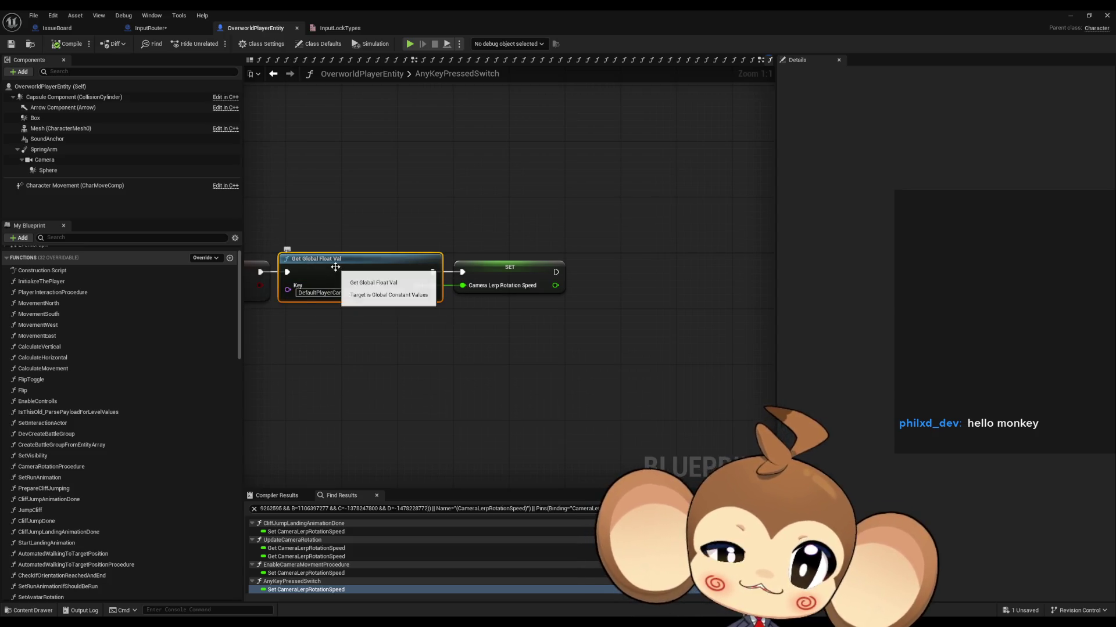
double_click(335, 267)
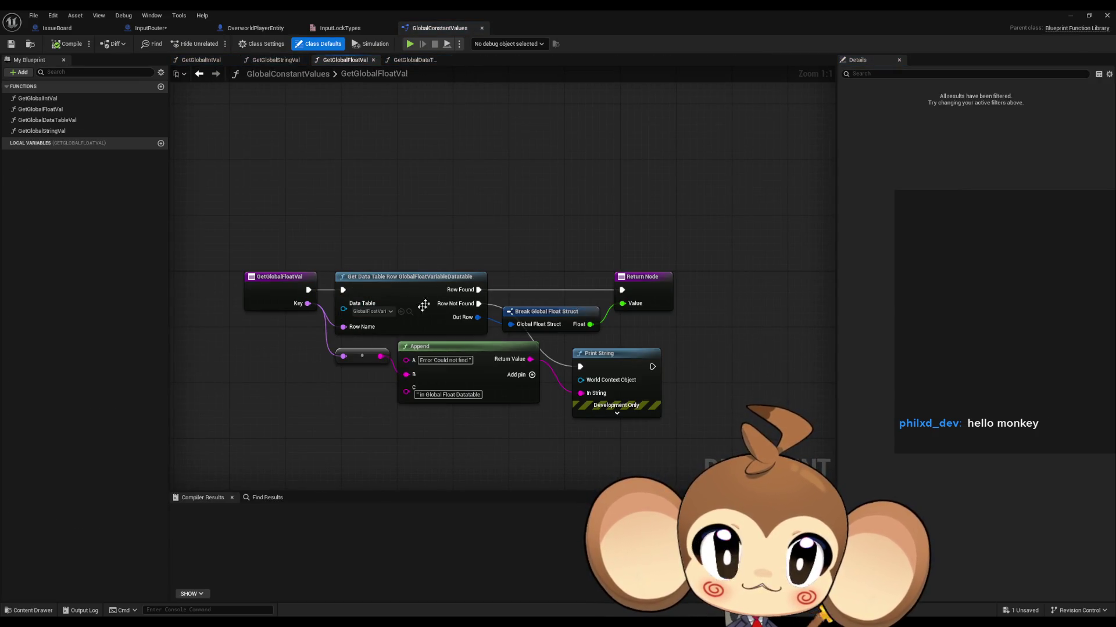
double_click(456, 10)
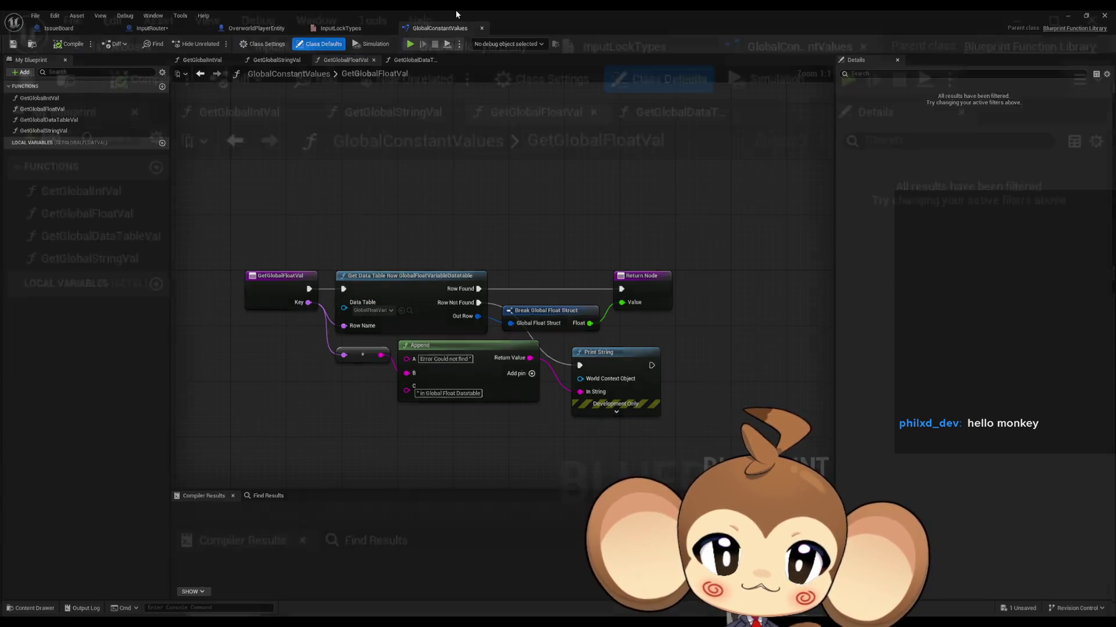
Confirm DefaultPlayerCameraRotationLerpSpeed is 15 in GlobalFloatVariableDatatable, then return to InputRouter
double_click(682, 480)
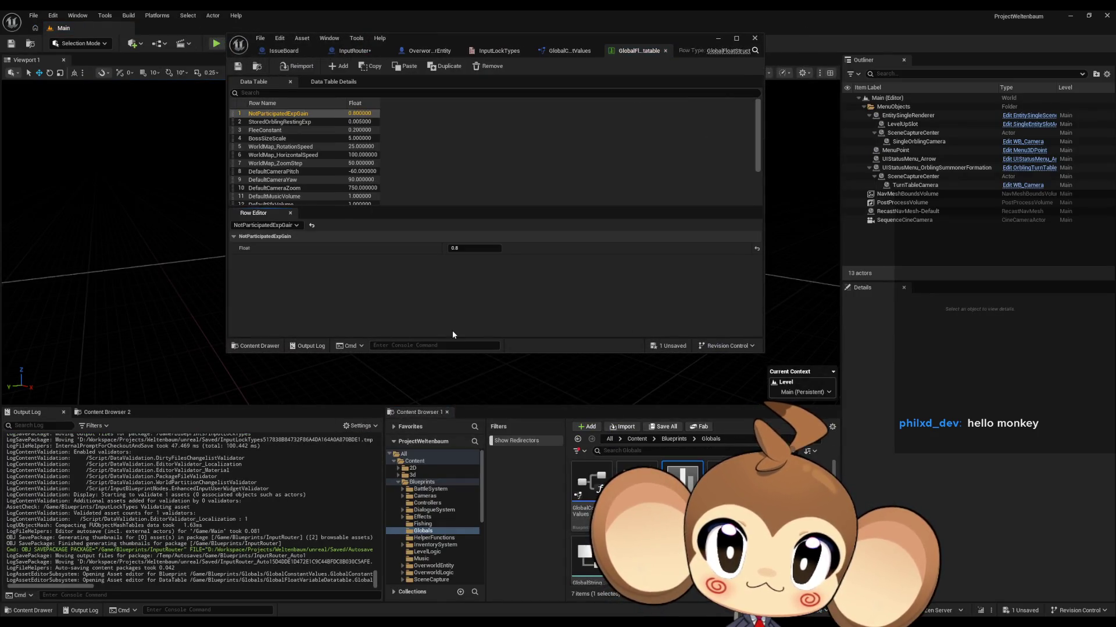
scroll(349, 175, "down", 3)
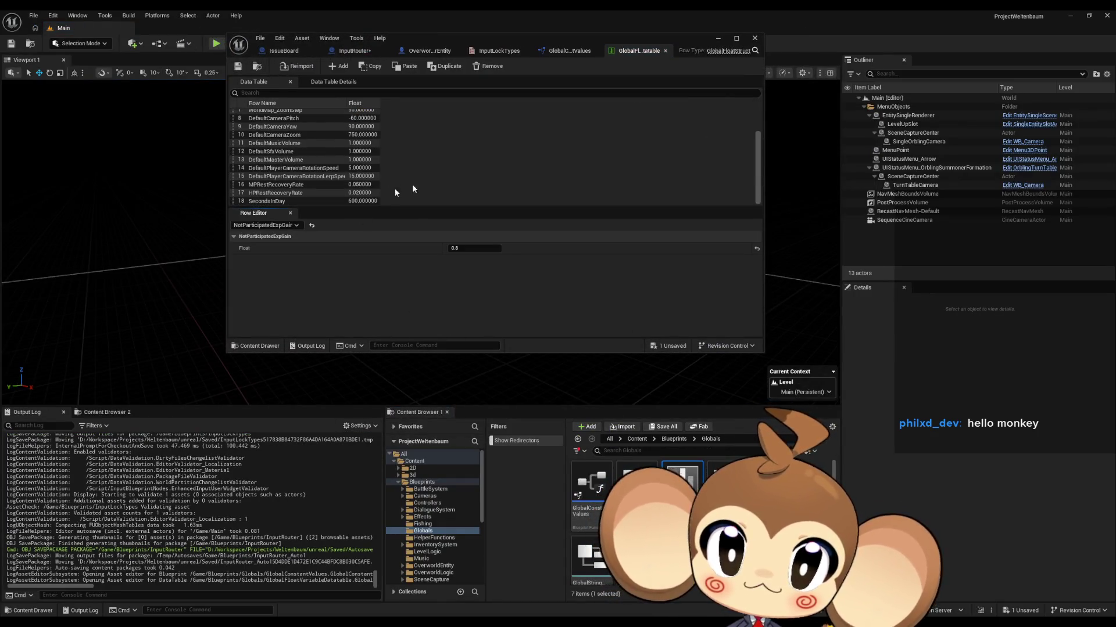
left_click(326, 176)
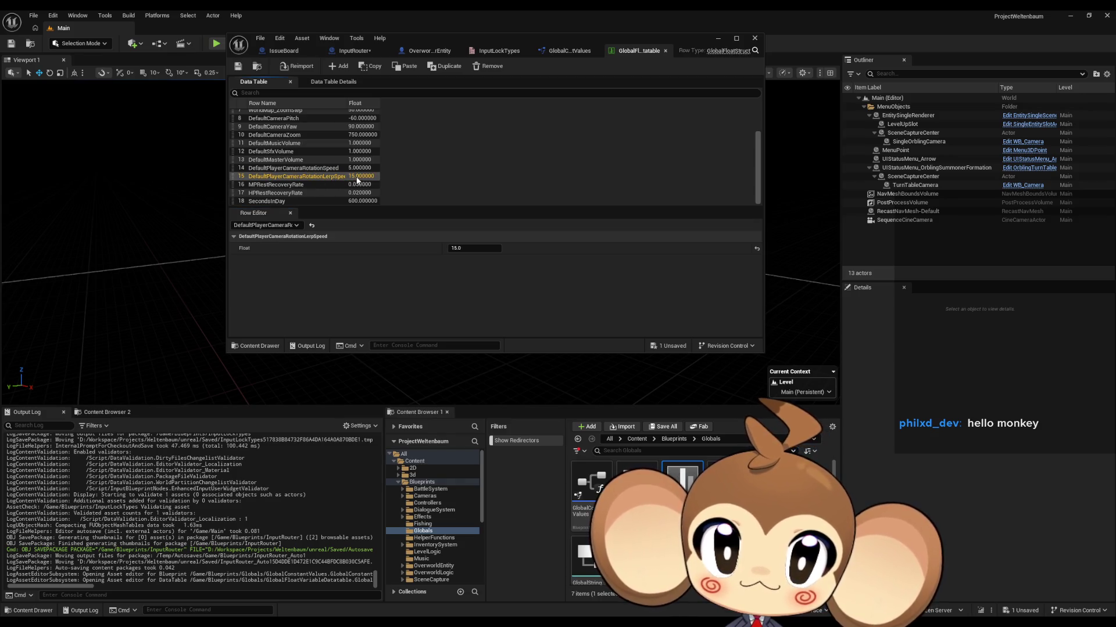
double_click(585, 56)
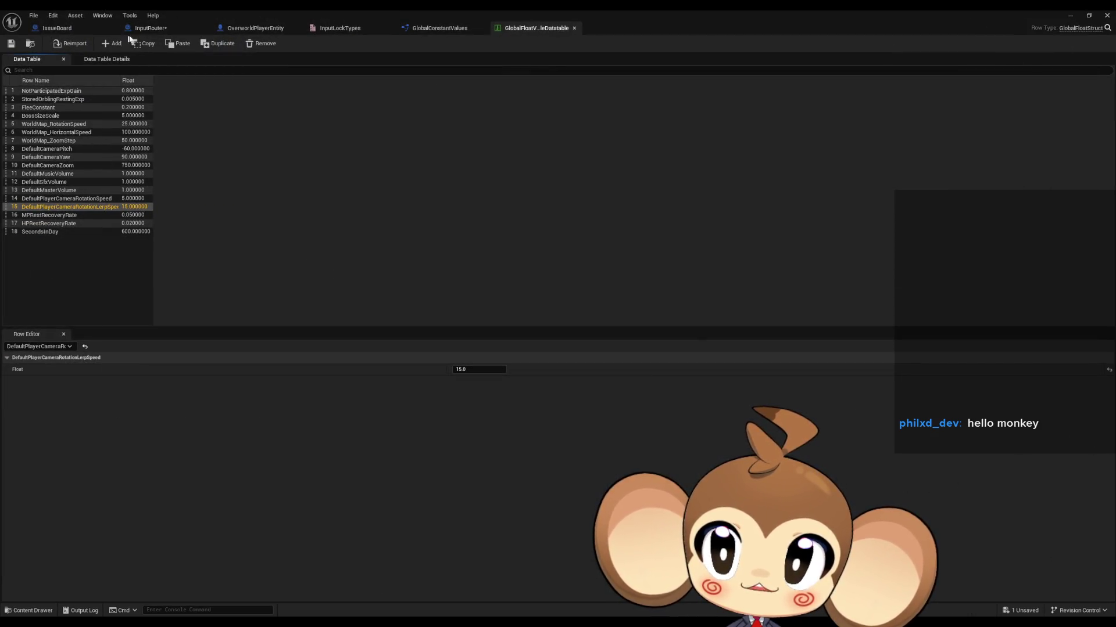
left_click(152, 29)
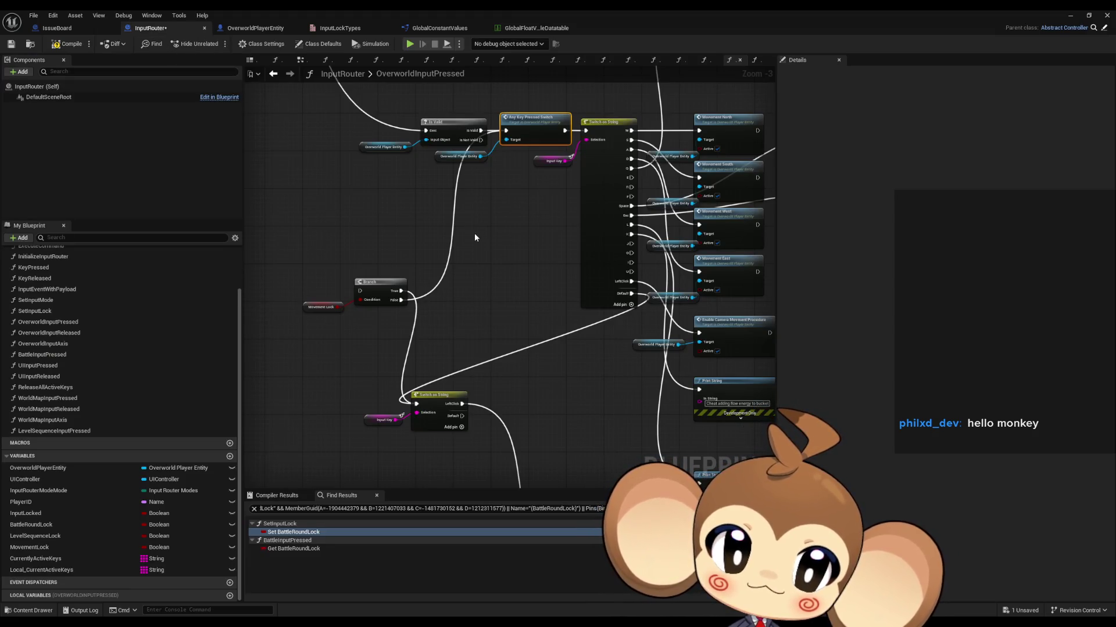
Wire the Branch's False output into the key Switch on String's exec input
mouse_move(401, 300)
left_mouse_down()
mouse_move(496, 238)
mouse_move(588, 134)
left_mouse_up()
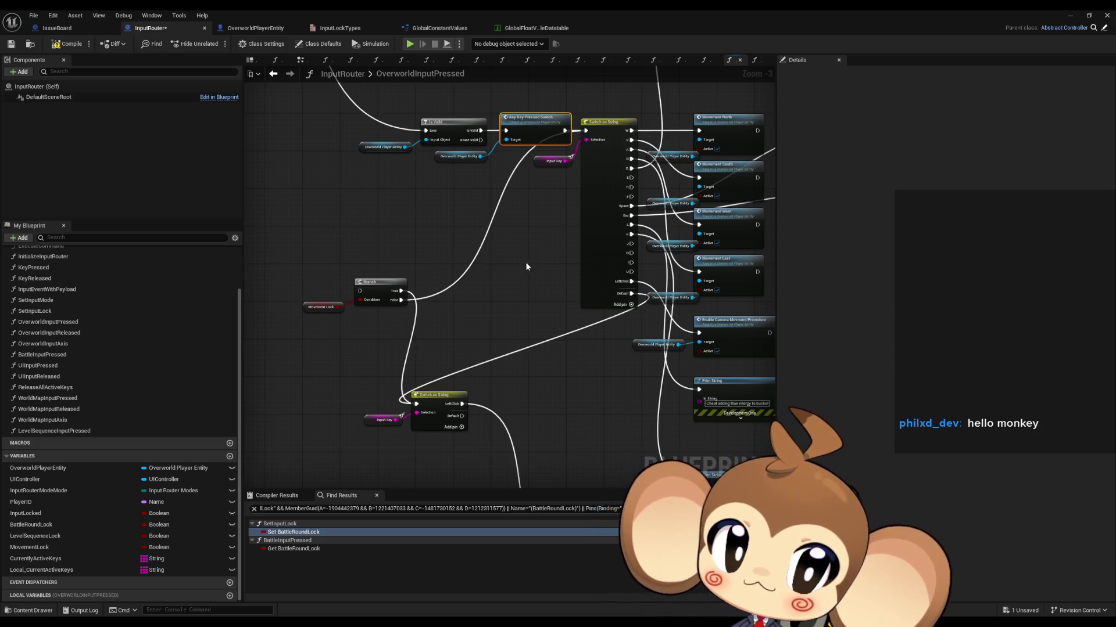
left_click_drag(492, 223, 487, 288)
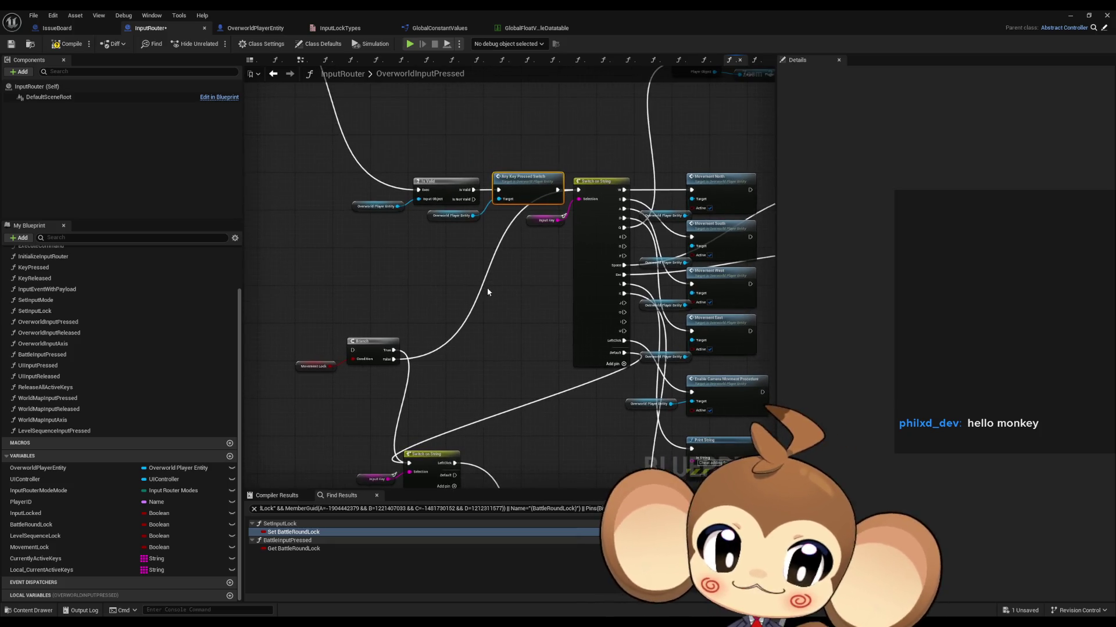
scroll(488, 303, "up", 1)
scroll(574, 279, "down", 1)
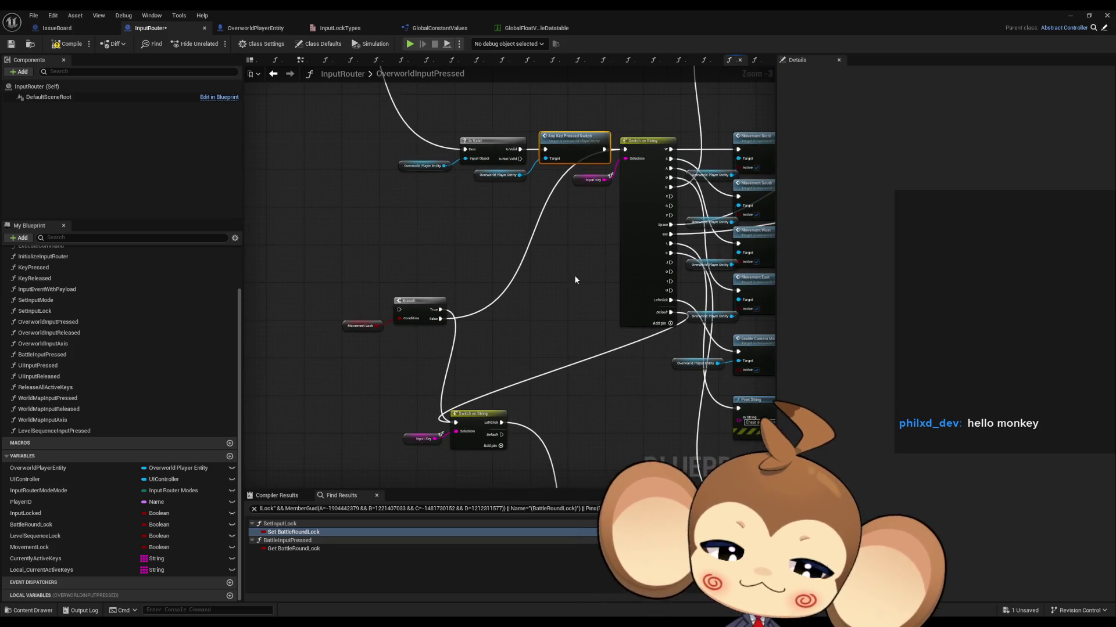
mouse_move(572, 278)
left_mouse_down()
mouse_move(544, 227)
mouse_move(552, 274)
left_mouse_up()
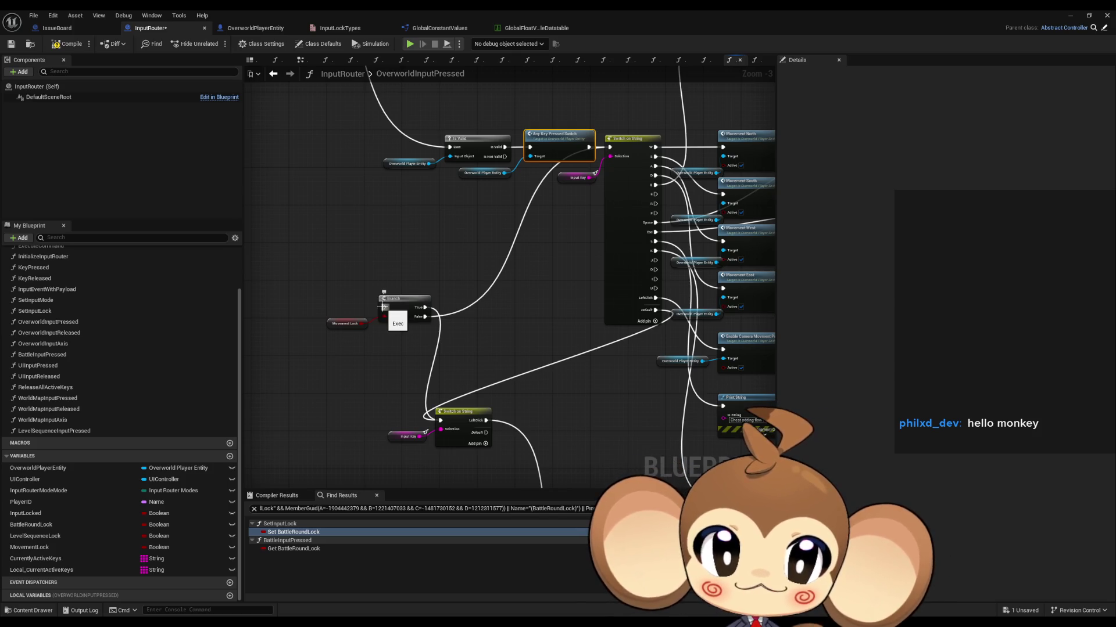
left_click_drag(487, 280, 435, 313)
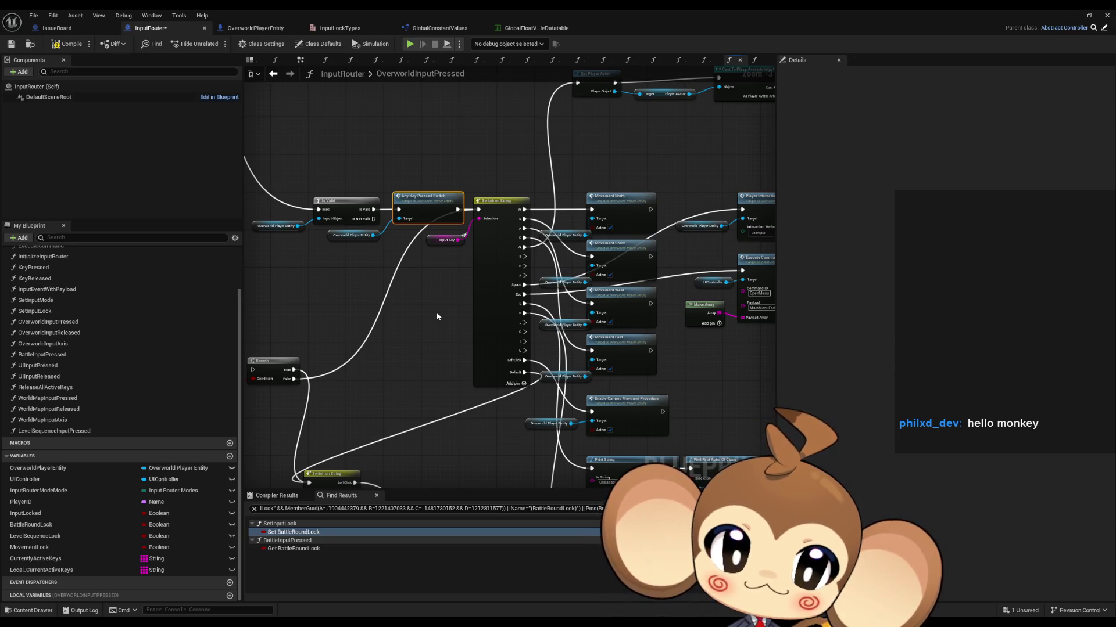
left_click_drag(437, 317, 428, 323)
mouse_move(306, 361)
left_mouse_down()
mouse_move(498, 232)
mouse_move(510, 200)
mouse_move(506, 243)
left_mouse_up()
left_click_drag(501, 344, 407, 328)
scroll(407, 328, "down", 4)
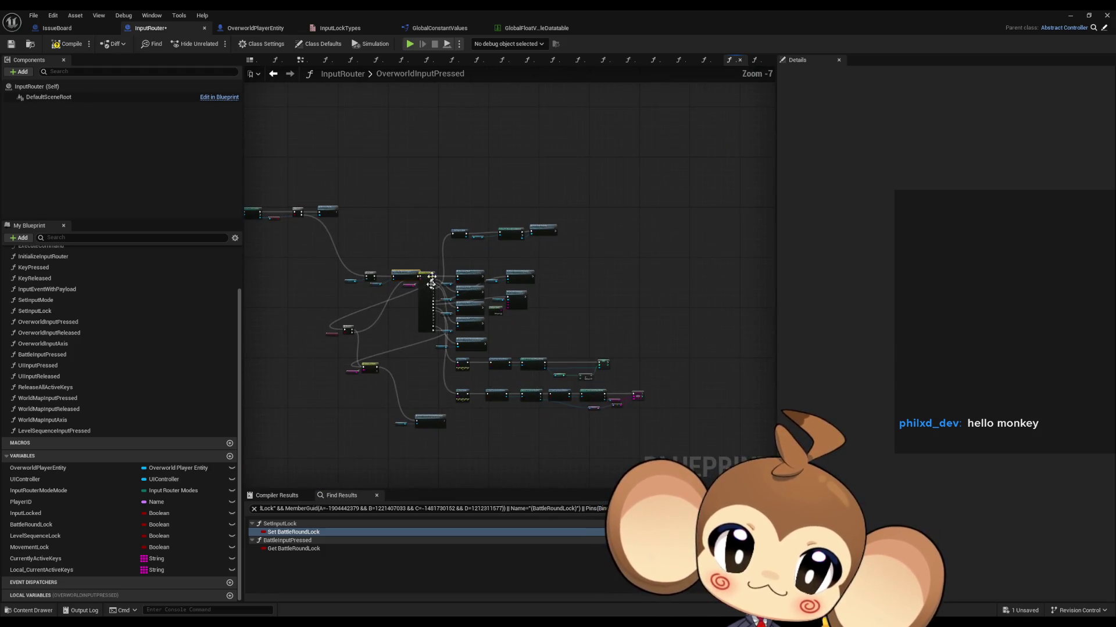
Shift the switch group right and place Branch and Movement Lock beside Any Key Pressed Switch
left_click_drag(437, 231, 683, 408)
scroll(398, 323, "up", 3)
left_click_drag(467, 244, 743, 304)
mouse_move(286, 339)
left_mouse_down()
mouse_move(363, 379)
mouse_move(523, 265)
left_mouse_up()
scroll(500, 233, "up", 4)
left_click(451, 309)
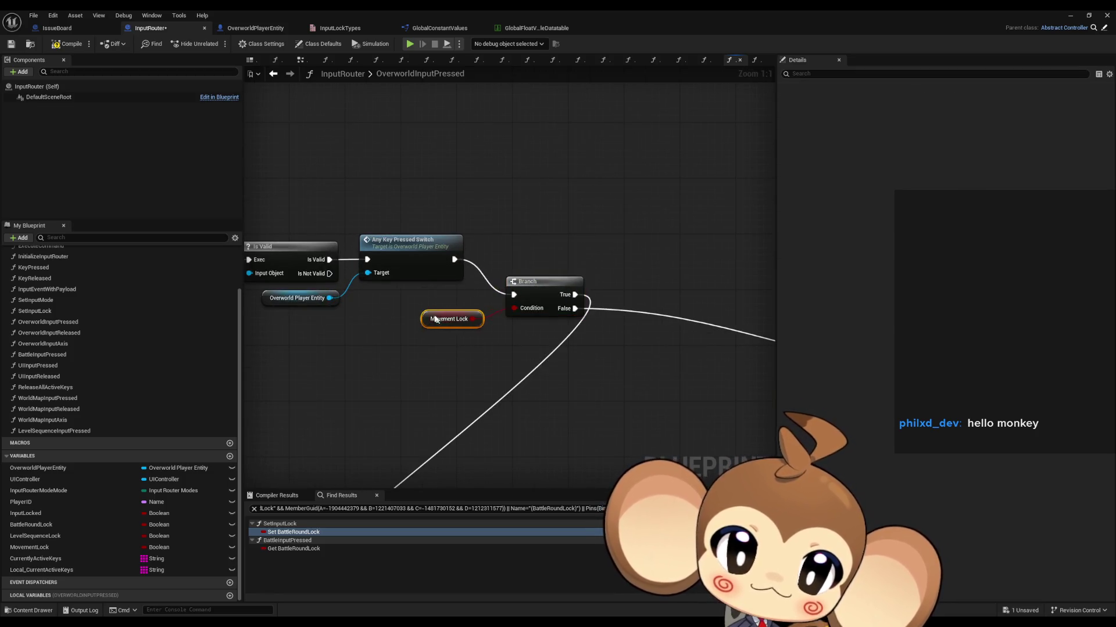
left_click_drag(451, 309, 423, 288)
left_click_drag(542, 298, 521, 263)
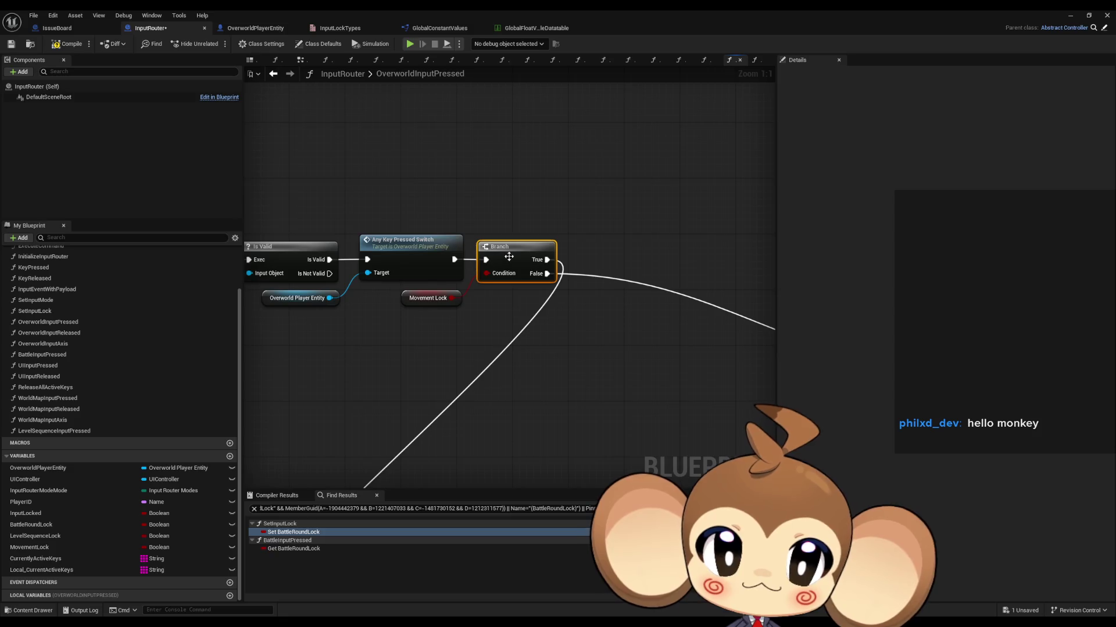
scroll(465, 349, "down", 5)
Select the Switch on String and Input Key nodes and centre on the first switch
mouse_move(380, 388)
left_mouse_down()
mouse_move(455, 411)
mouse_move(560, 309)
mouse_move(576, 244)
mouse_move(552, 229)
mouse_move(544, 250)
left_mouse_up()
scroll(556, 243, "up", 5)
scroll(545, 250, "down", 3)
left_click_drag(560, 294, 331, 237)
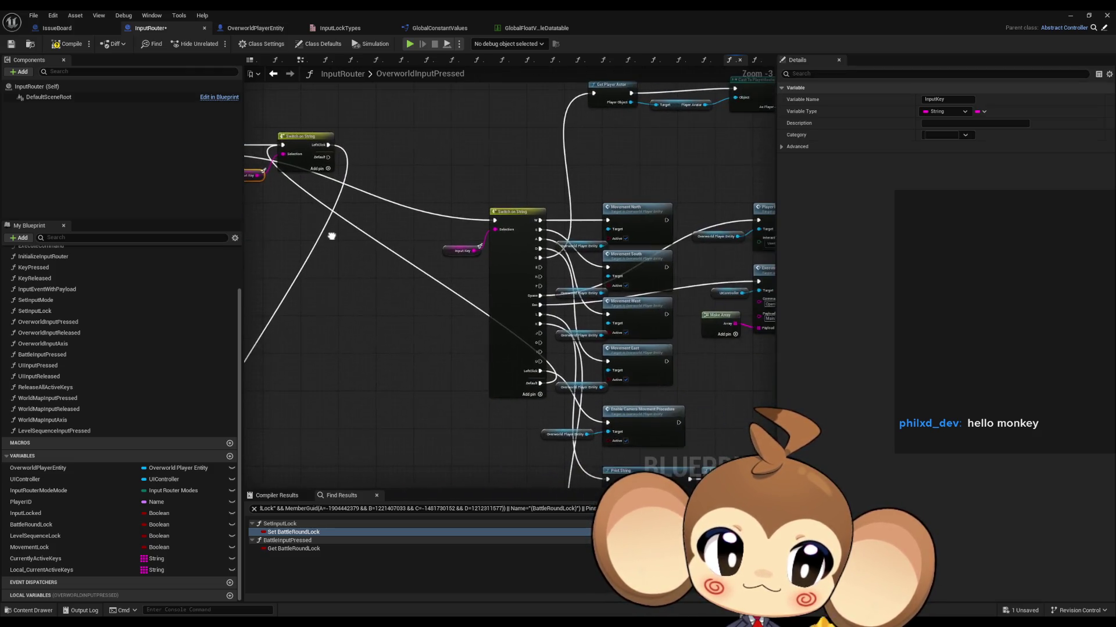
double_click(538, 388)
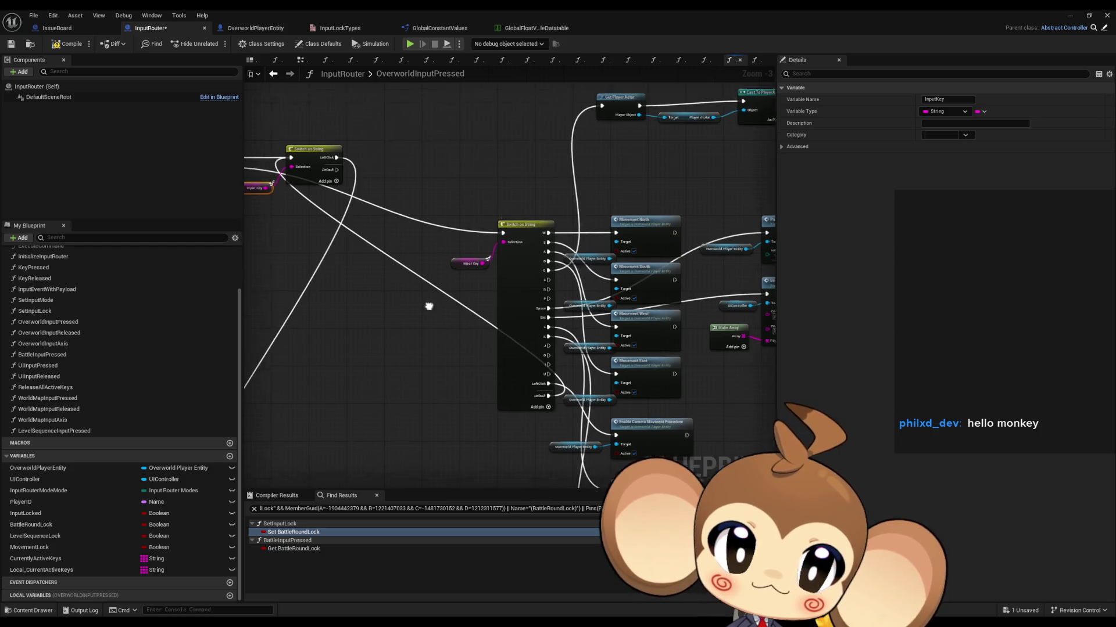
Reposition the first Switch on String and Input Key, then delete its LeftClick (Index 16) case
left_click_drag(424, 215, 603, 215)
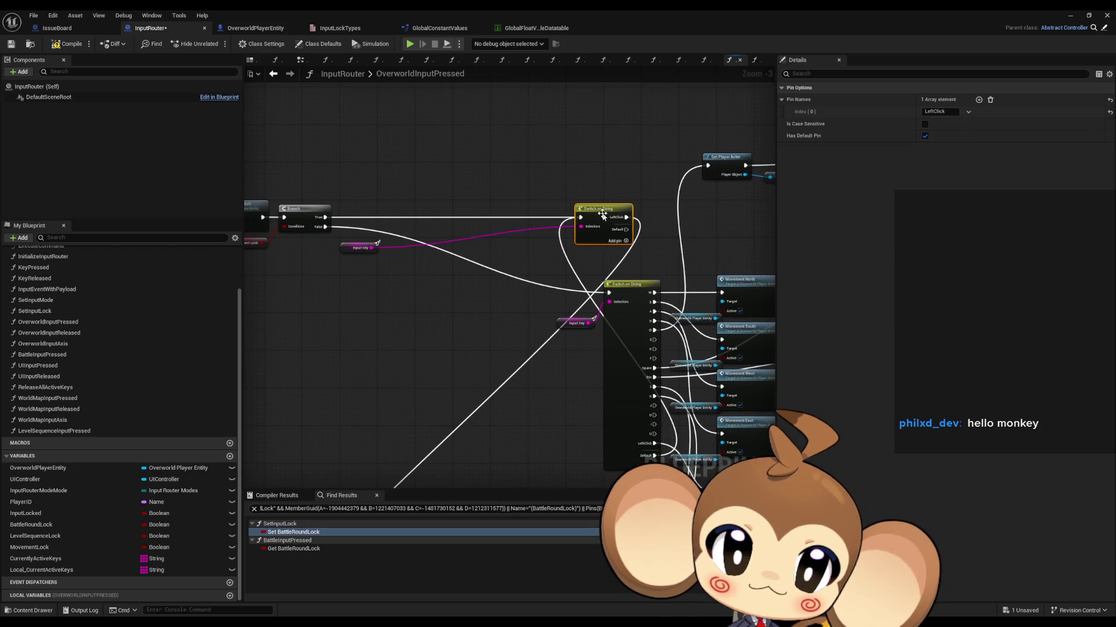
mouse_move(347, 249)
left_mouse_down()
mouse_move(528, 235)
mouse_move(476, 251)
mouse_move(362, 246)
mouse_move(344, 235)
left_mouse_up()
scroll(528, 235, "down", 2)
scroll(357, 310, "up", 4)
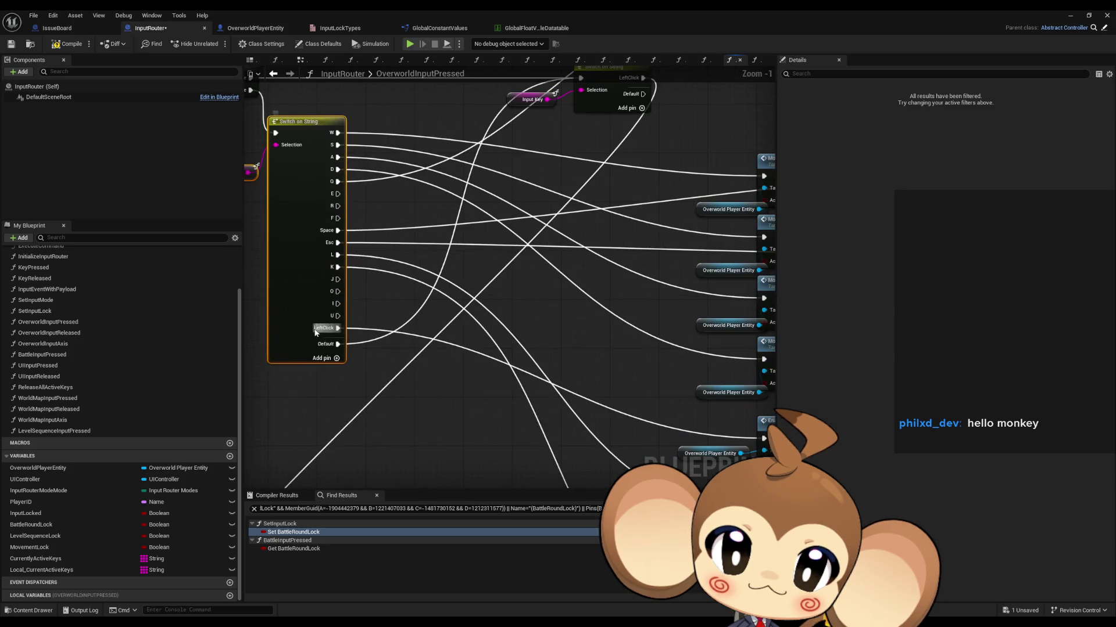
left_click(306, 328)
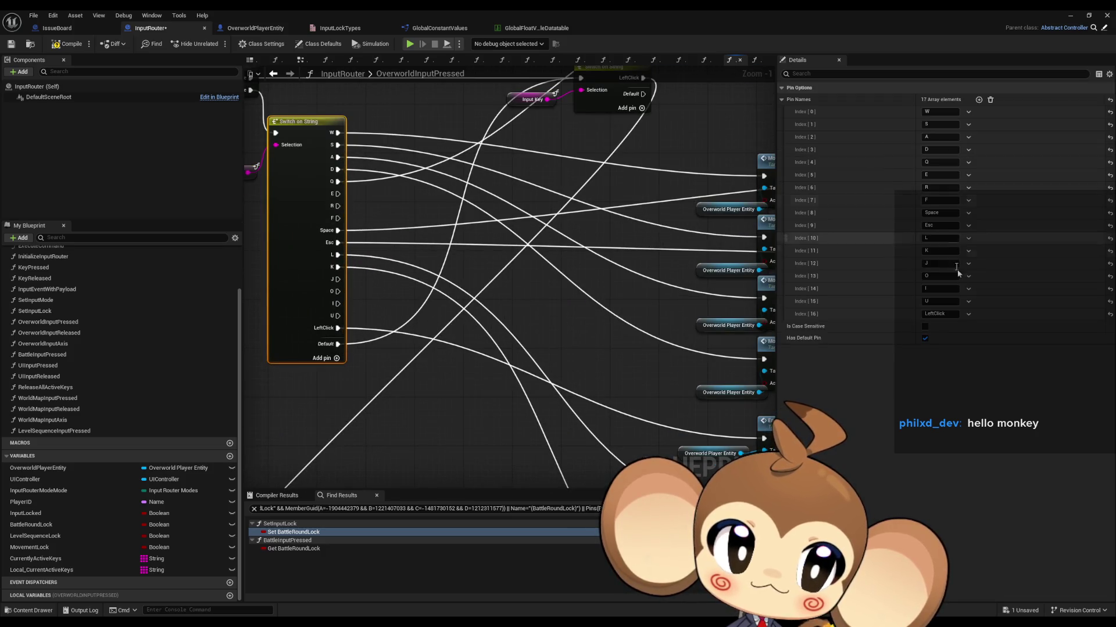
left_click(968, 315)
left_click(991, 338)
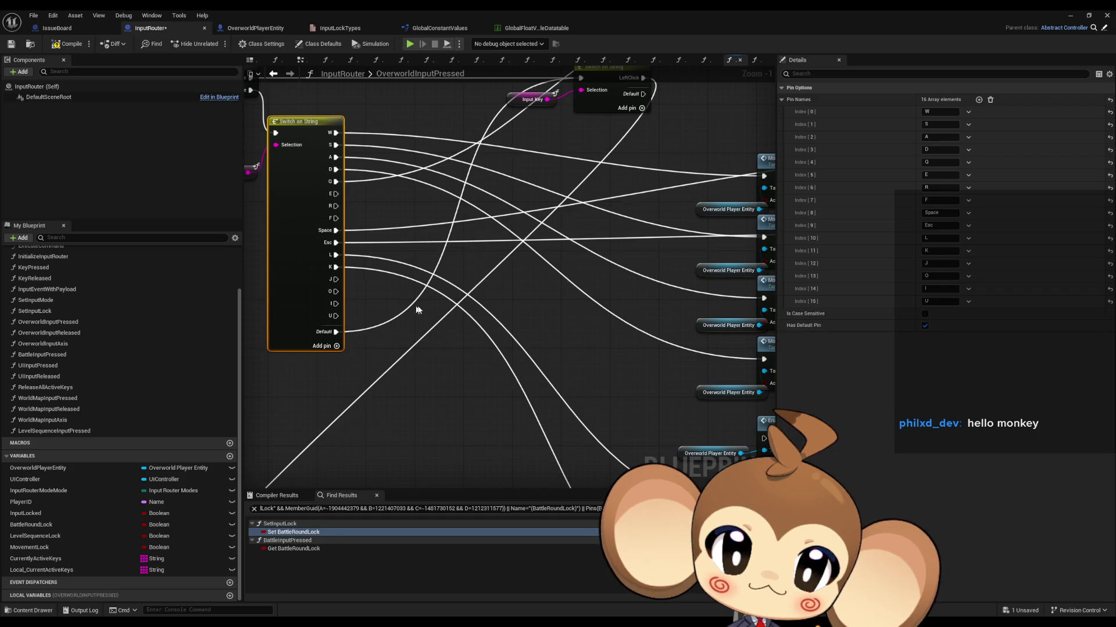
left_click(638, 366)
scroll(634, 365, "down", 2)
scroll(634, 364, "down", 1)
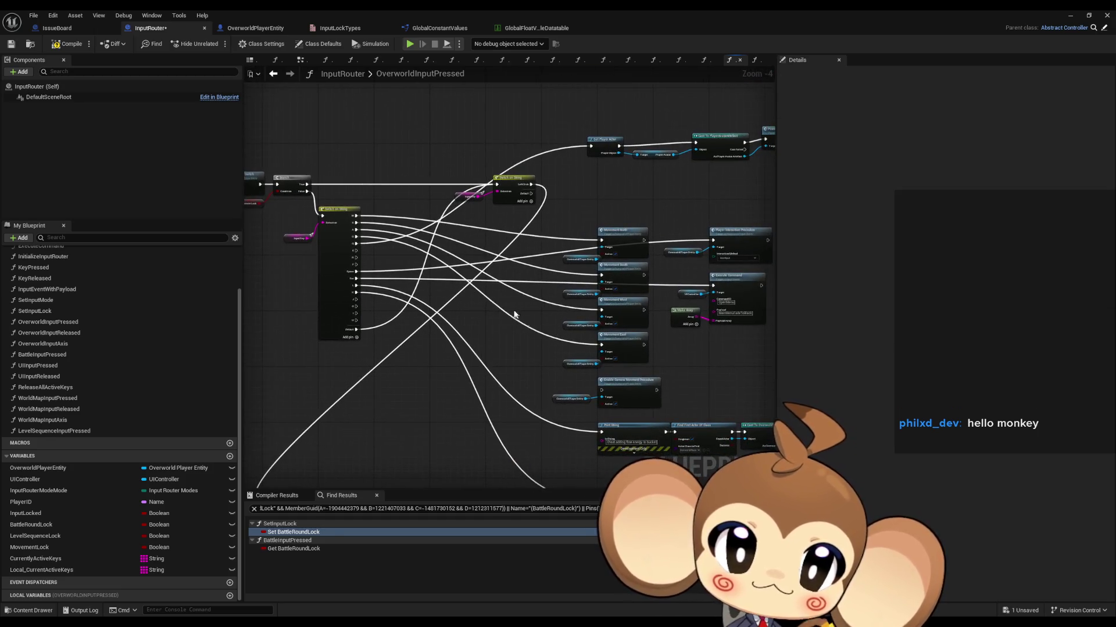
Rearrange Movement North, its variable and the Overworld Player Entity node beside the Switch on String
mouse_move(495, 300)
left_mouse_down()
mouse_move(462, 335)
mouse_move(395, 326)
mouse_move(503, 307)
left_mouse_up()
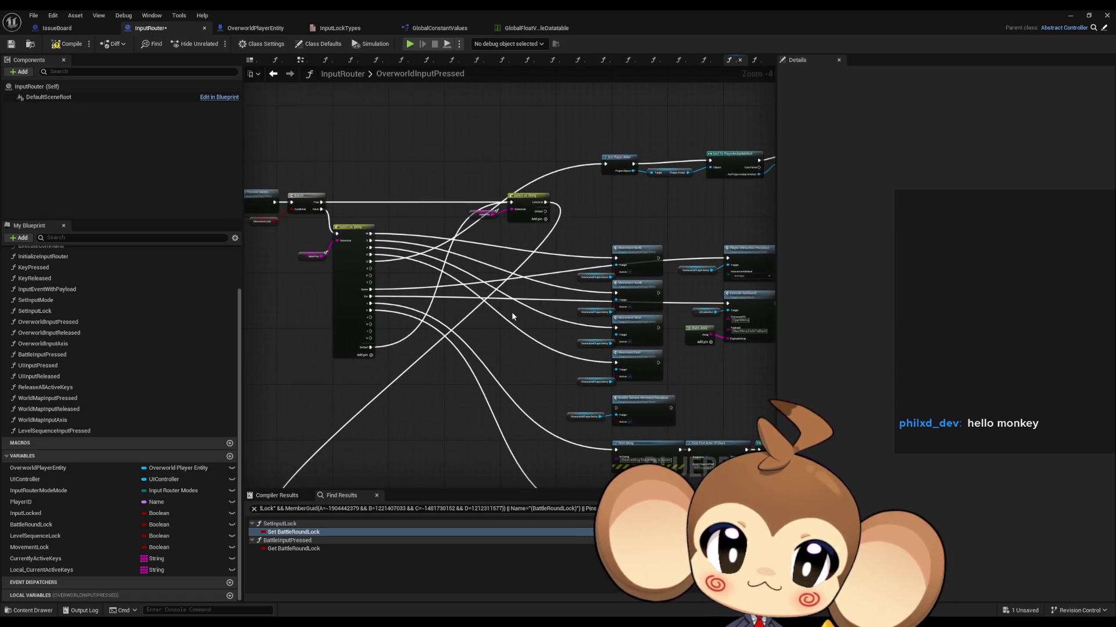
scroll(503, 309, "down", 2)
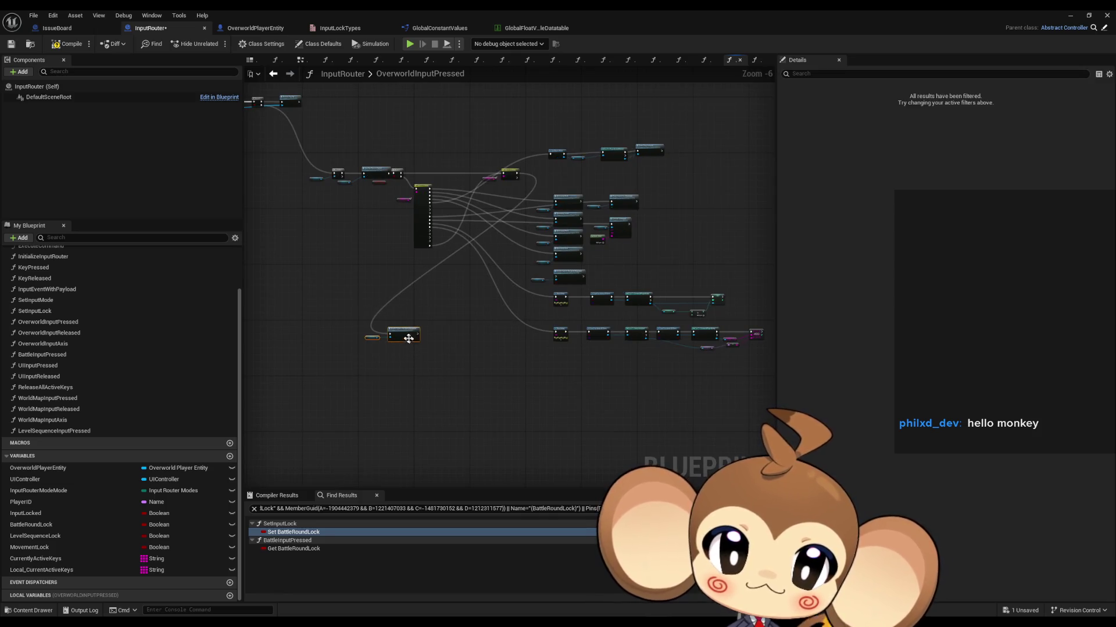
left_click(605, 174)
scroll(575, 180, "up", 2)
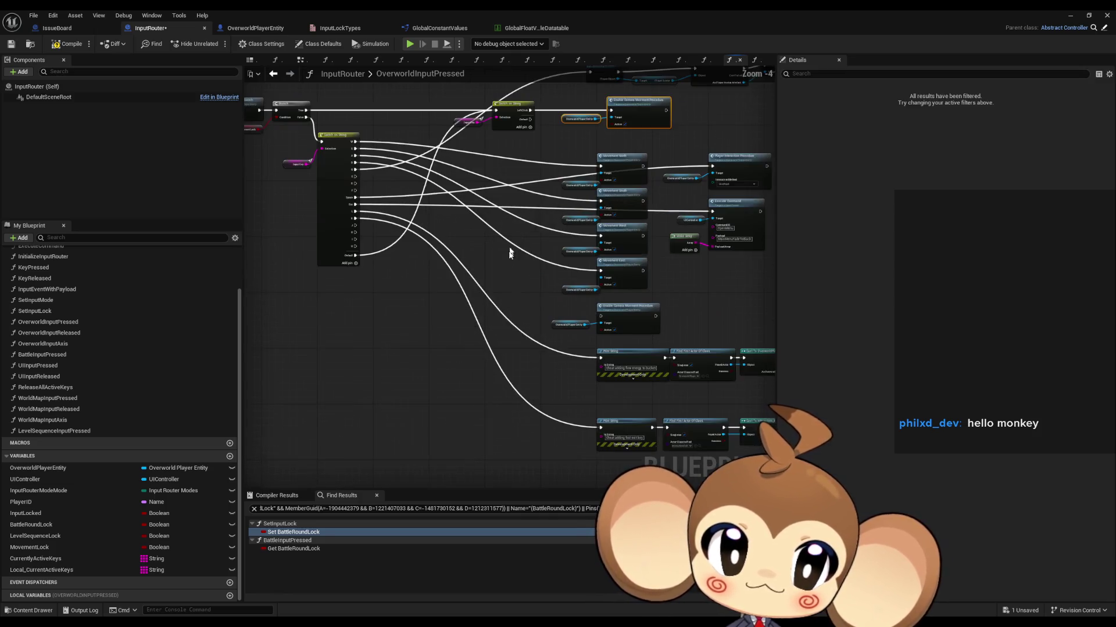
mouse_move(510, 248)
left_mouse_down()
mouse_move(505, 256)
mouse_move(493, 238)
mouse_move(511, 236)
left_mouse_up()
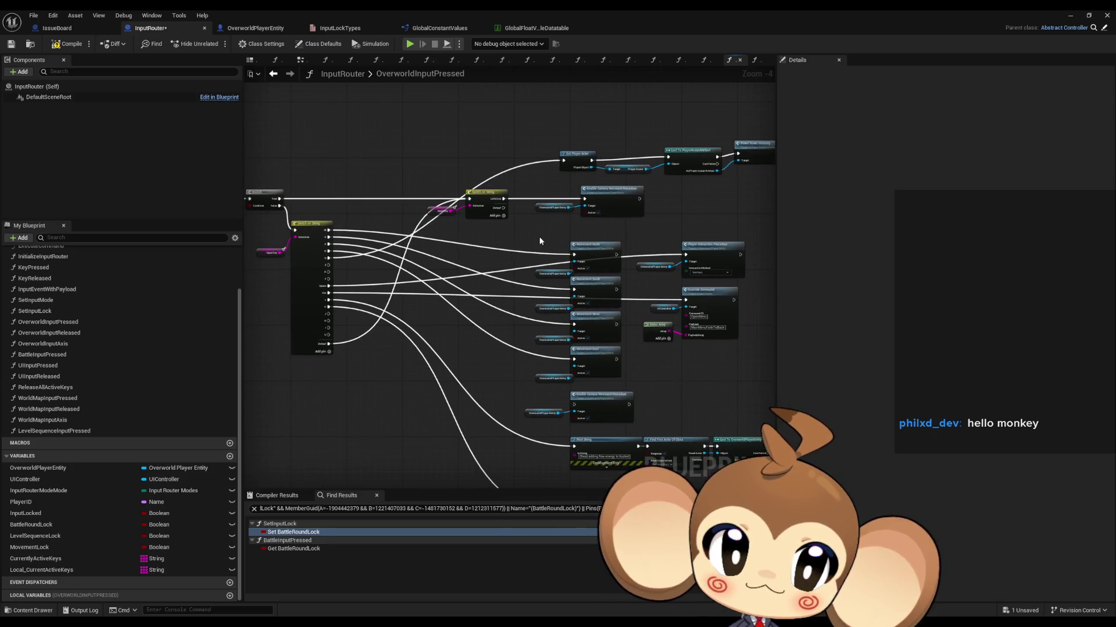
left_click_drag(591, 270, 471, 246)
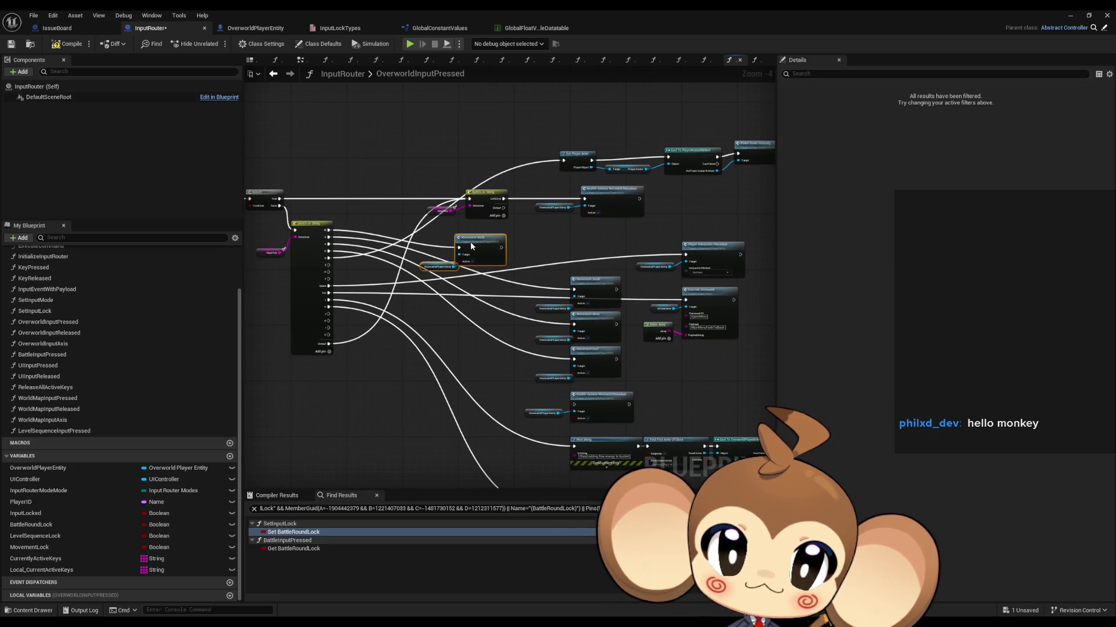
left_click_drag(319, 284, 325, 312)
left_click_drag(283, 251, 259, 273)
scroll(259, 273, "up", 3)
left_click(283, 281)
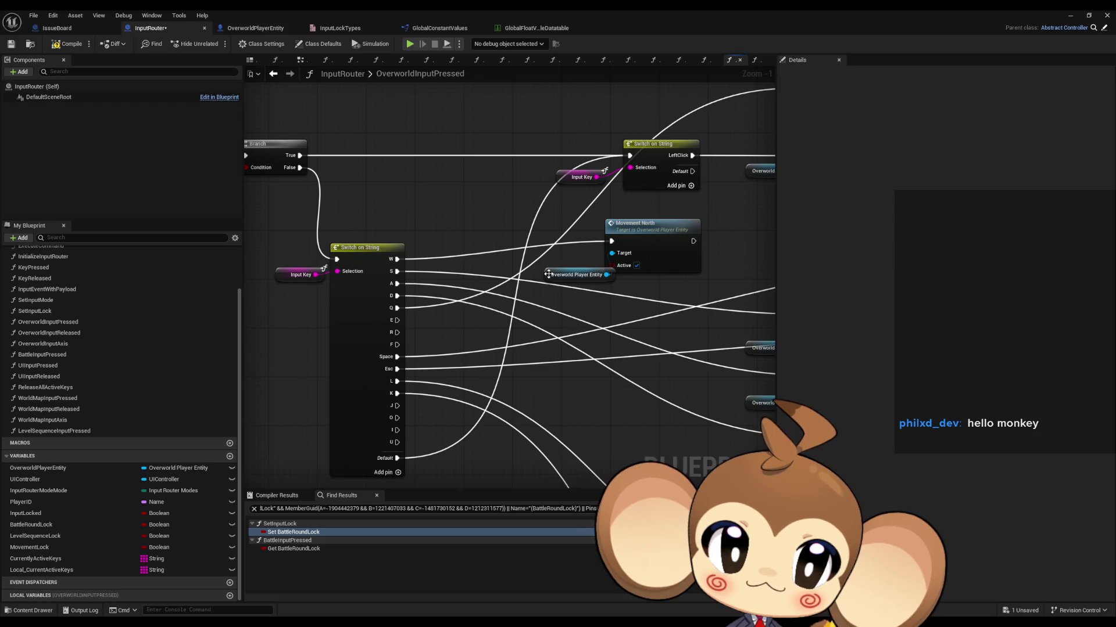
left_click_drag(551, 275, 532, 257)
left_click_drag(643, 279, 642, 277)
mouse_move(637, 231)
left_mouse_down()
mouse_move(591, 248)
mouse_move(462, 220)
mouse_move(407, 221)
mouse_move(410, 178)
left_mouse_up()
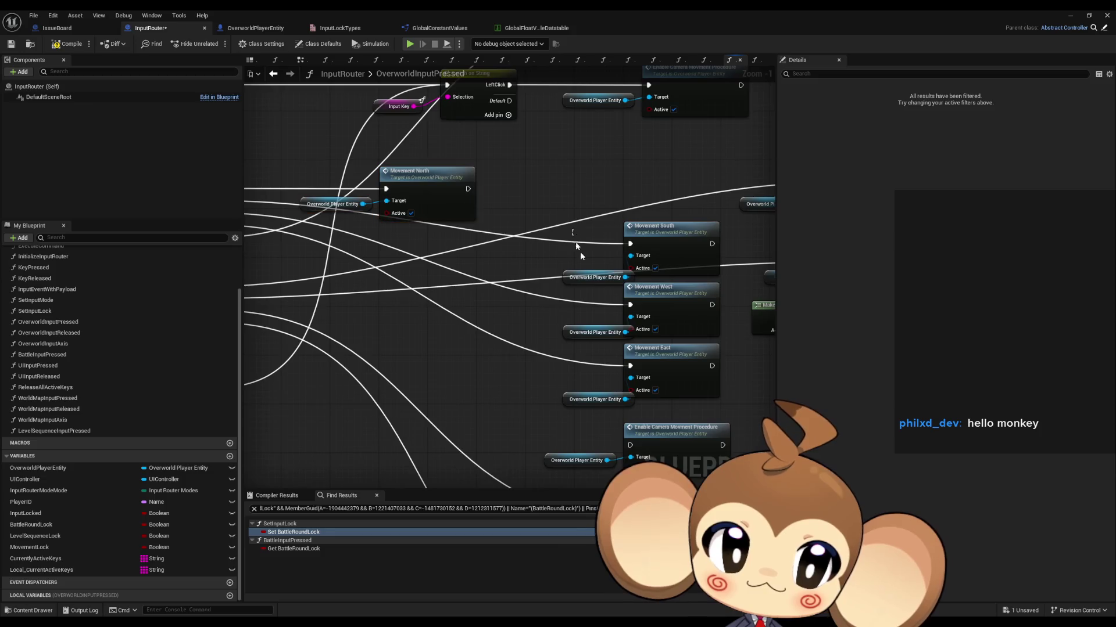
Move the Movement South, West and East nodes left and realign their player entity inputs
left_click_drag(572, 230, 663, 402)
left_click_drag(665, 230, 420, 233)
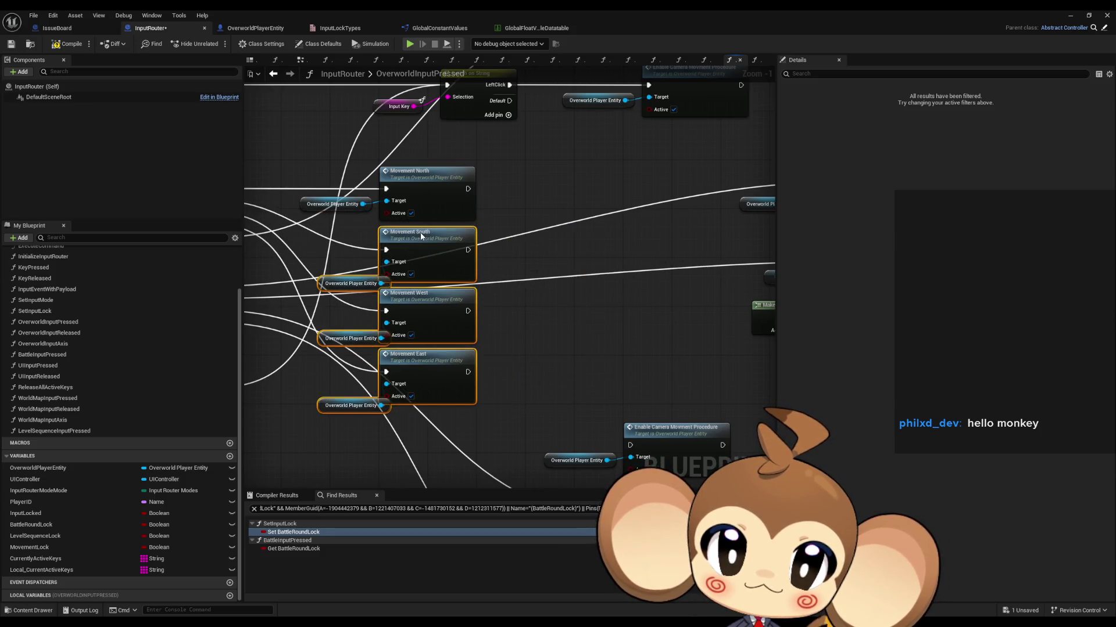
left_click_drag(328, 287, 311, 281)
left_click_drag(335, 341, 324, 330)
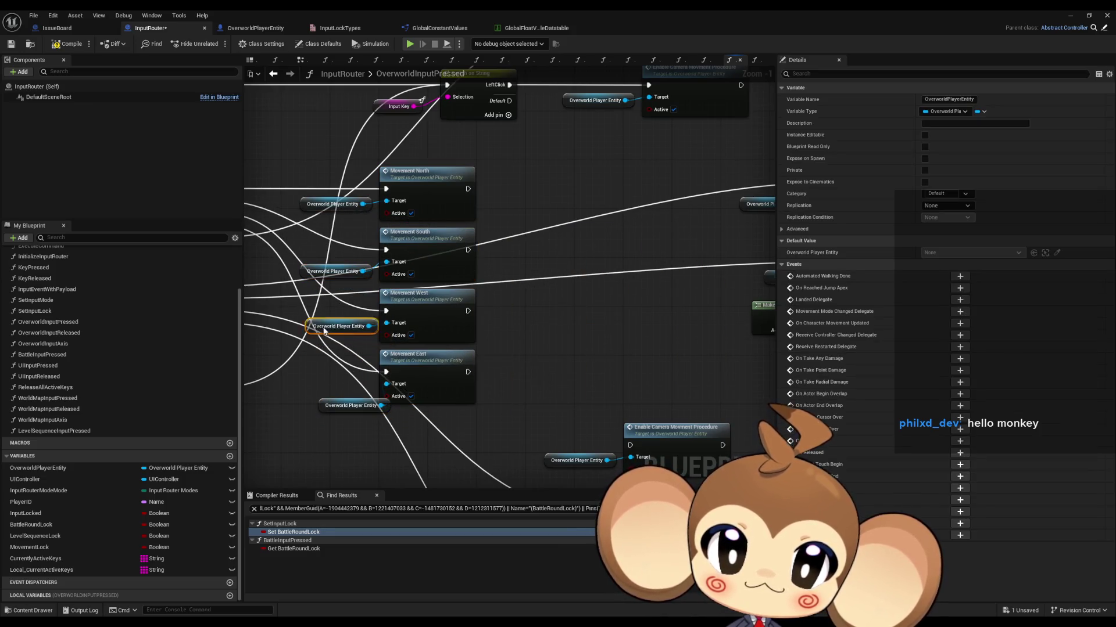
left_click_drag(337, 405, 322, 393)
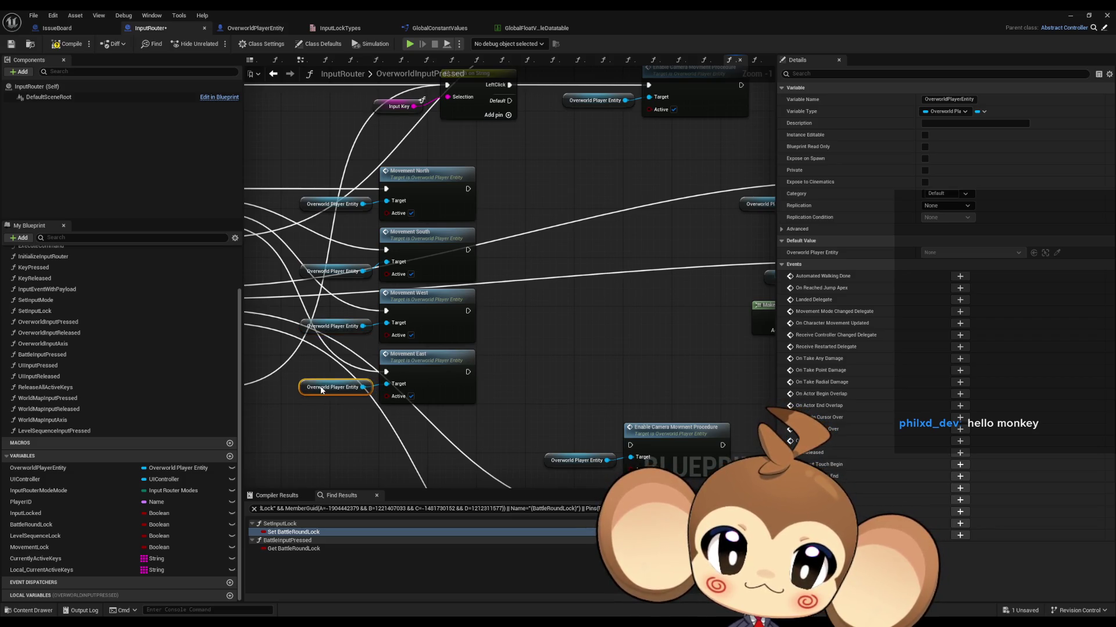
left_click(348, 418)
scroll(523, 311, "down", 3)
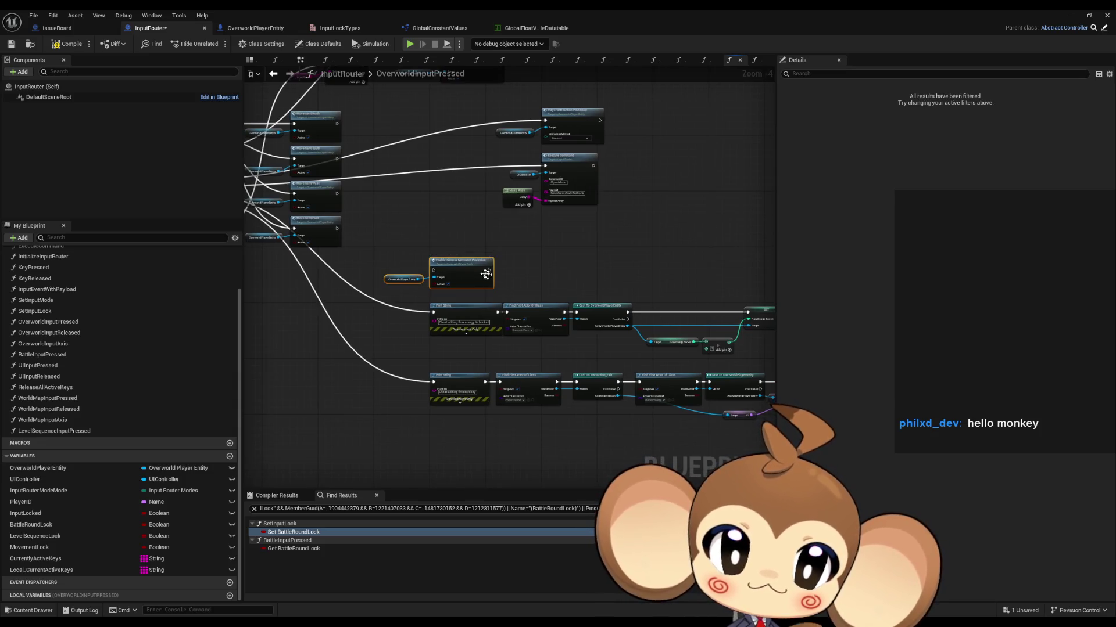
scroll(441, 263, "down", 1)
scroll(466, 301, "up", 6)
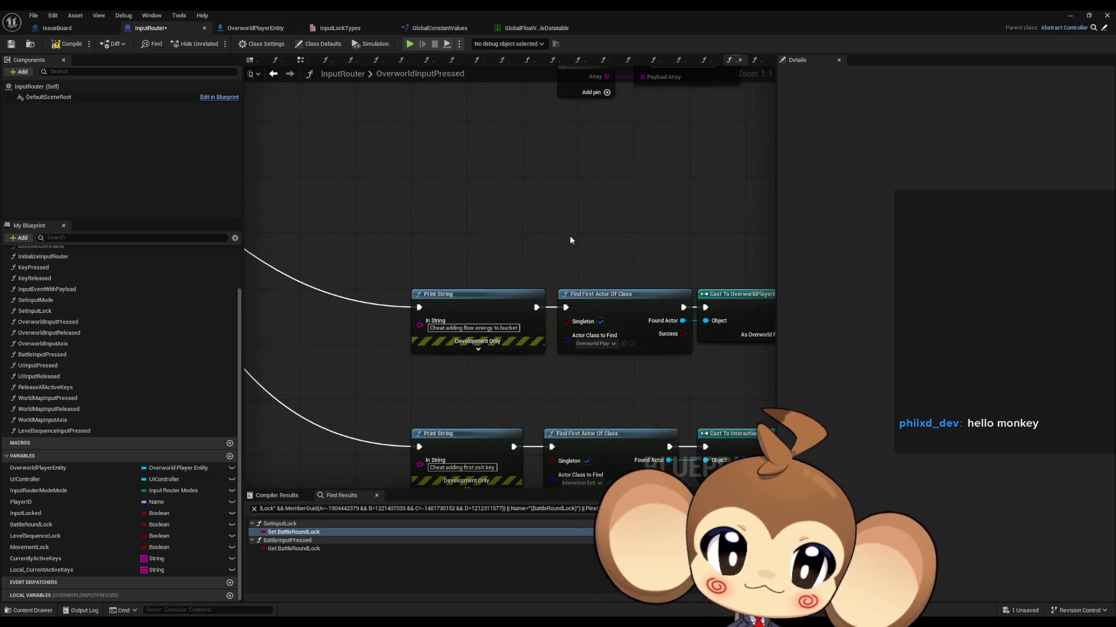
scroll(551, 223, "down", 3)
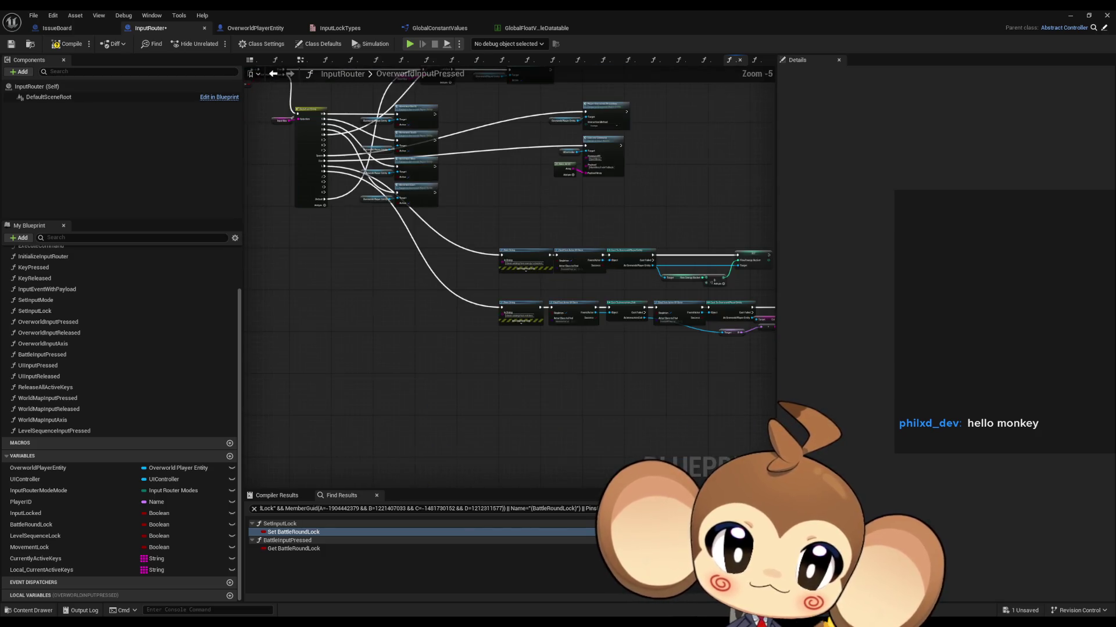
Relocate the cheat Print String rows and delete the Cast and Power Down Instantly nodes
left_click_drag(378, 186, 601, 294)
scroll(536, 258, "down", 2)
mouse_move(510, 236)
left_mouse_down()
mouse_move(461, 325)
mouse_move(401, 349)
left_mouse_up()
left_click_drag(468, 195, 475, 371)
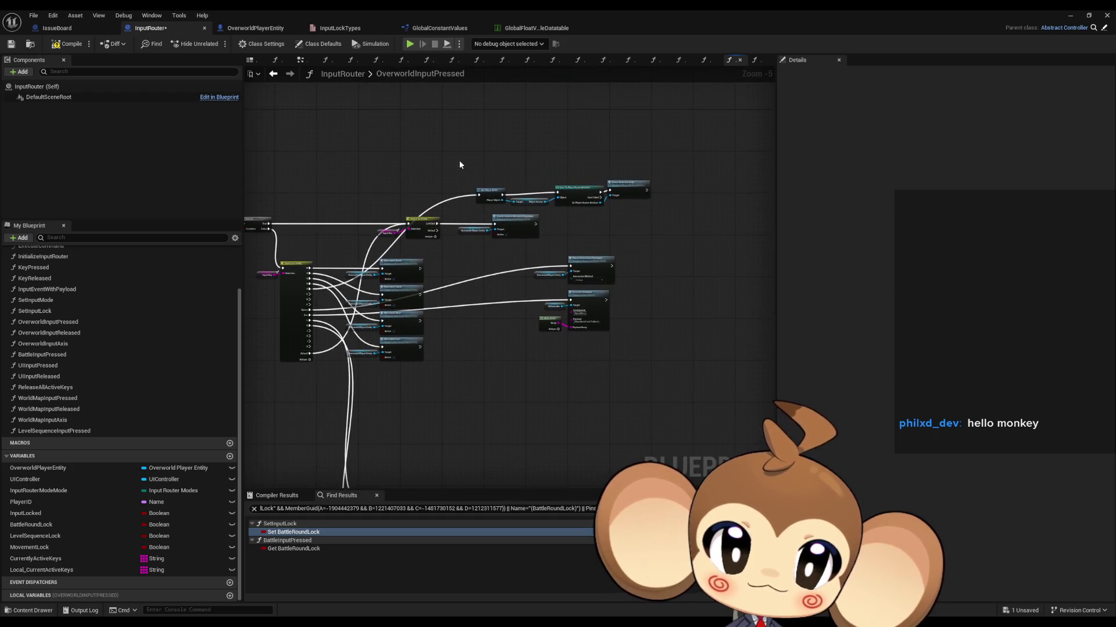
mouse_move(461, 162)
left_mouse_down()
mouse_move(679, 213)
mouse_move(582, 382)
mouse_move(529, 447)
left_mouse_up()
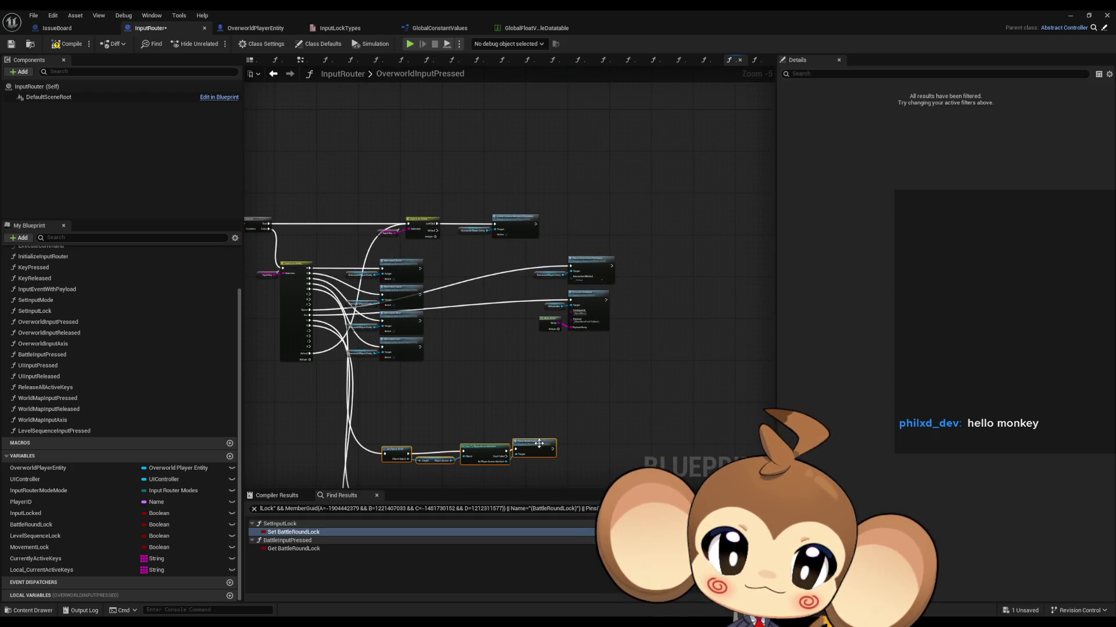
scroll(530, 335, "up", 5)
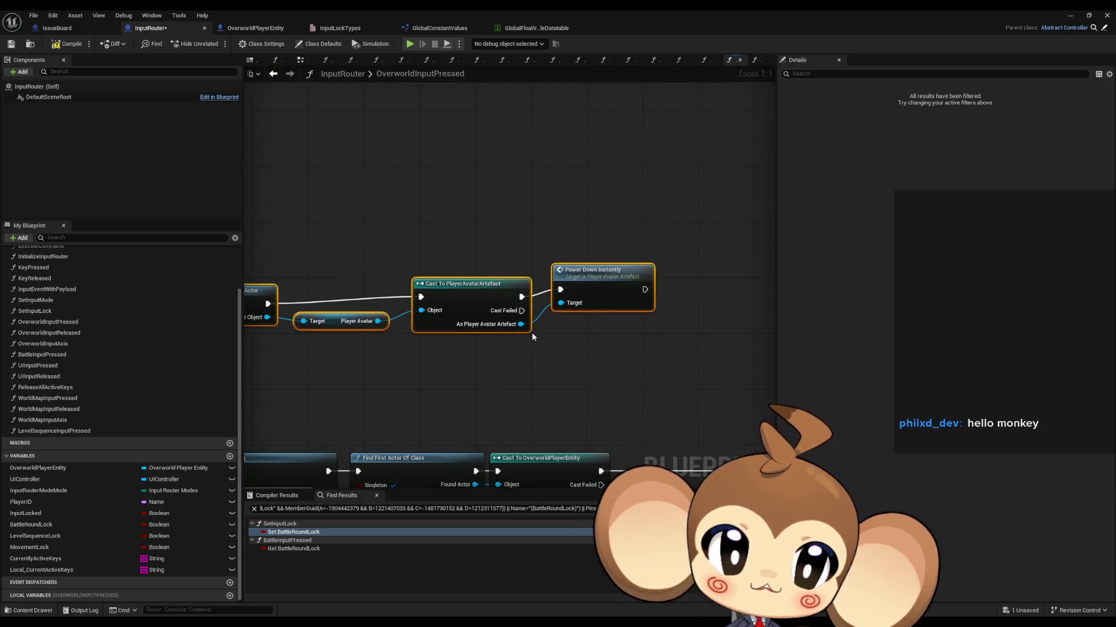
key("Delete")
scroll(495, 297, "down", 4)
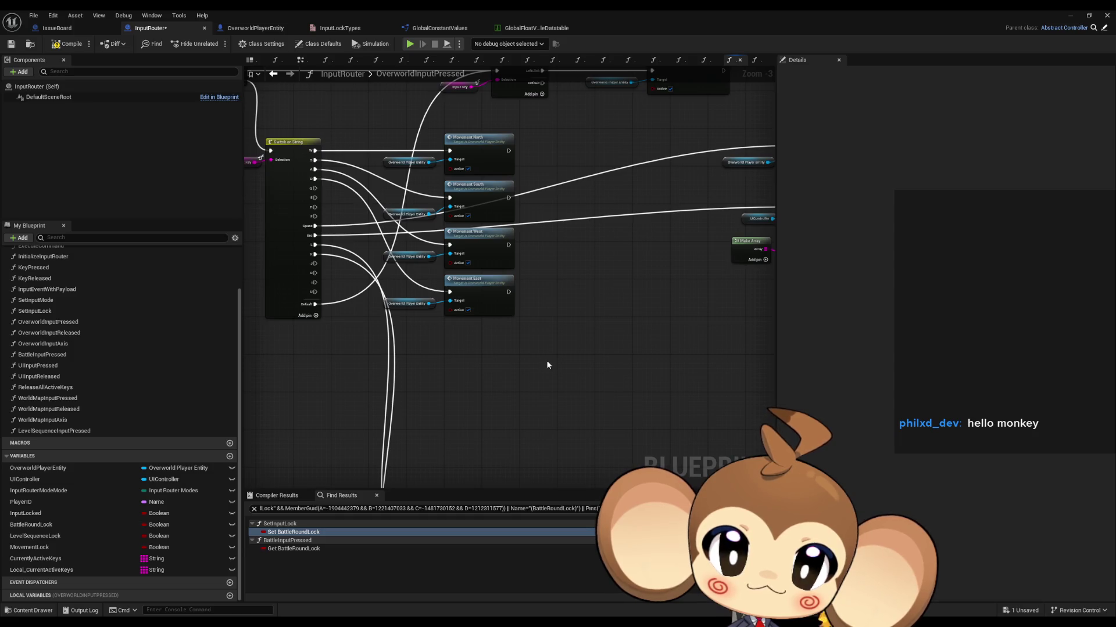
Move the Player Interaction and Execute Command nodes down-left, then save the InputRouter blueprint
mouse_move(546, 361)
left_mouse_down()
mouse_move(573, 378)
mouse_move(585, 429)
mouse_move(638, 423)
mouse_move(682, 444)
left_mouse_up()
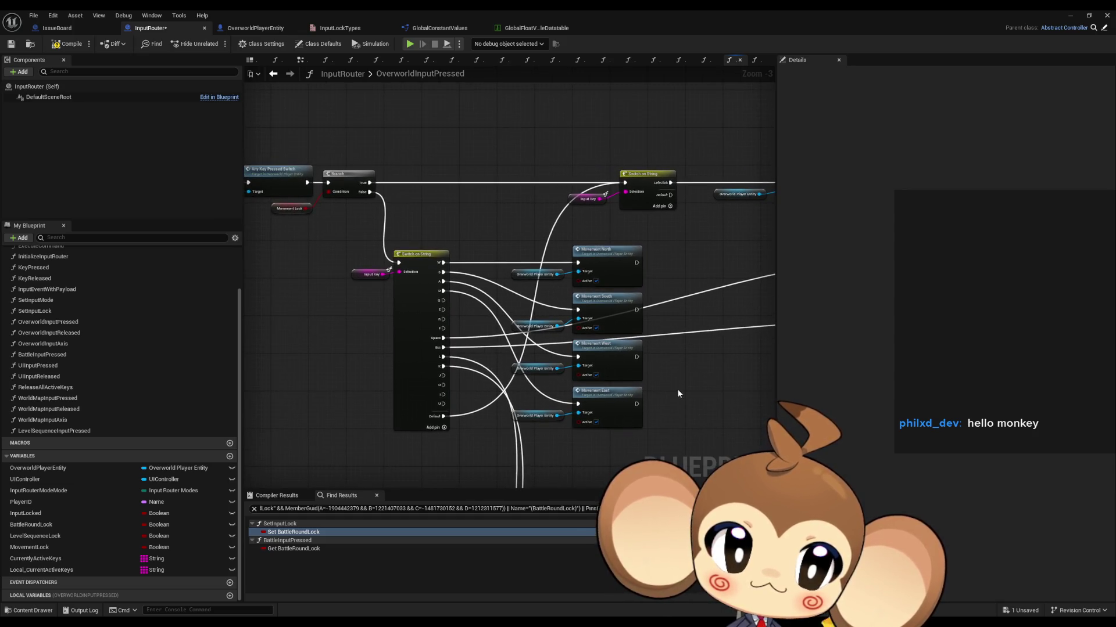
left_click_drag(677, 389, 654, 391)
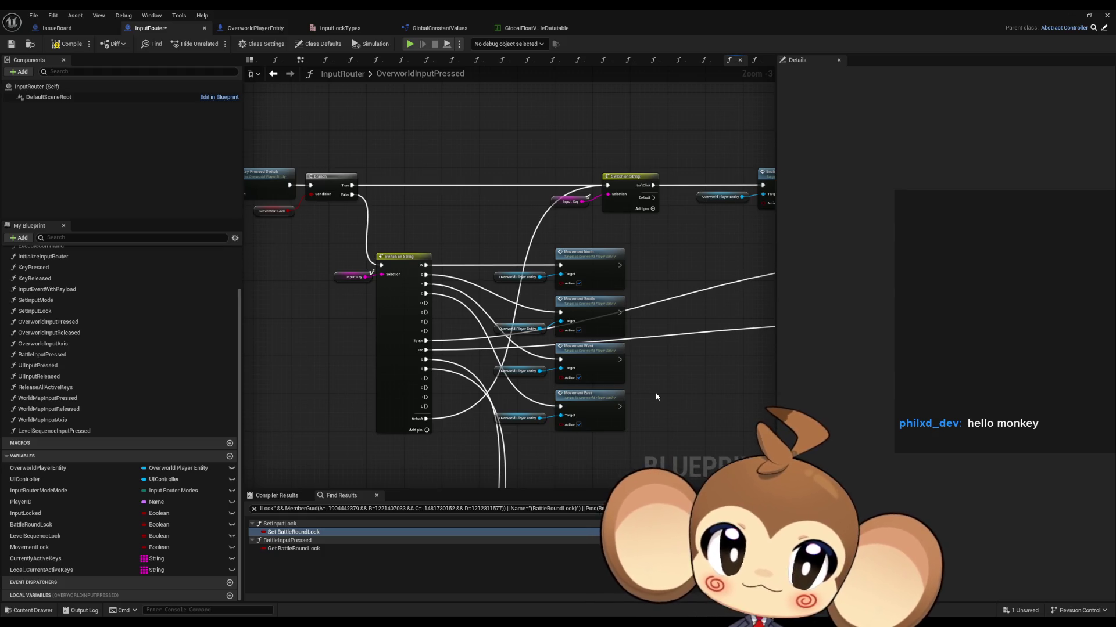
left_click_drag(656, 396, 634, 384)
scroll(511, 381, "down", 1)
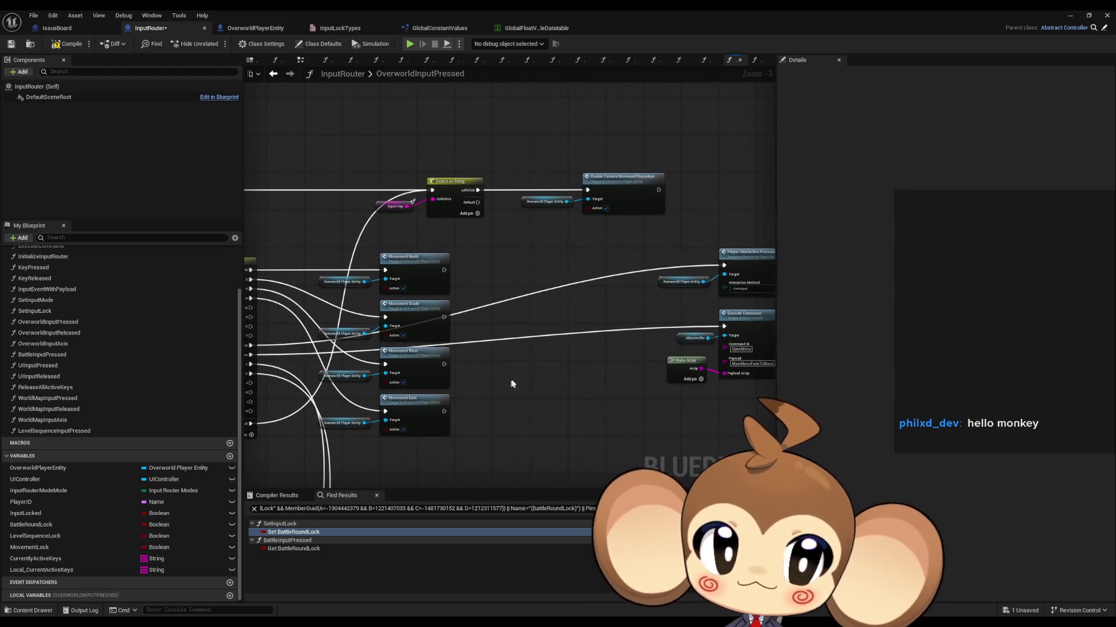
scroll(540, 376, "down", 1)
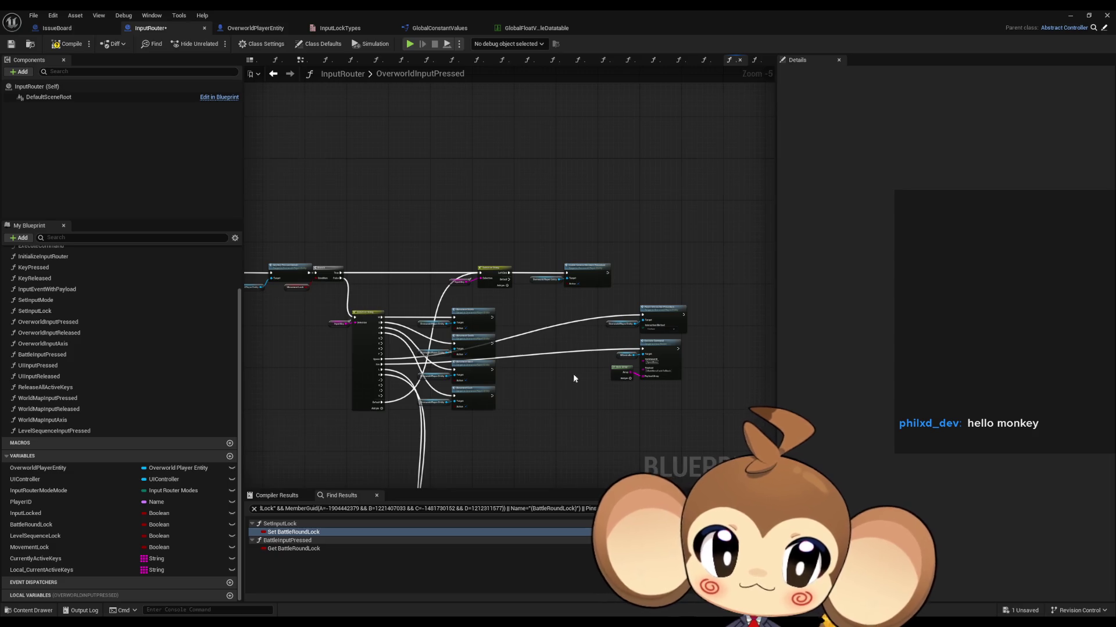
scroll(573, 374, "up", 2)
left_click_drag(587, 246, 743, 448)
mouse_move(678, 326)
left_mouse_down()
mouse_move(575, 401)
mouse_move(674, 270)
mouse_move(615, 316)
mouse_move(559, 337)
left_mouse_up()
left_click(623, 298)
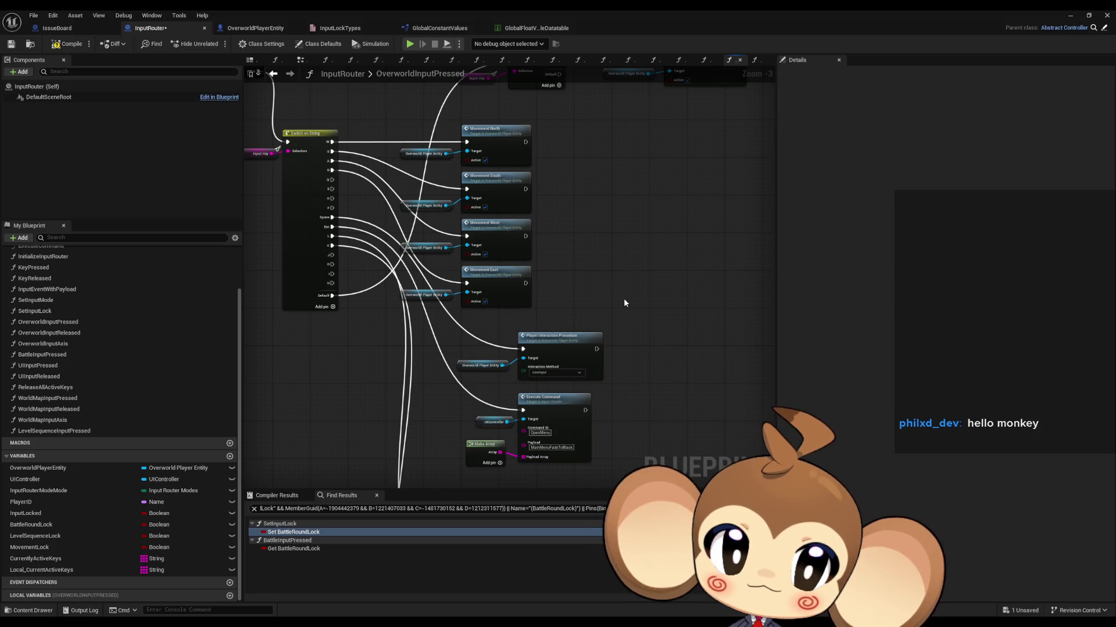
scroll(626, 294, "up", 3)
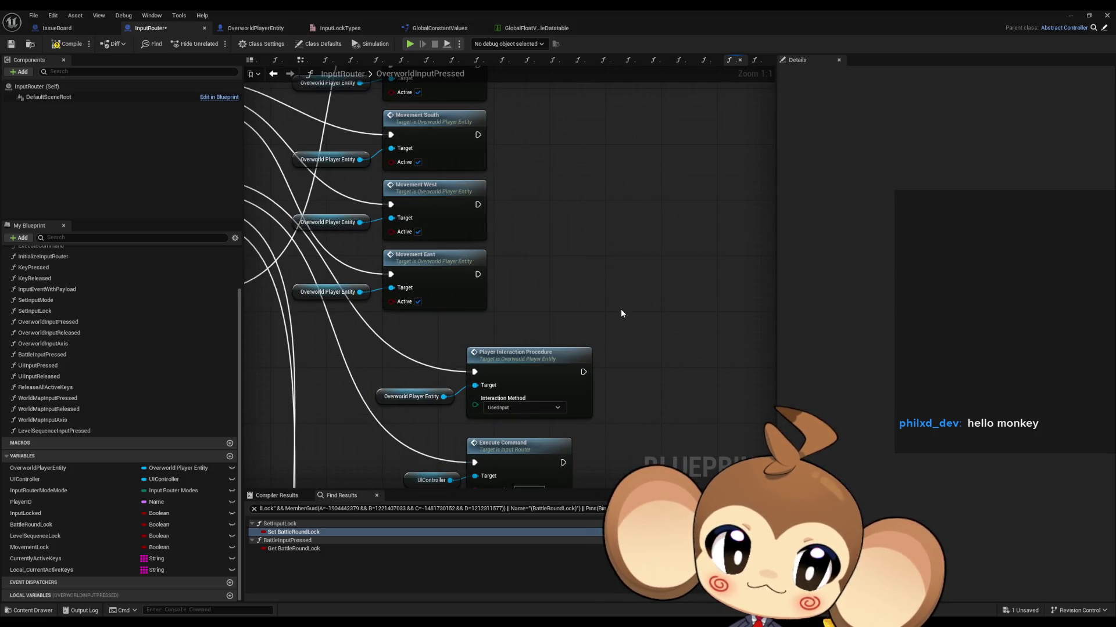
scroll(620, 309, "down", 5)
key("ctrl+s")
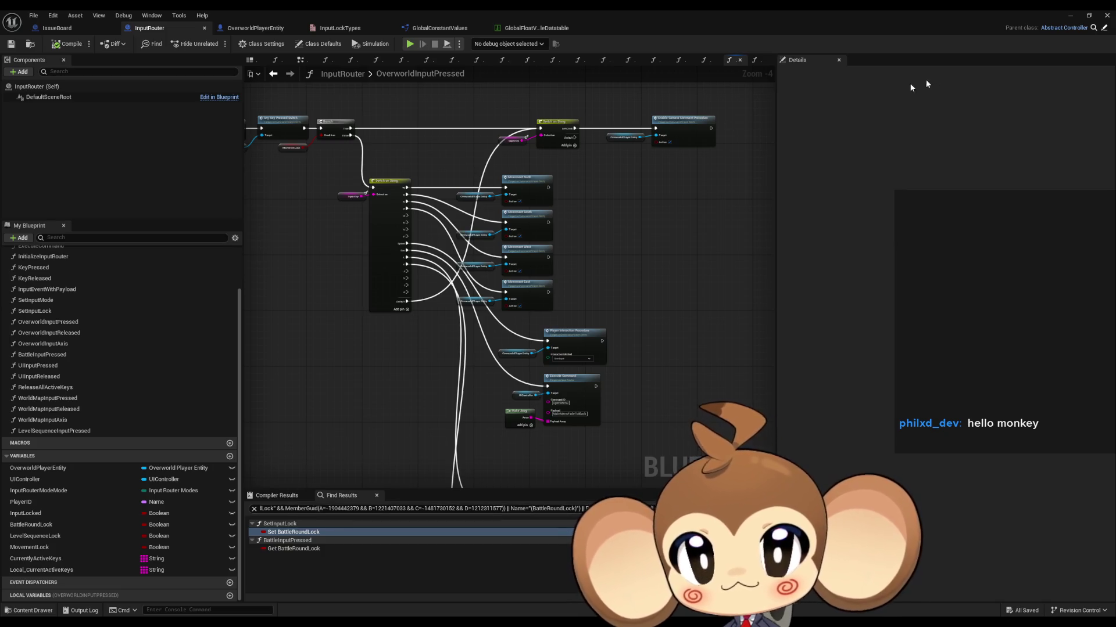
left_click(1070, 15)
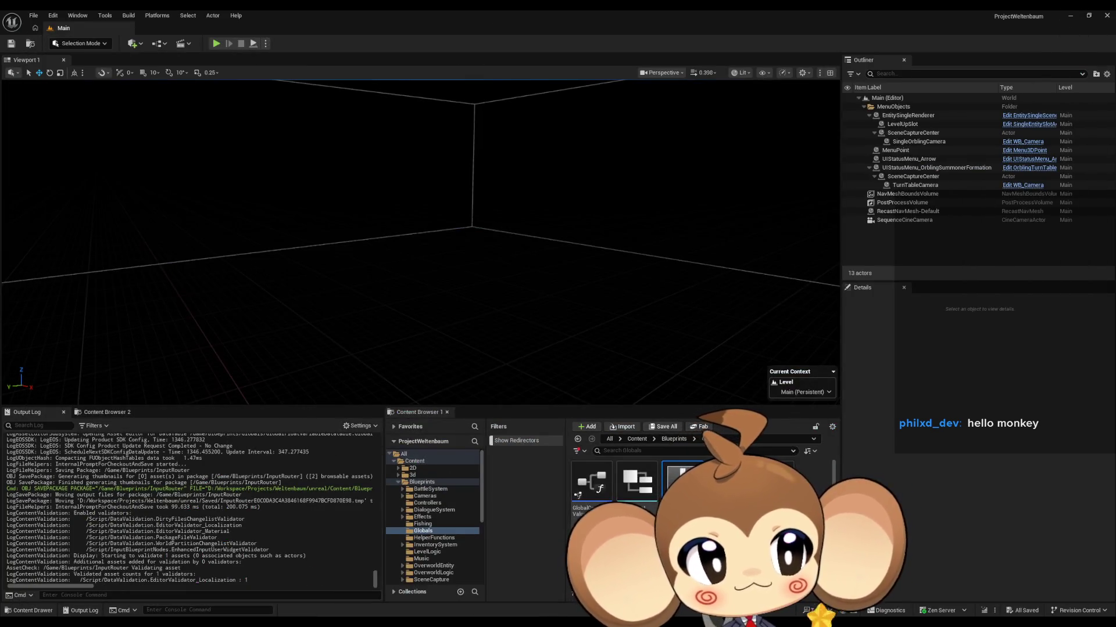
Browse from Content into Blueprints > BattleSystem > BattleGroup
left_click(636, 440)
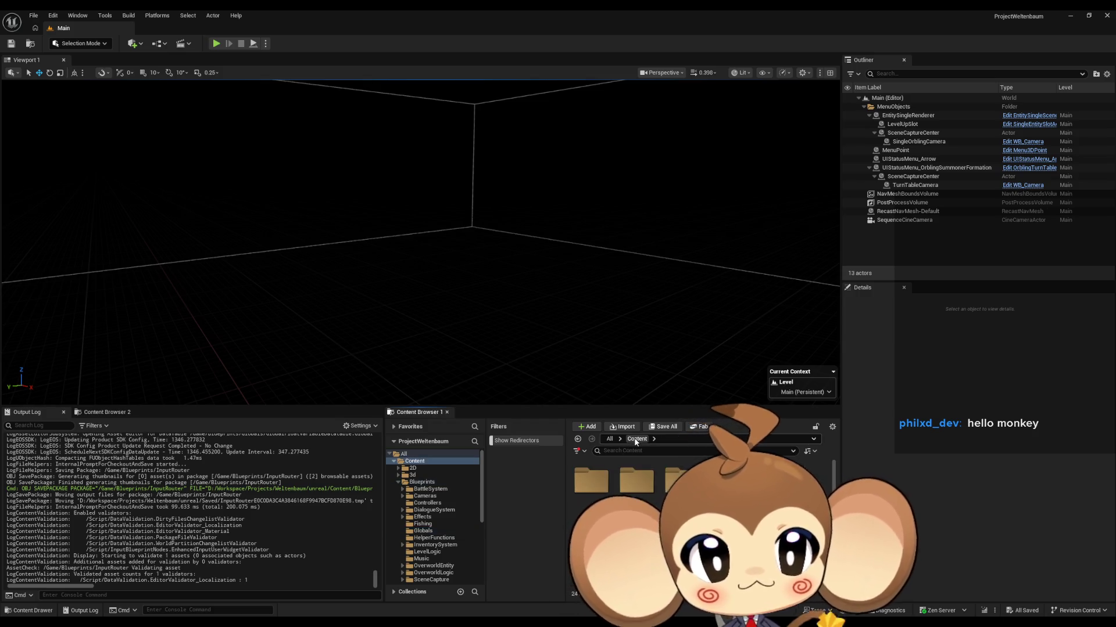
double_click(676, 479)
double_click(597, 484)
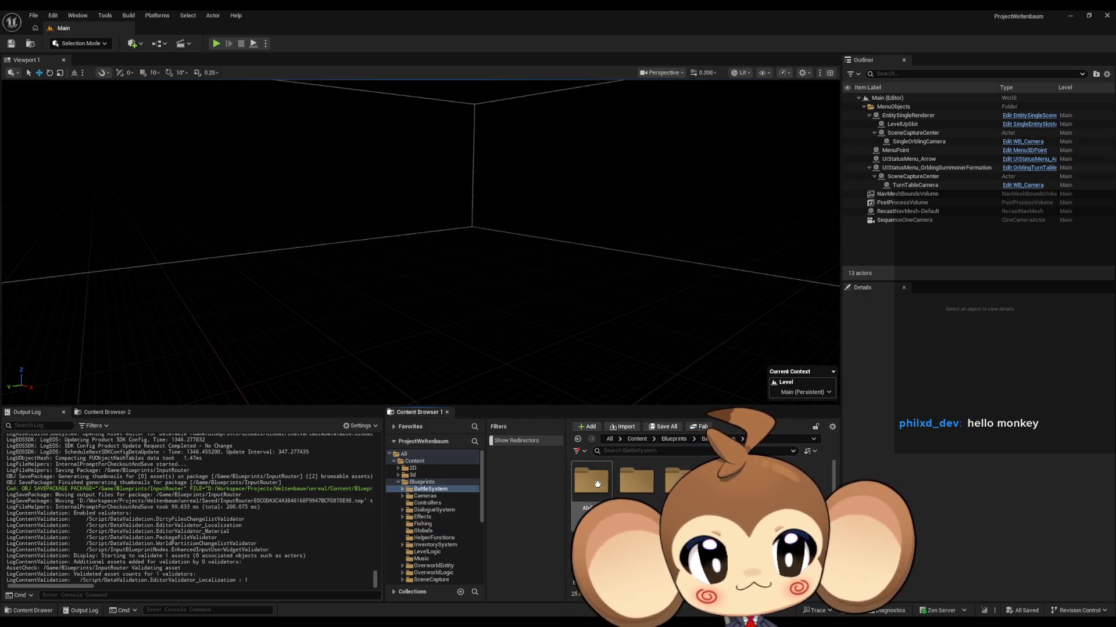
scroll(597, 484, "down", 1)
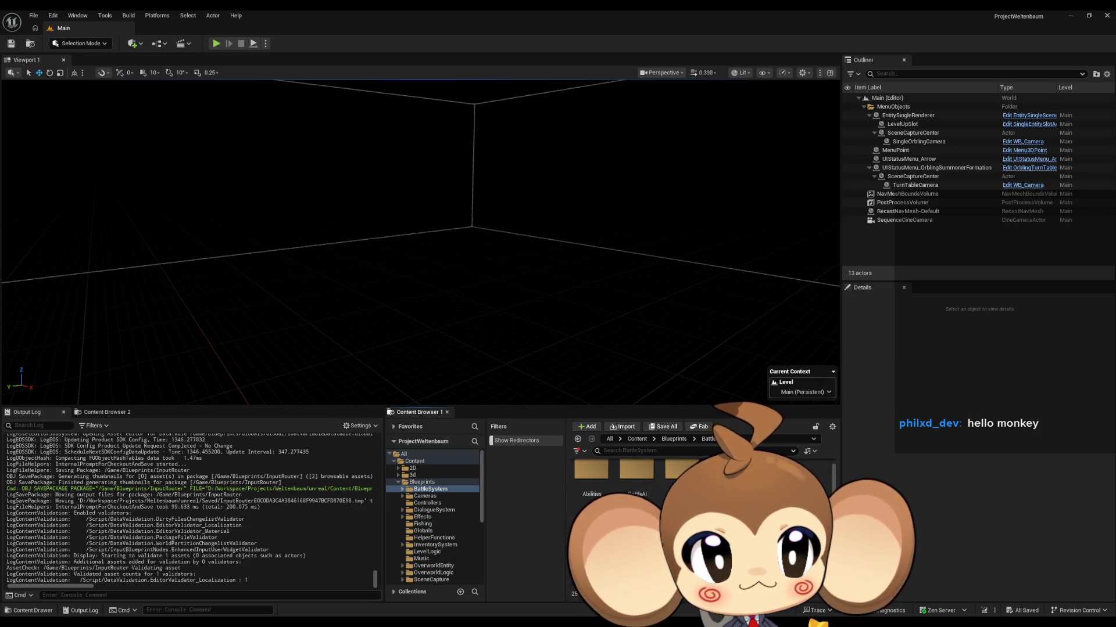
double_click(681, 470)
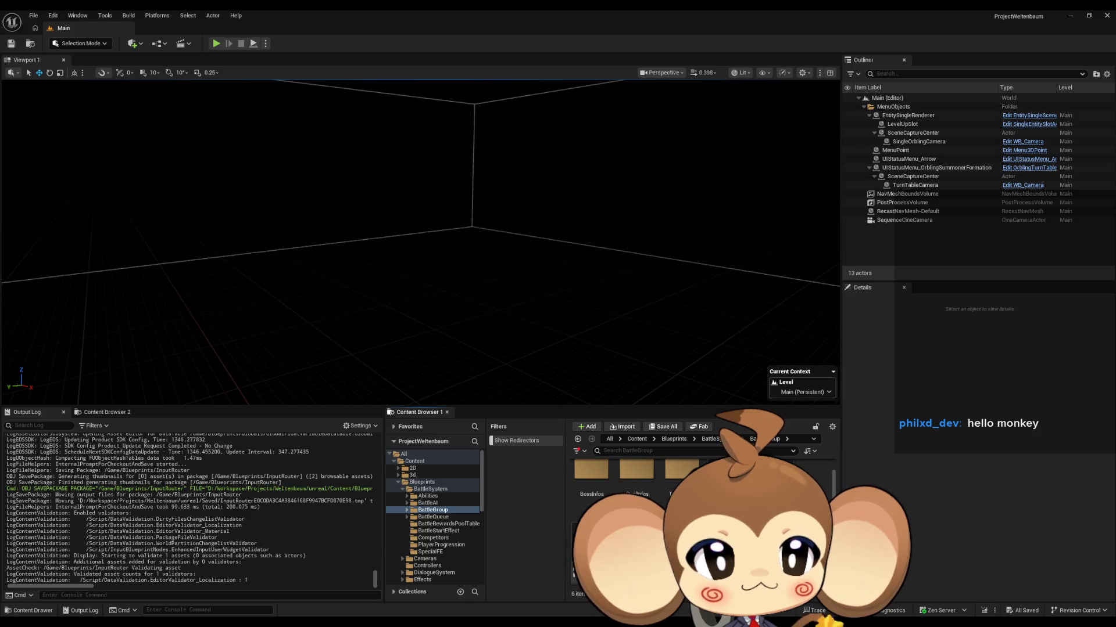
Go through Blueprints > OverworldLogic > Interactions > ChainedCommandInteraction > SpawnAndDestroyCC and open SDCC_AfterIntroFight2
left_click(643, 440)
double_click(681, 470)
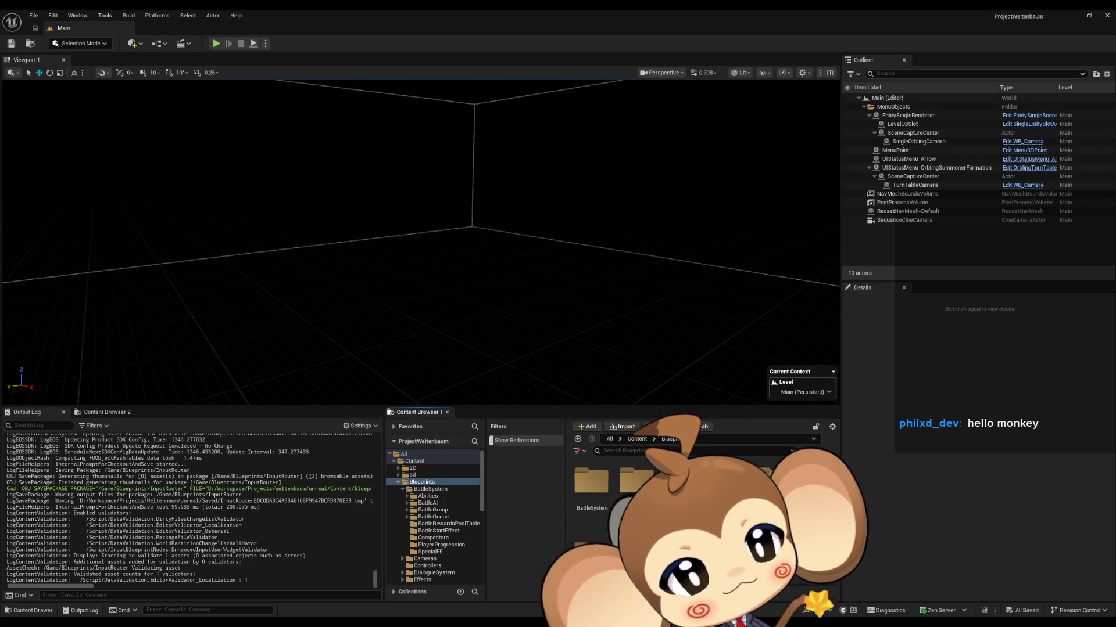
scroll(697, 511, "down", 1)
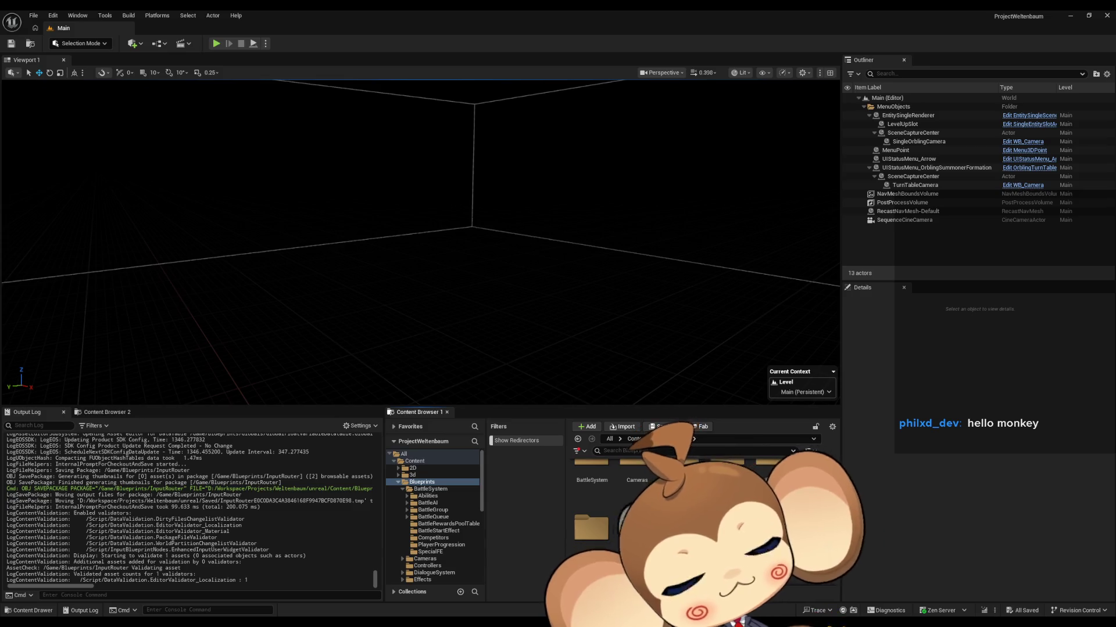
scroll(587, 489, "up", 1)
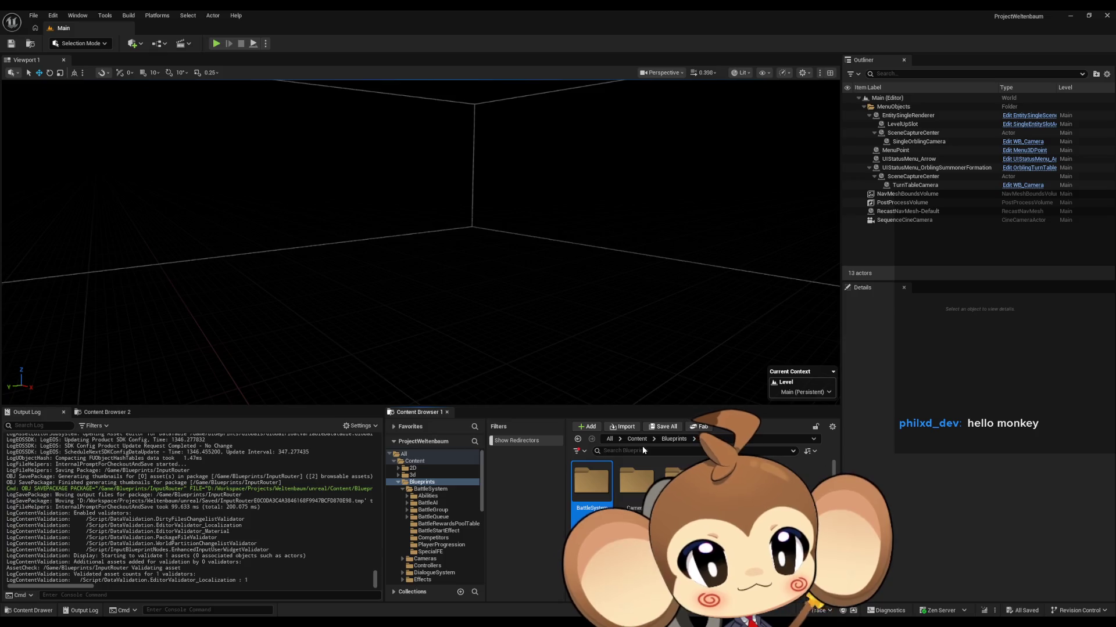
scroll(587, 489, "down", 3)
double_click(635, 514)
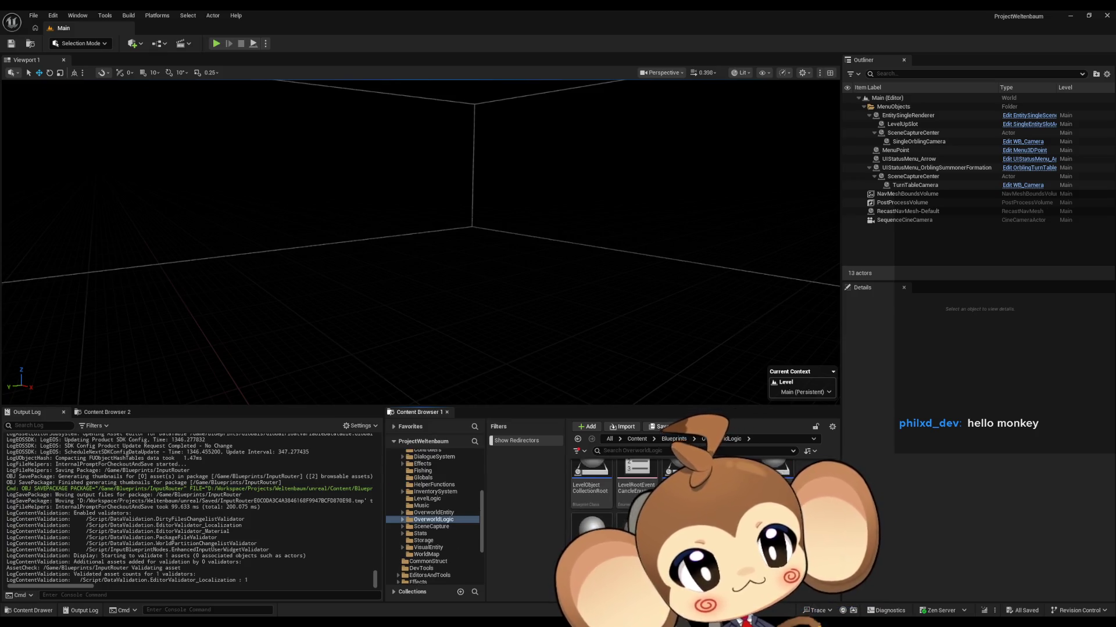
double_click(612, 505)
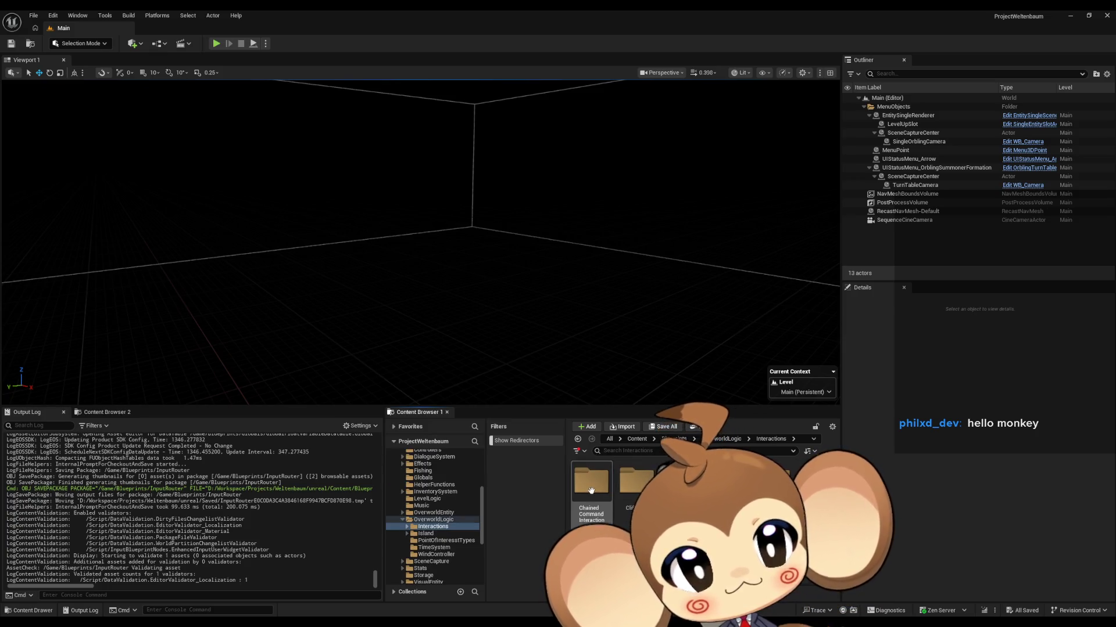
double_click(636, 505)
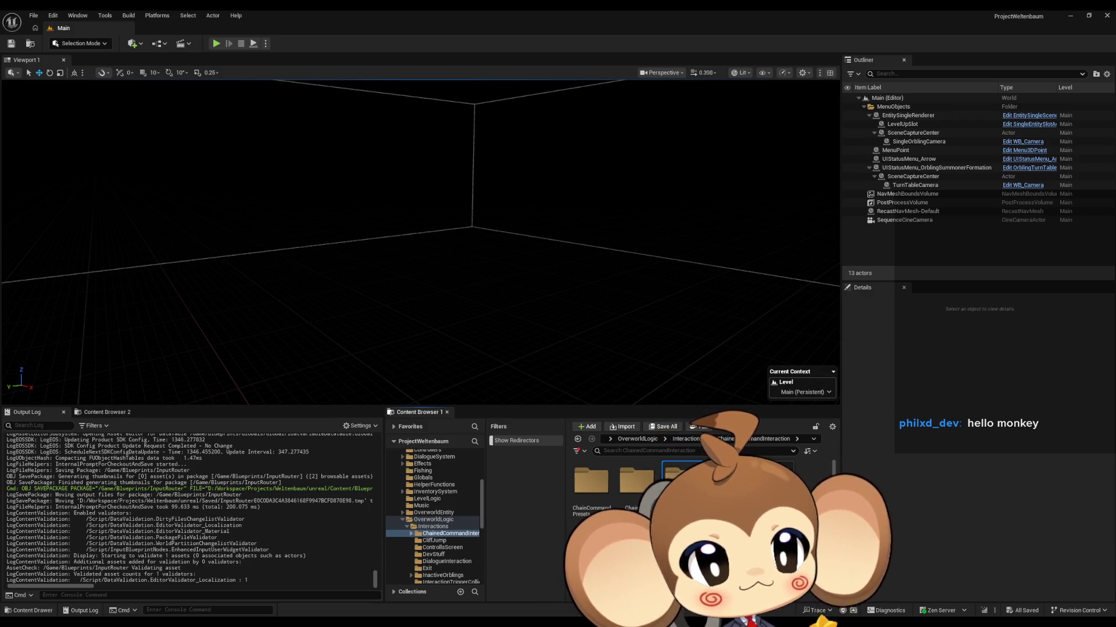
double_click(682, 483)
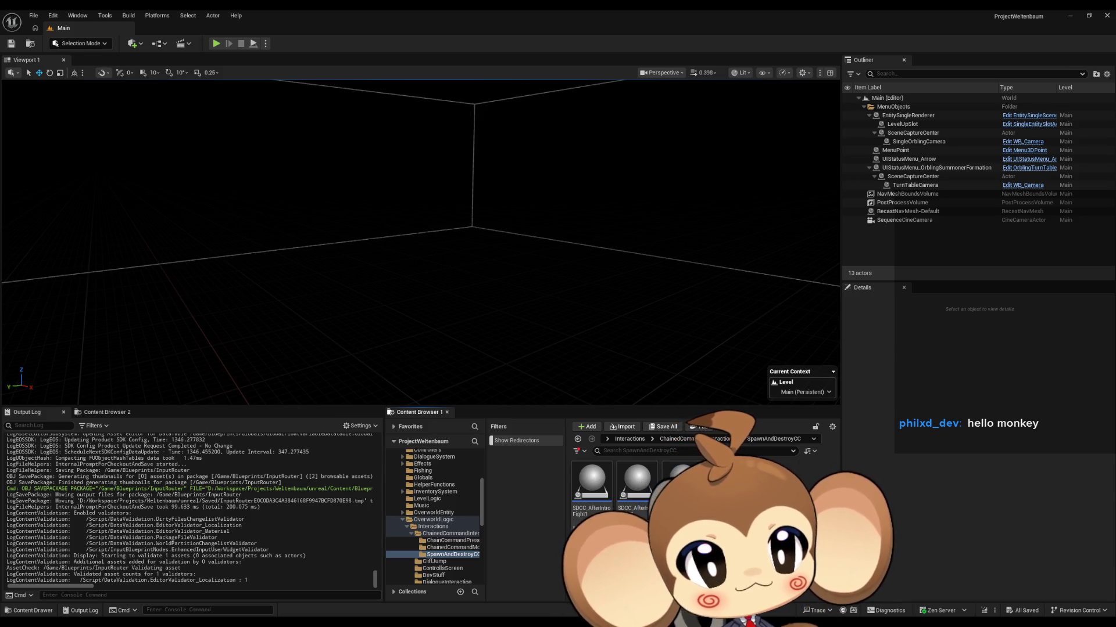
double_click(637, 483)
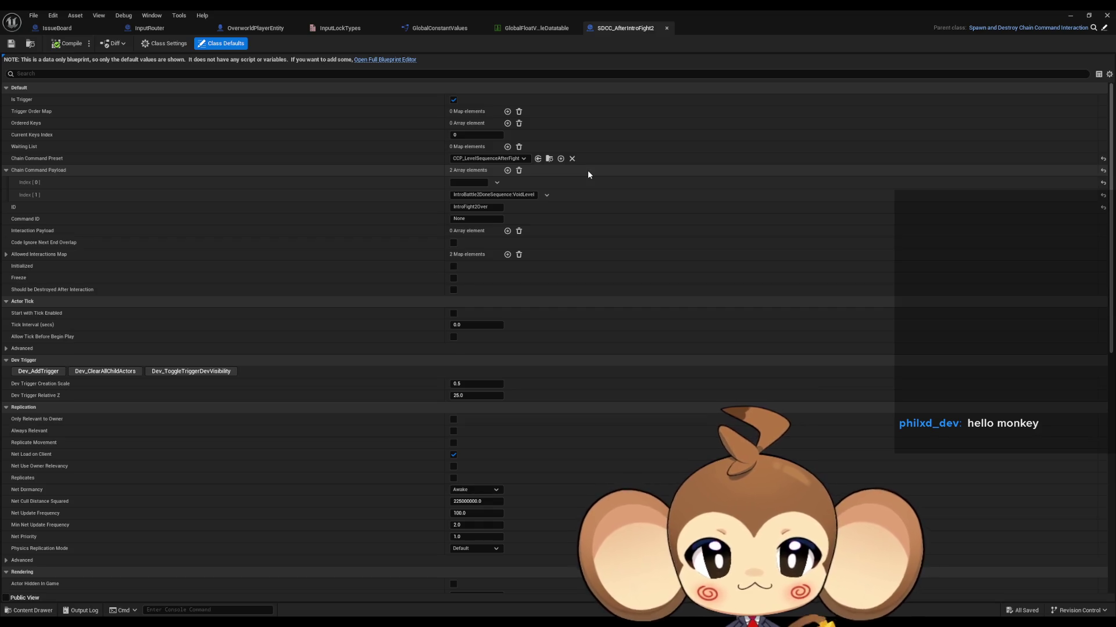
Browse to SDCC_AfterIntroFight2's Chain Command Preset asset in the ChainCommandPresets folder
left_click(549, 159)
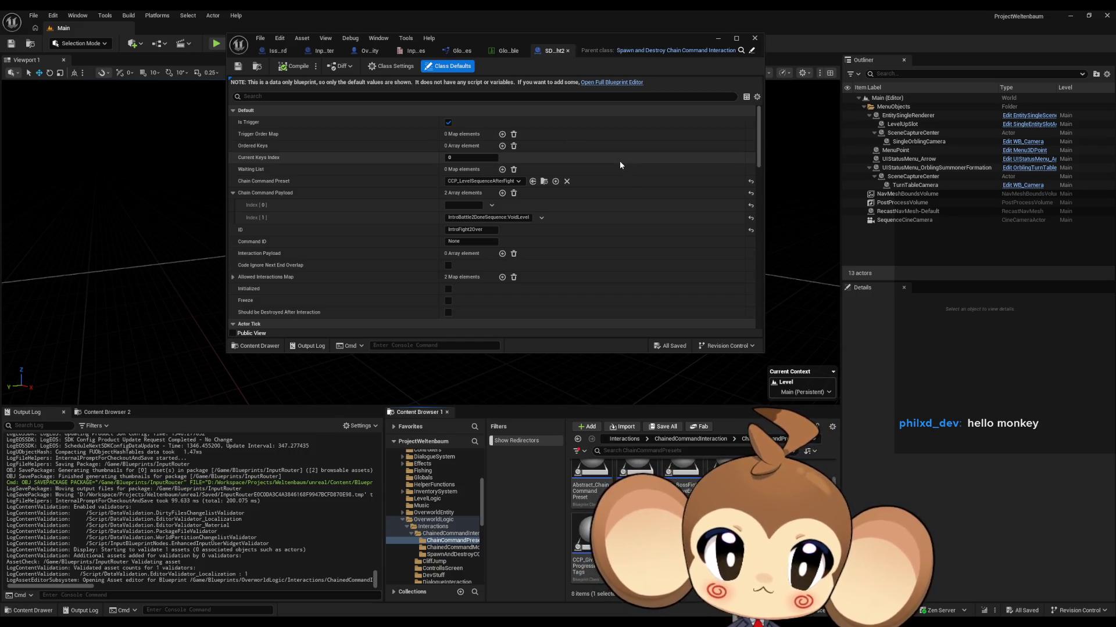
Inspect the parent ChainedCommandInteraction's full DoInteraction graph, then return to SDCC_AfterIntroFight2
left_click(750, 52)
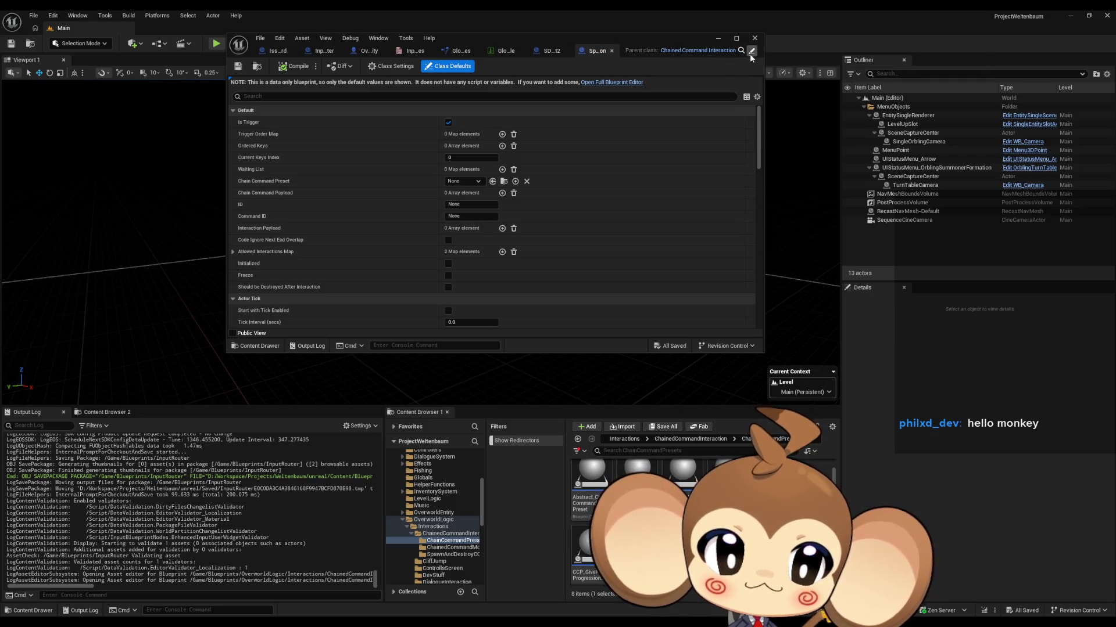
left_click(750, 52)
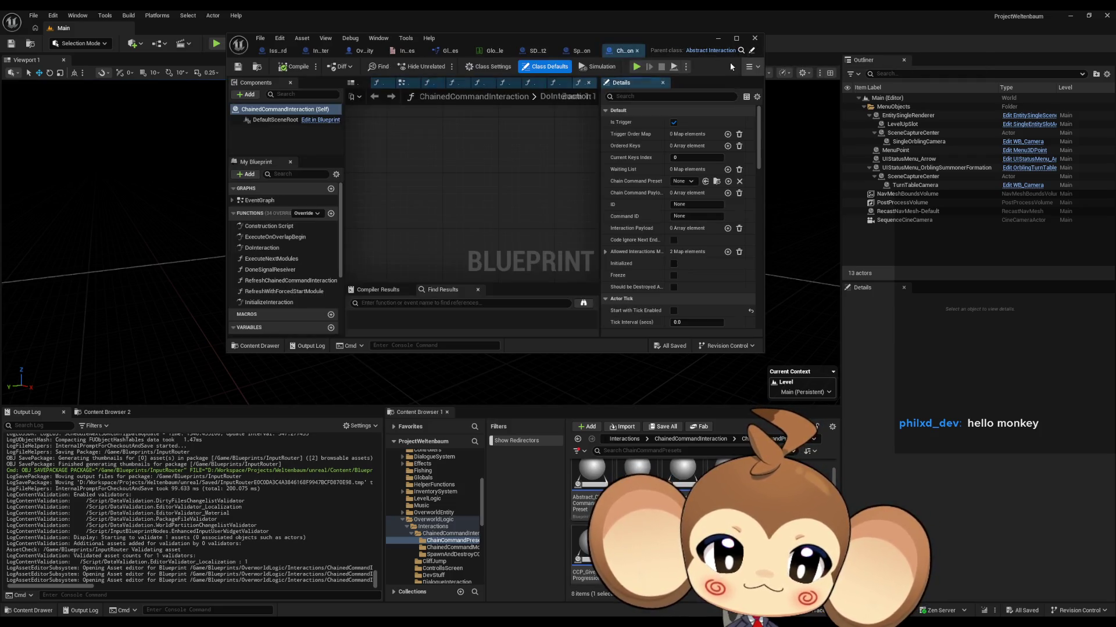
left_click(287, 249)
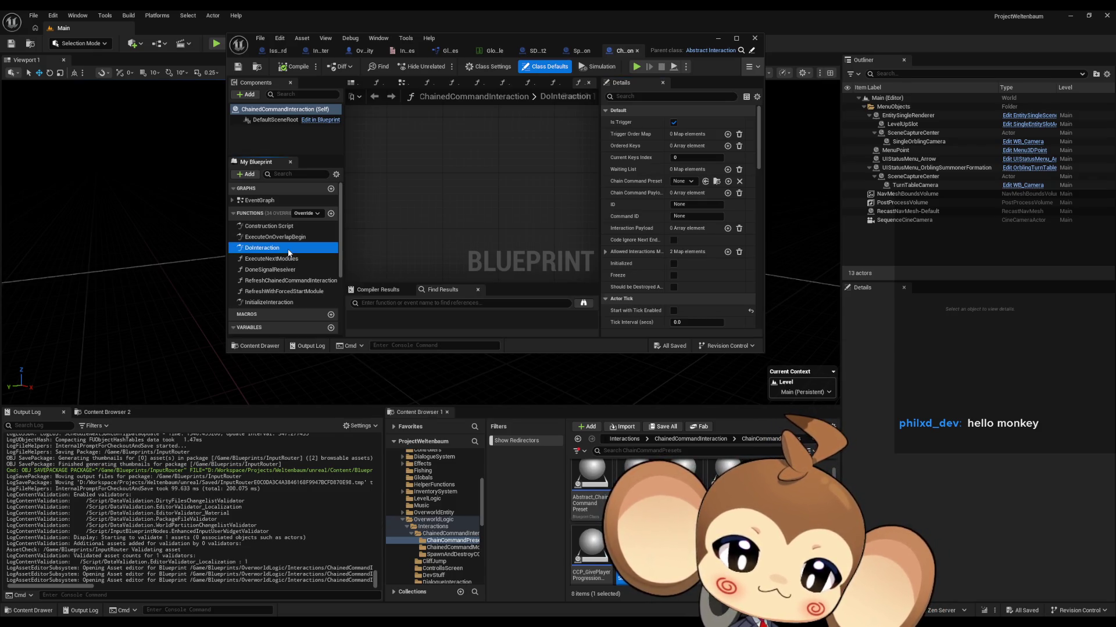
double_click(469, 37)
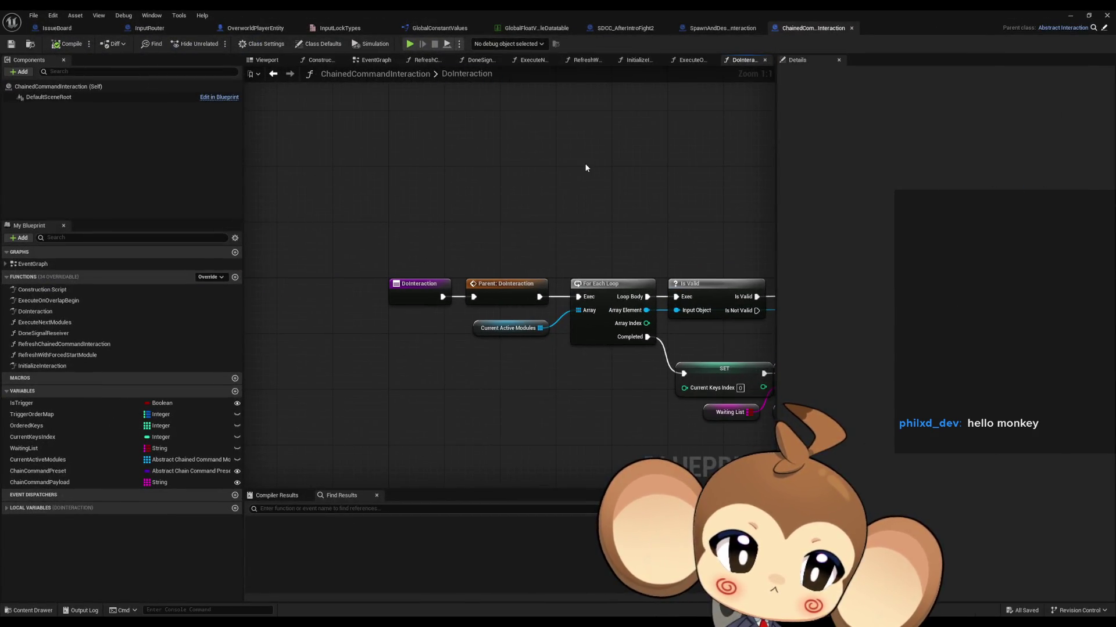
left_click_drag(667, 189, 366, 194)
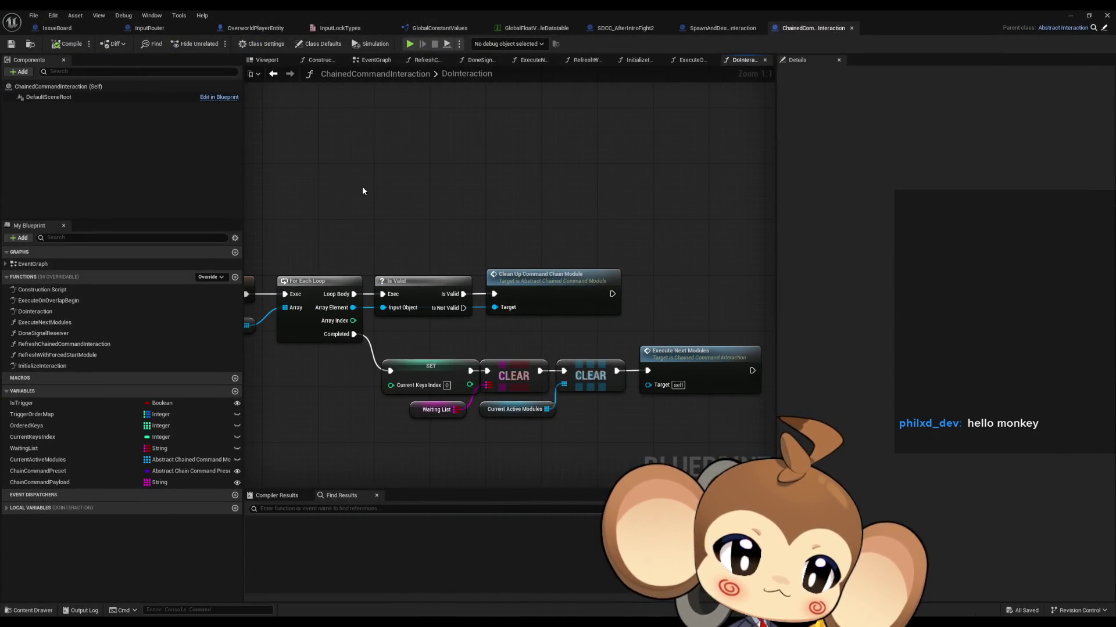
left_click(615, 35)
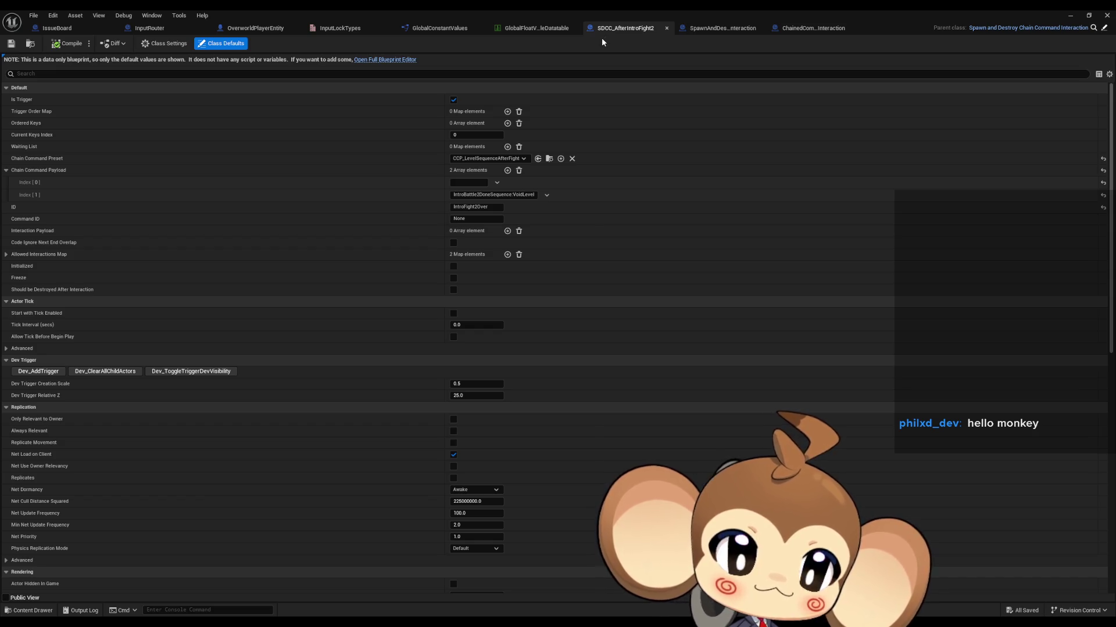
Override DoInteraction in SDCC_AfterIntroFight2 using the full blueprint editor
left_click(377, 61)
left_click(207, 311)
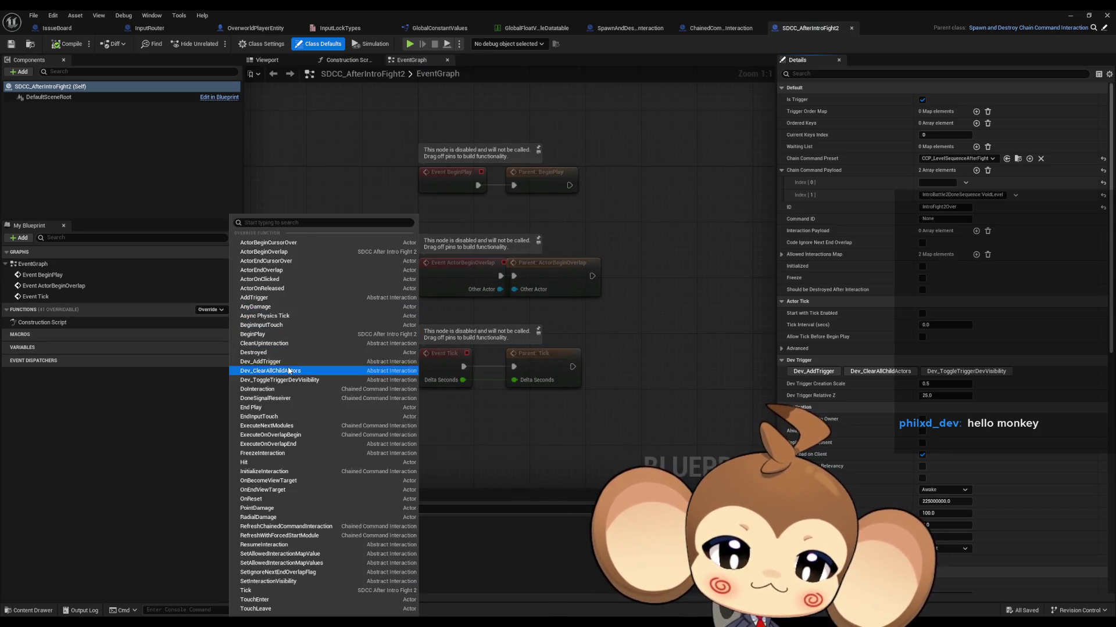
left_click(267, 389)
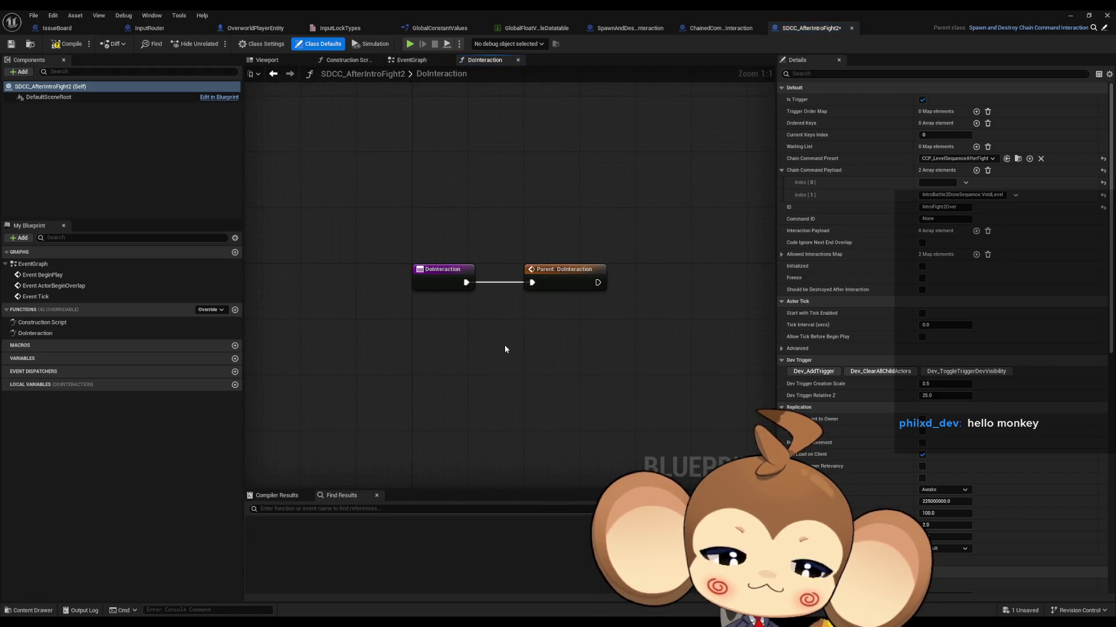
left_click_drag(580, 330, 473, 352)
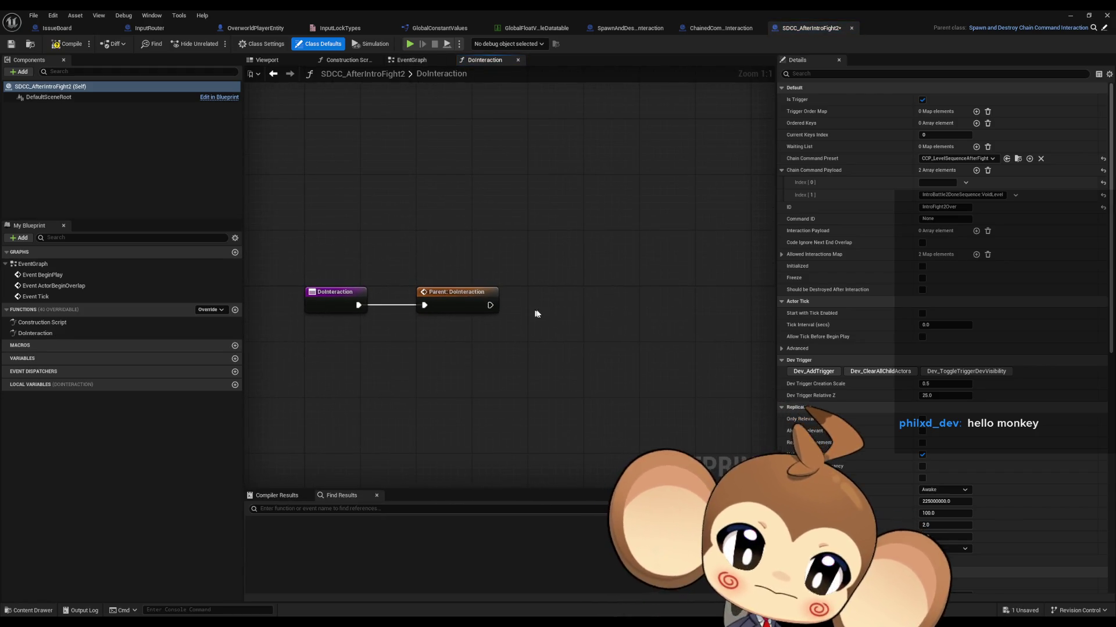
Add a Get Input Router node and a Set Input Lock node from its output
right_click(565, 312)
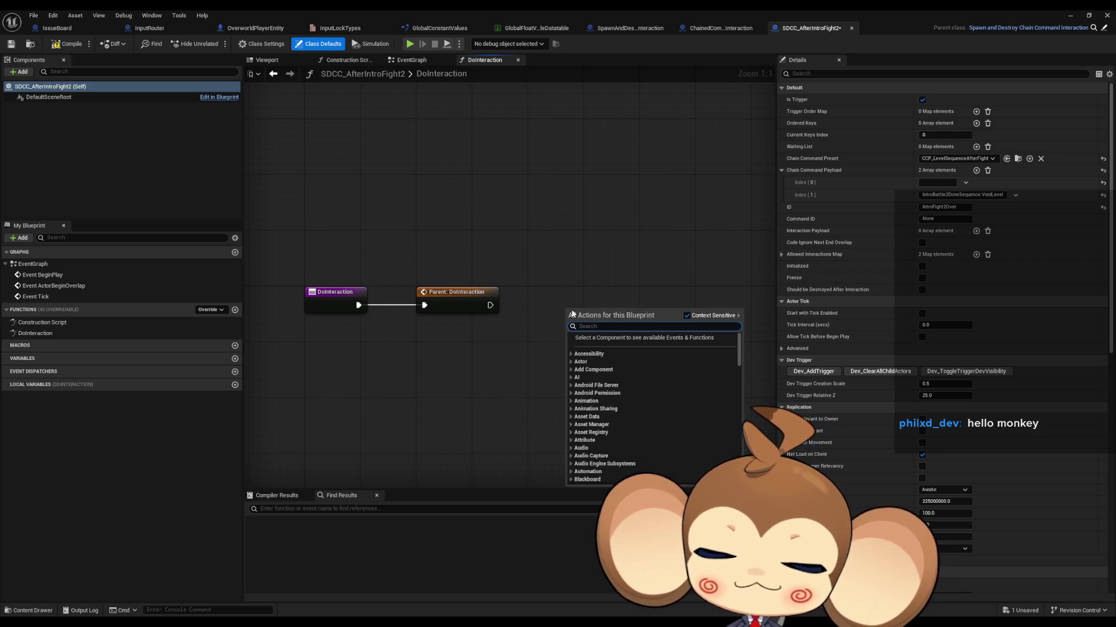
type("get inpu r")
type("ou")
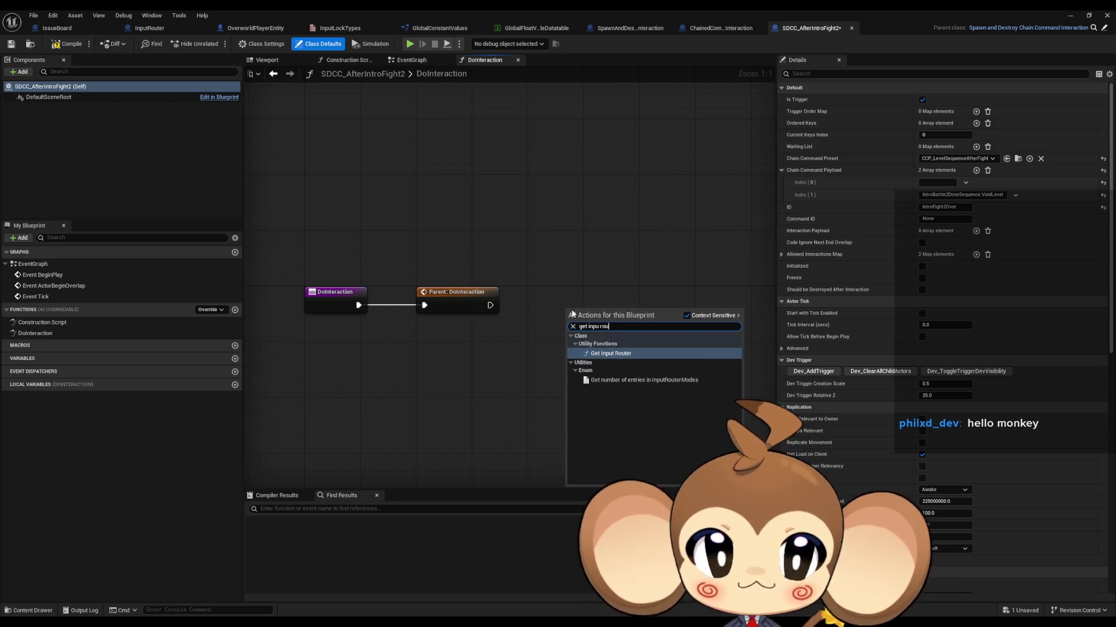
key("Return")
left_click_drag(624, 339, 652, 351)
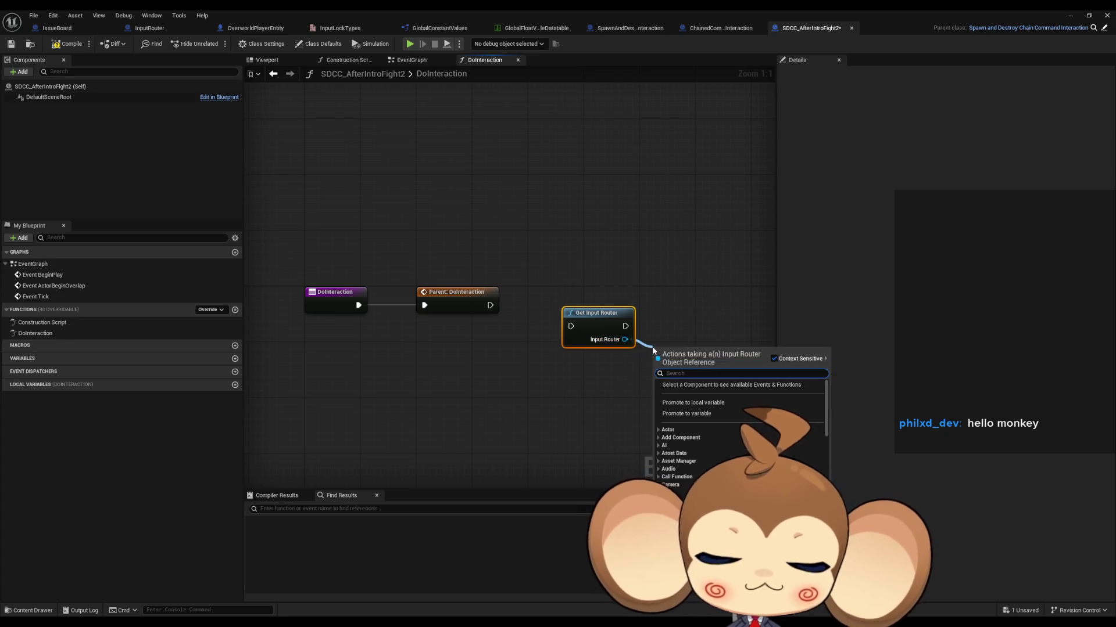
type("lock")
key("Return")
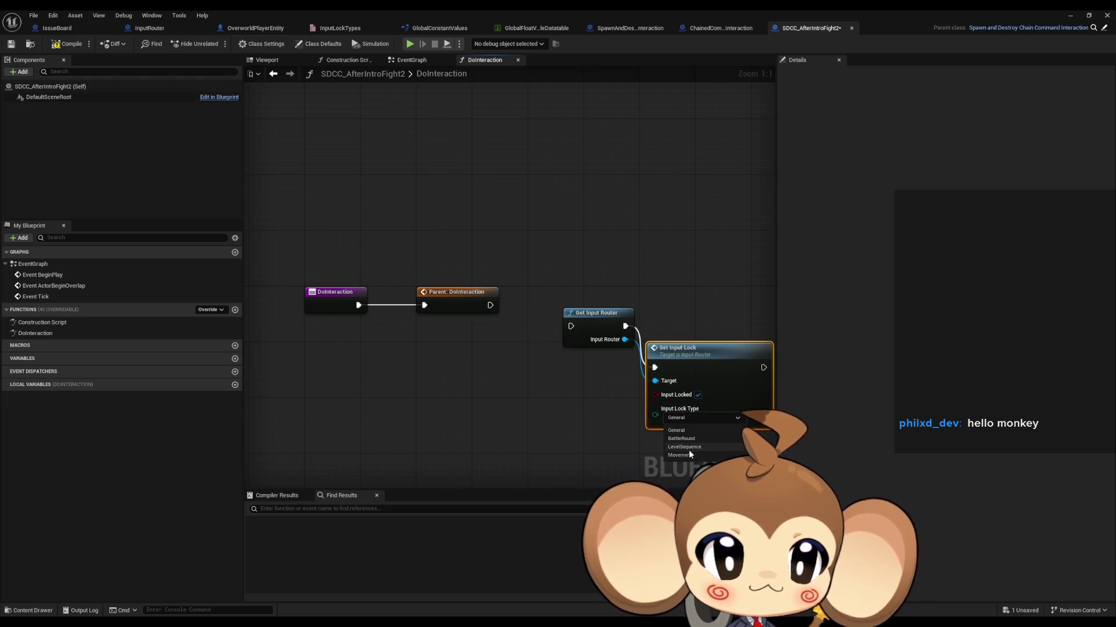
Wire Parent: DoInteraction into the Movement input-lock nodes and minimize the editor
left_click_drag(677, 349, 670, 307)
mouse_move(571, 326)
left_mouse_down()
mouse_move(493, 312)
mouse_move(542, 298)
left_mouse_up()
left_click(591, 319, "ctrl")
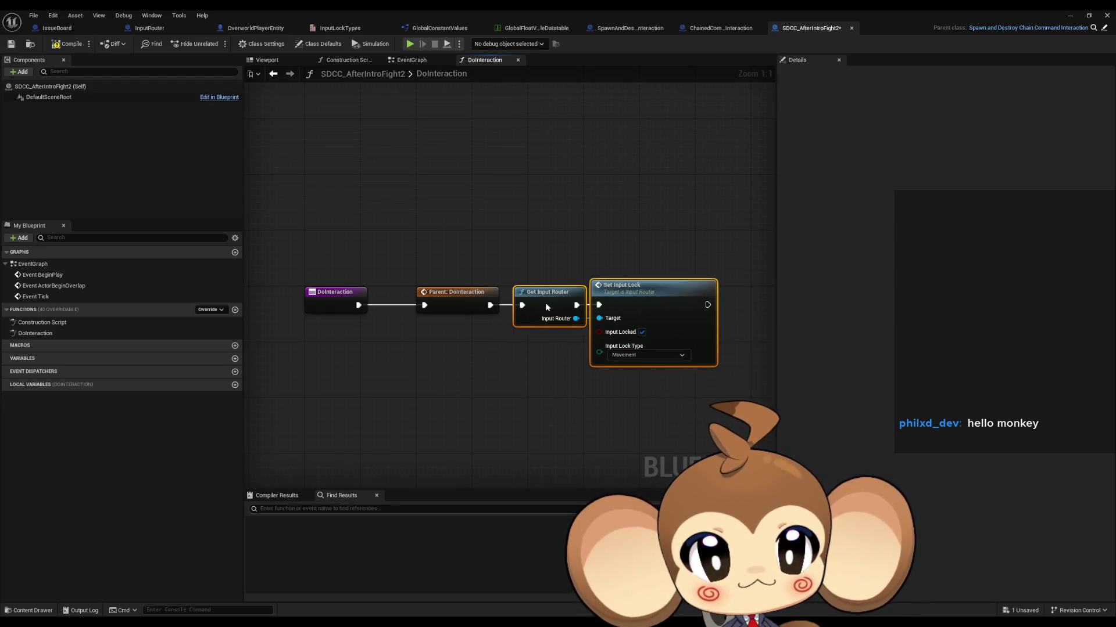
left_click(522, 412)
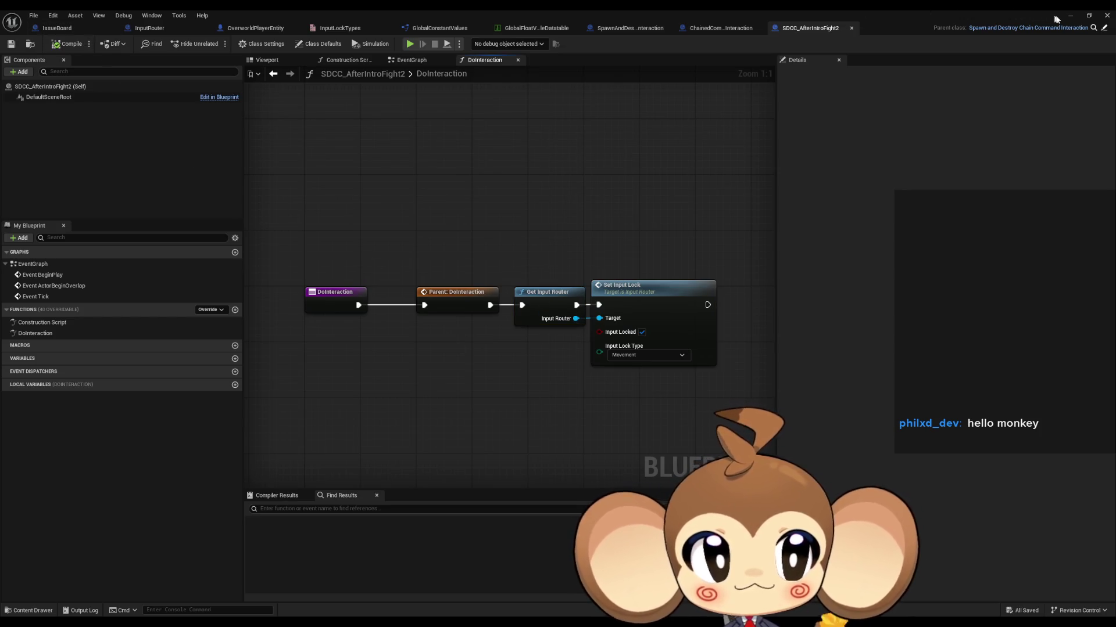
left_click(1070, 15)
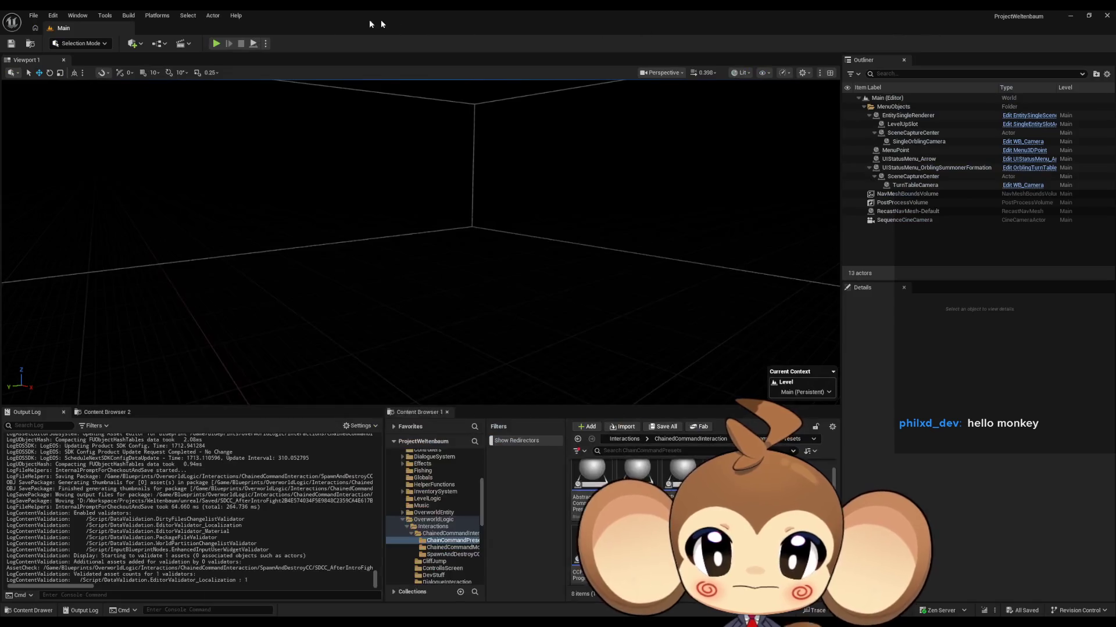
left_click(216, 44)
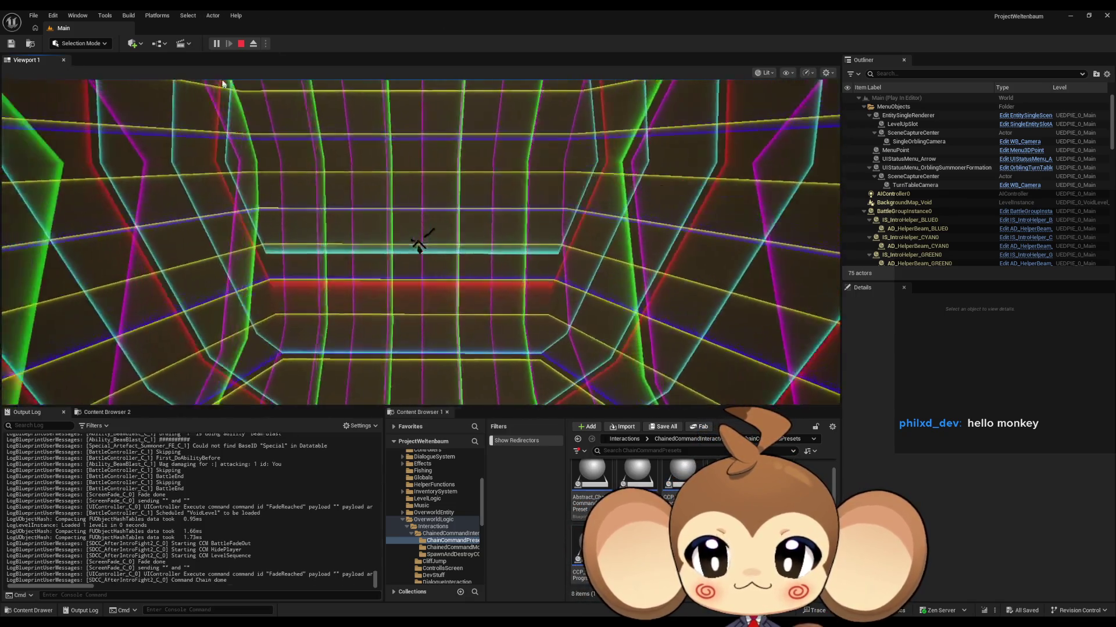
left_click(241, 45)
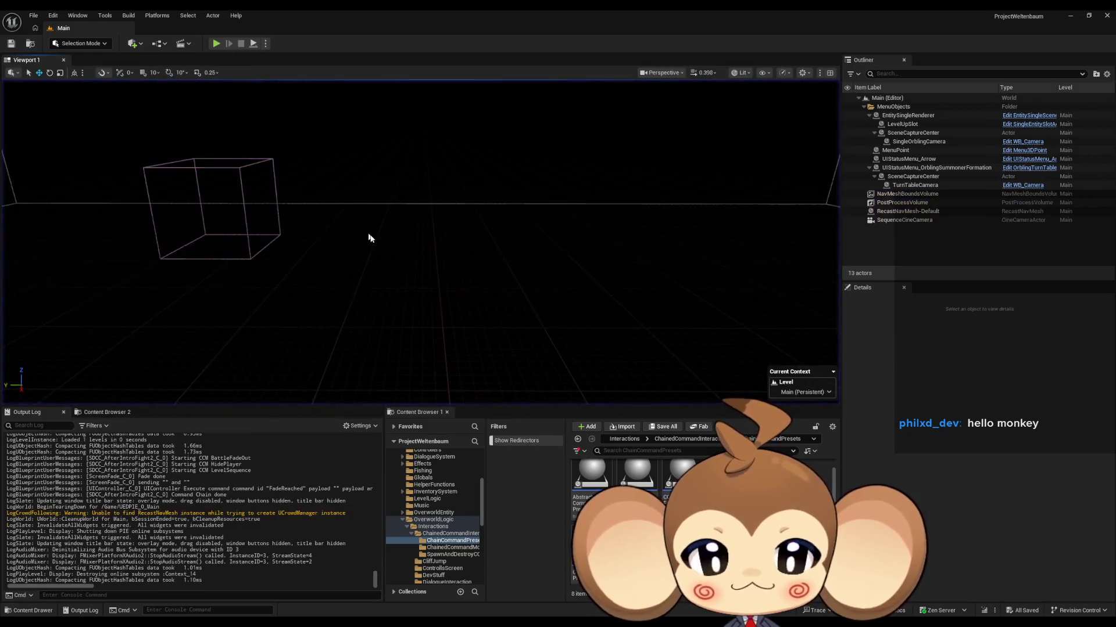
Browse from the Content root into Sequences > Void, then back to Content
left_click(637, 440)
left_click(636, 440)
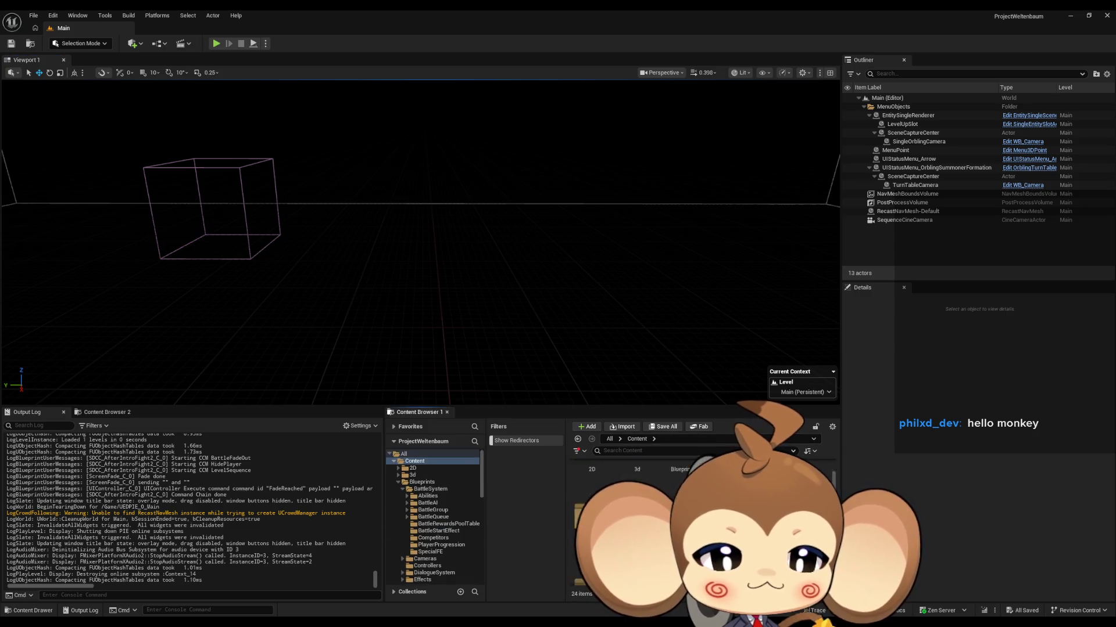
left_click(423, 545)
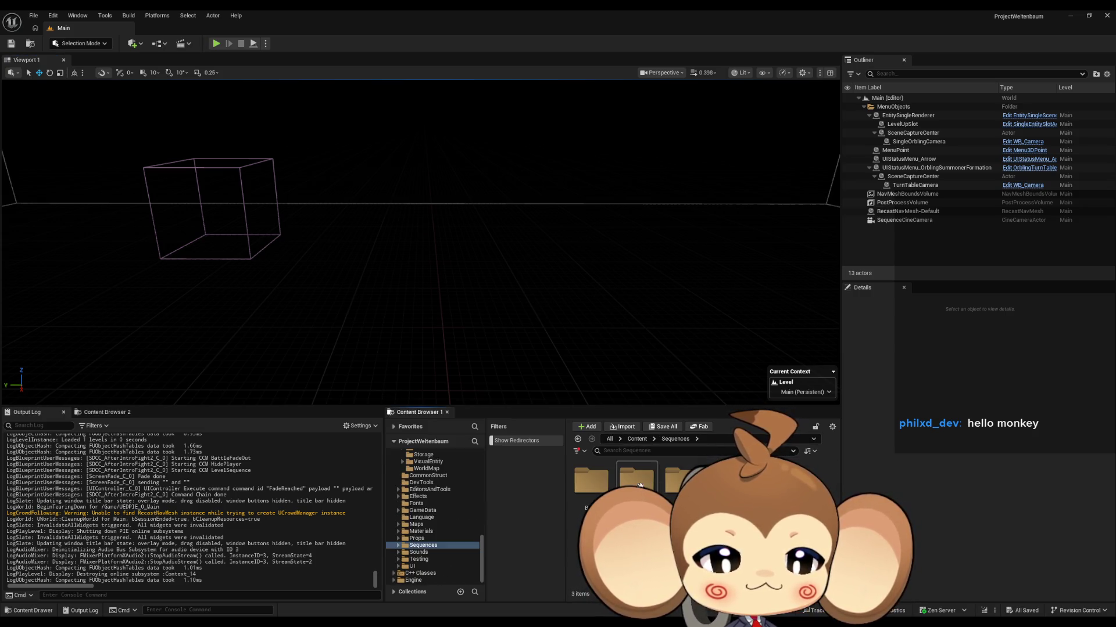
double_click(683, 479)
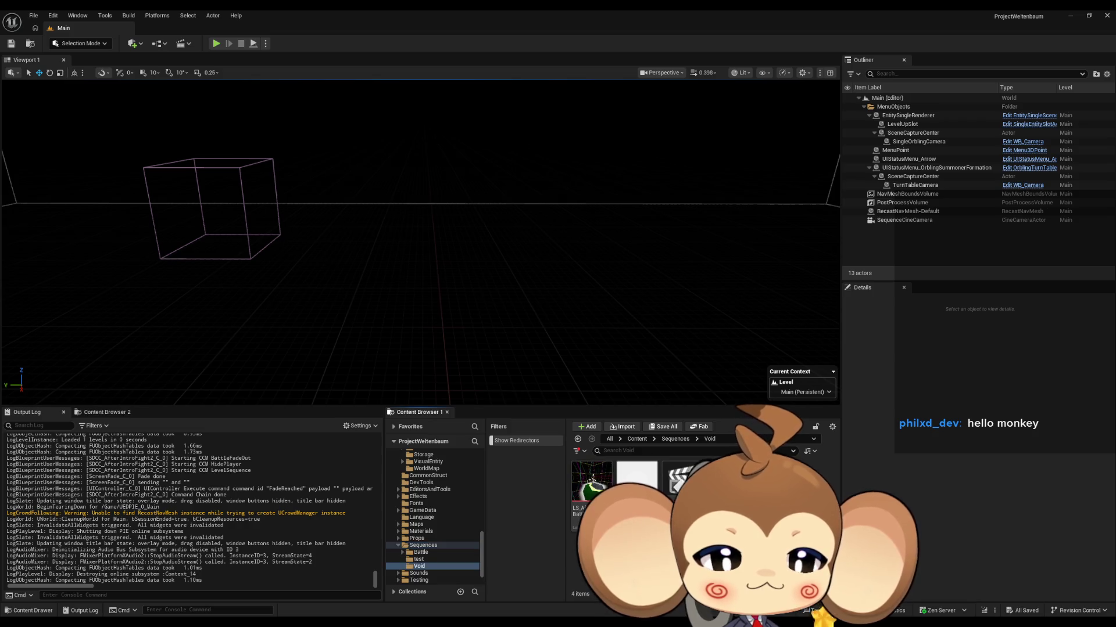
left_click(637, 440)
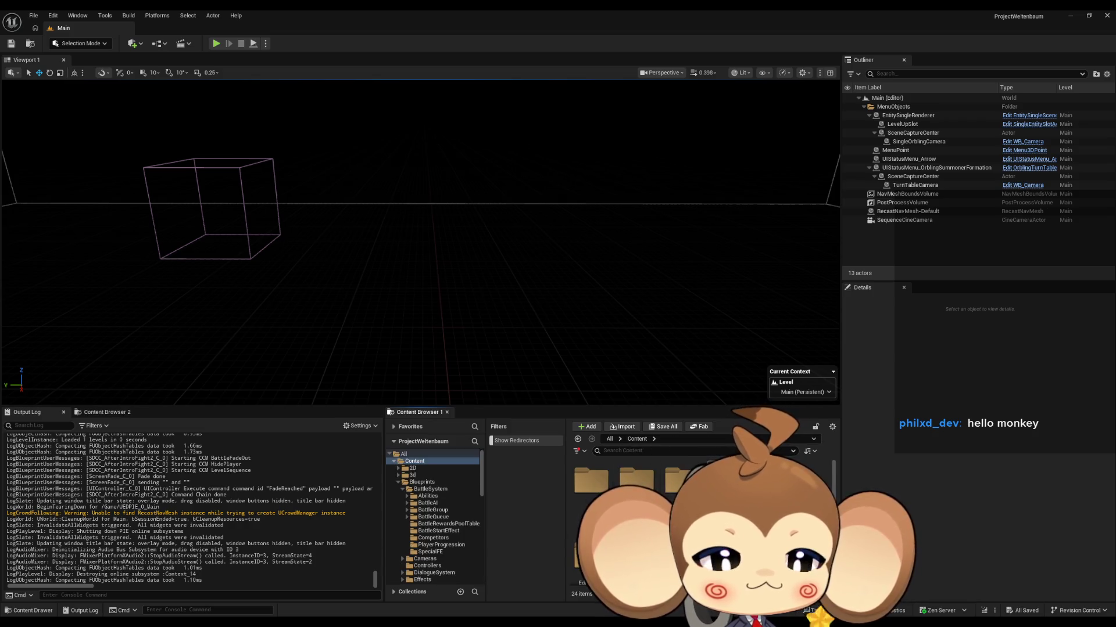
Load the Maps > Intro > VoidLevel map and open the LS_AfterIntroBattle2 sequence
double_click(636, 488)
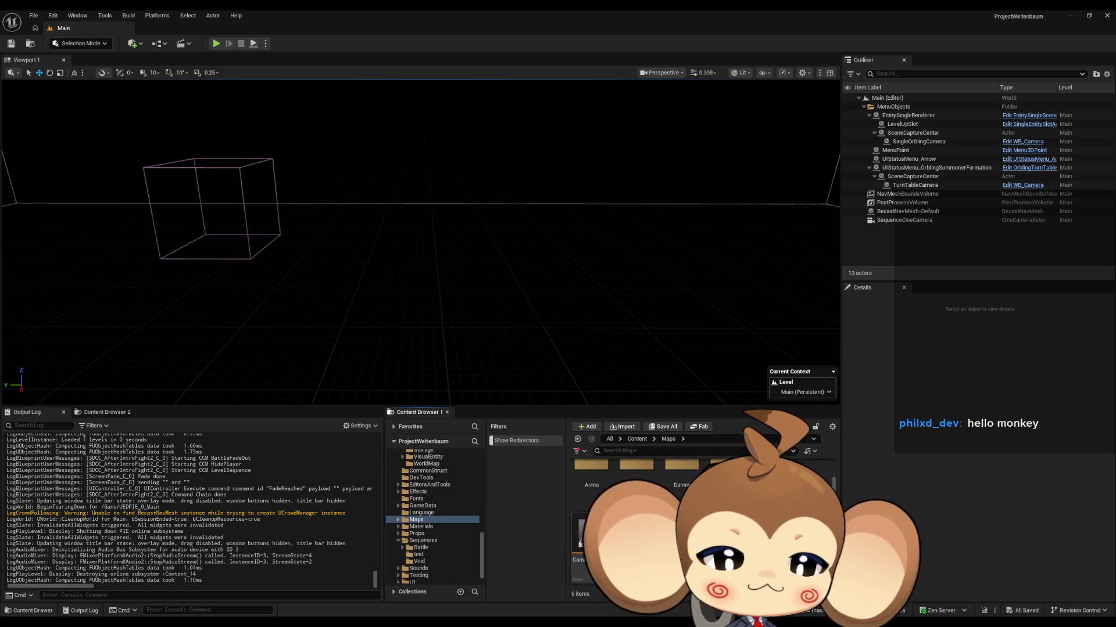
double_click(727, 471)
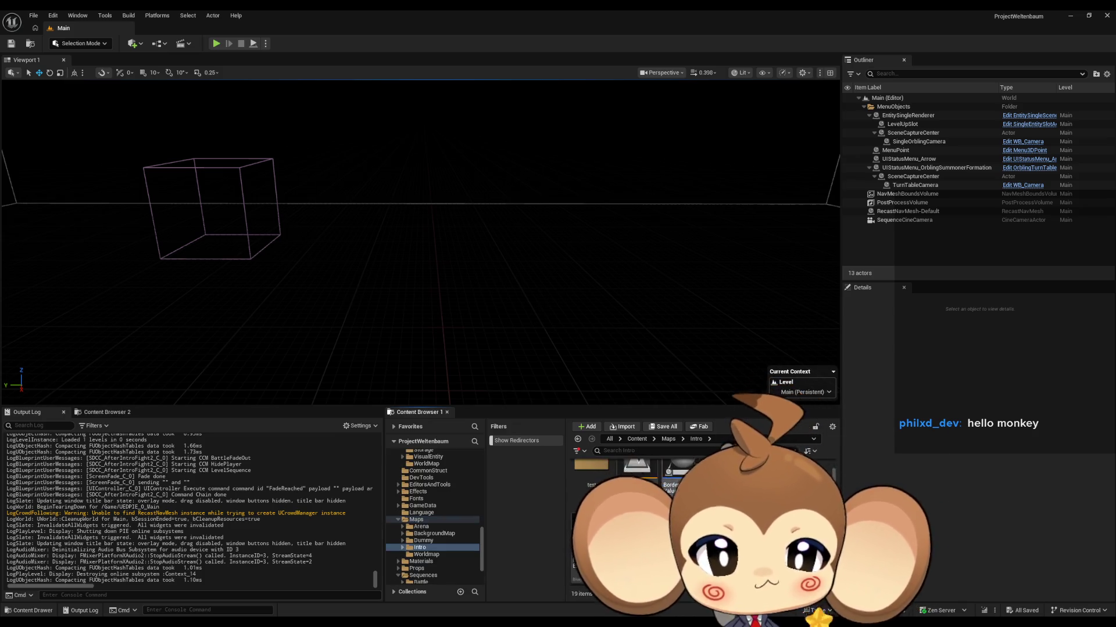
double_click(726, 482)
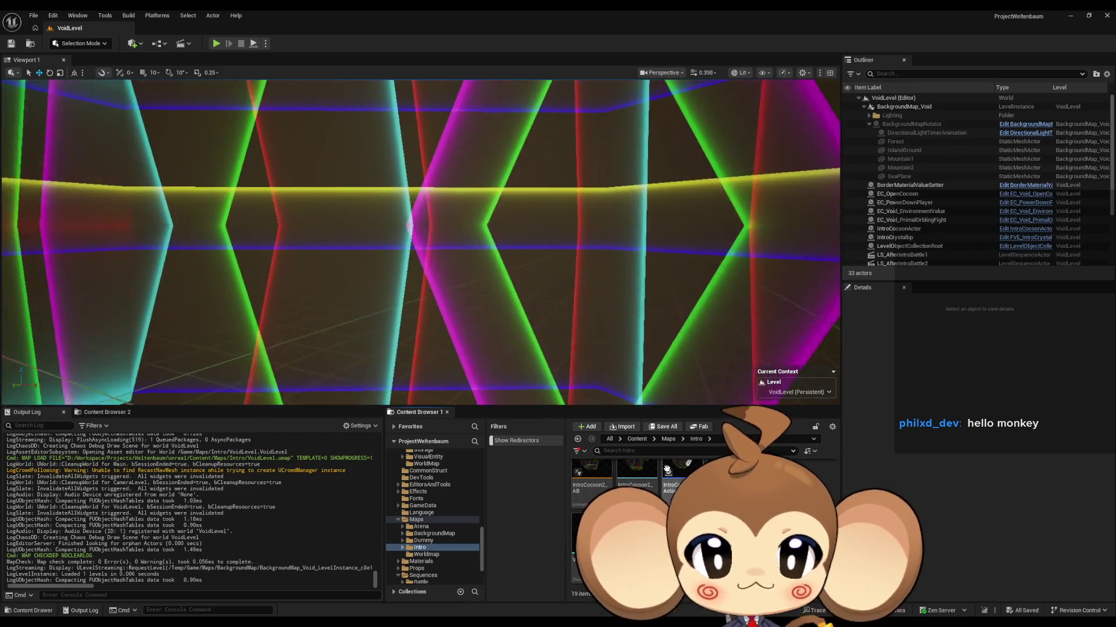
left_click(423, 575)
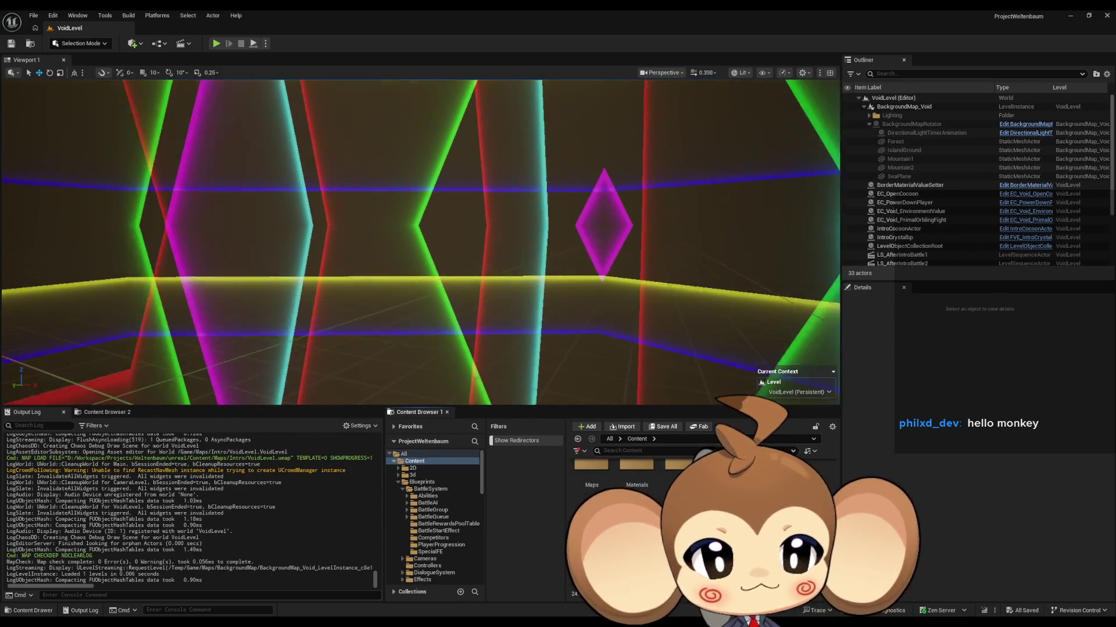
double_click(682, 480)
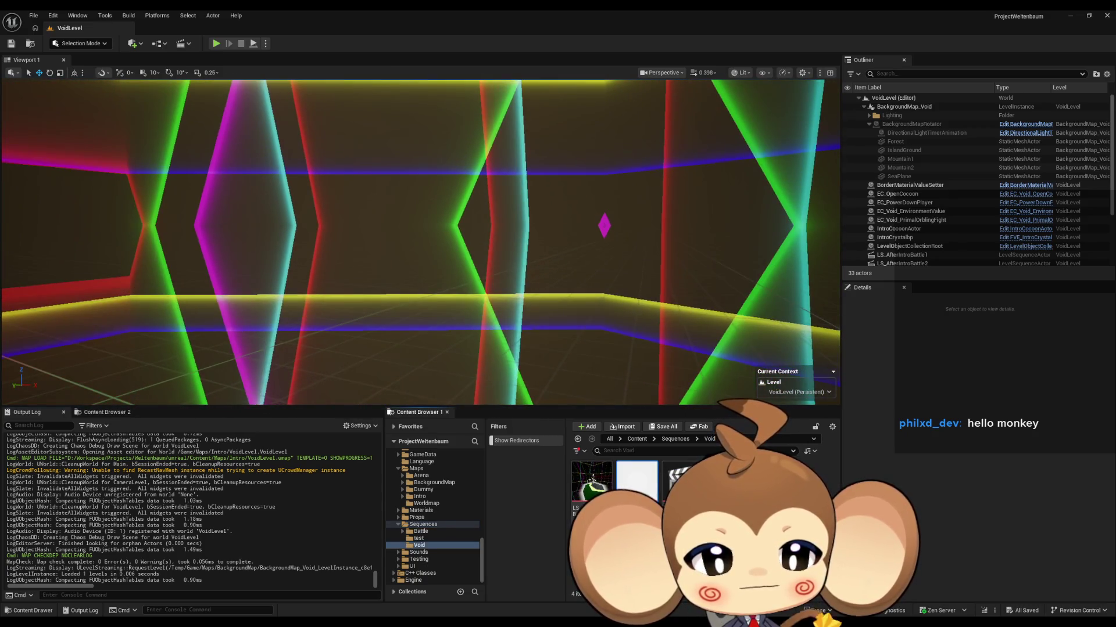
double_click(625, 491)
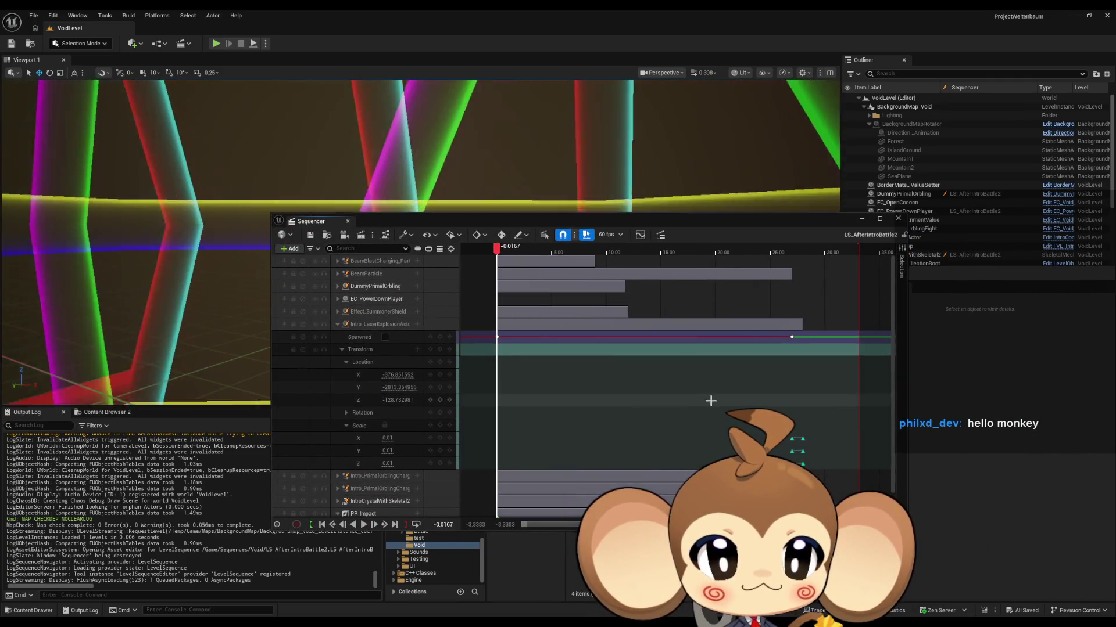
Toggle the Intro_LaserExplosionActor tracks and scrub the playhead to about 18.25
left_click(337, 324)
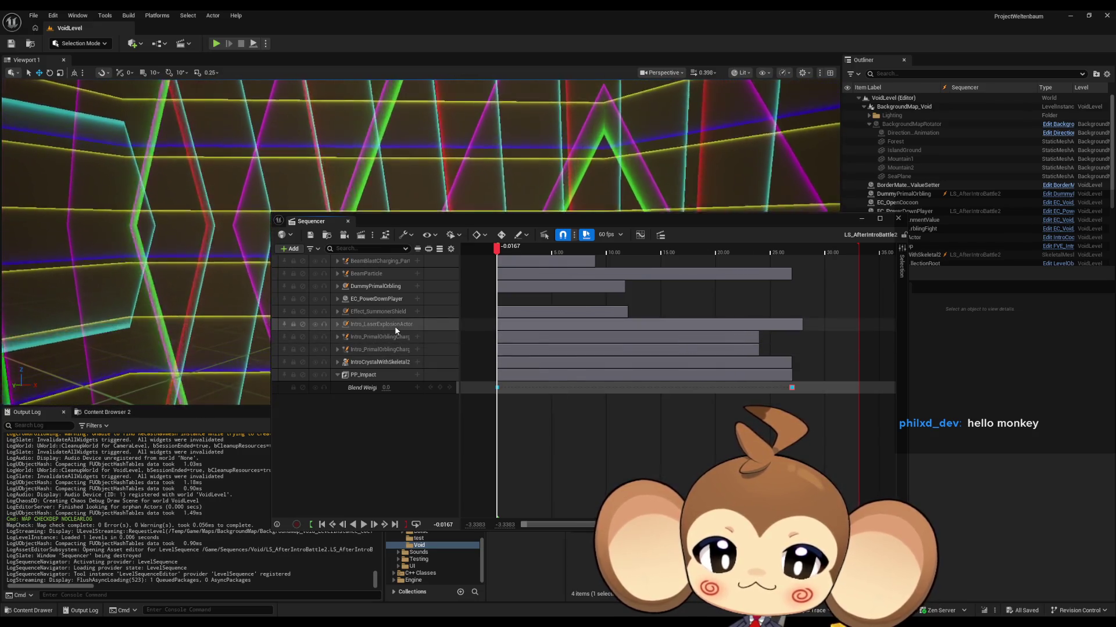
left_click_drag(497, 248, 809, 266)
left_click(337, 324)
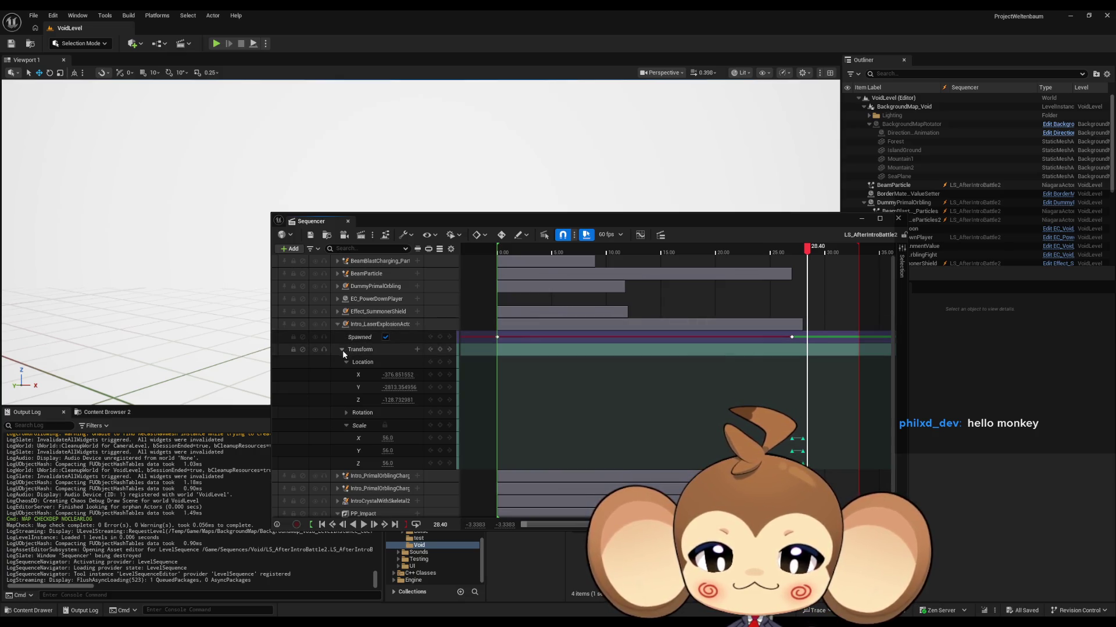
left_click(342, 349)
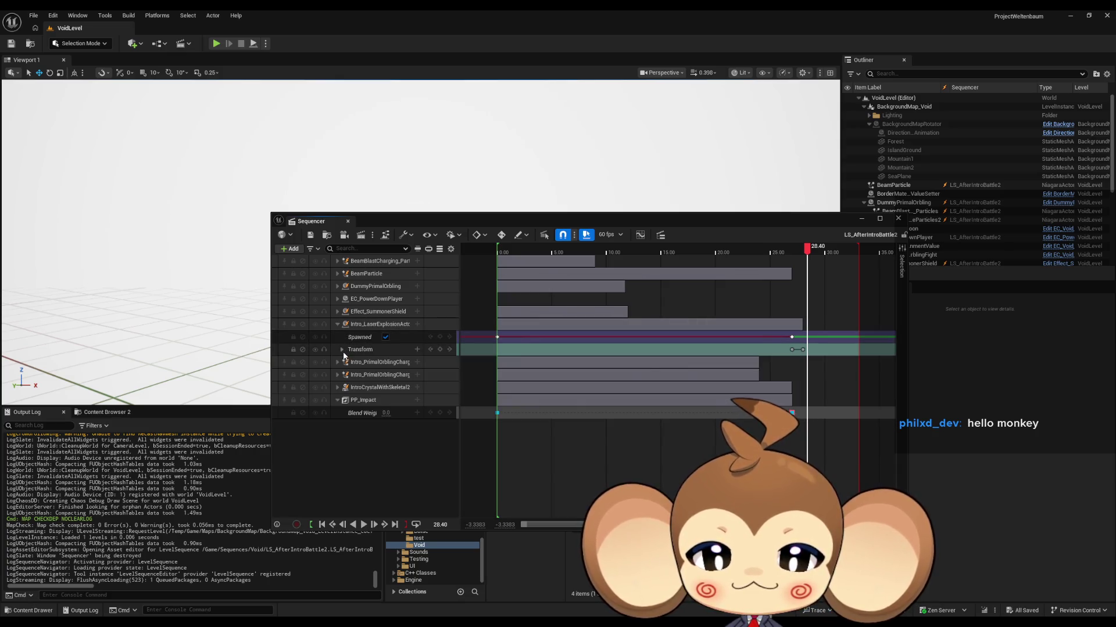
Put the playhead at 28.00 on the laser explosion's scale key and edit Scale X
left_click(342, 349)
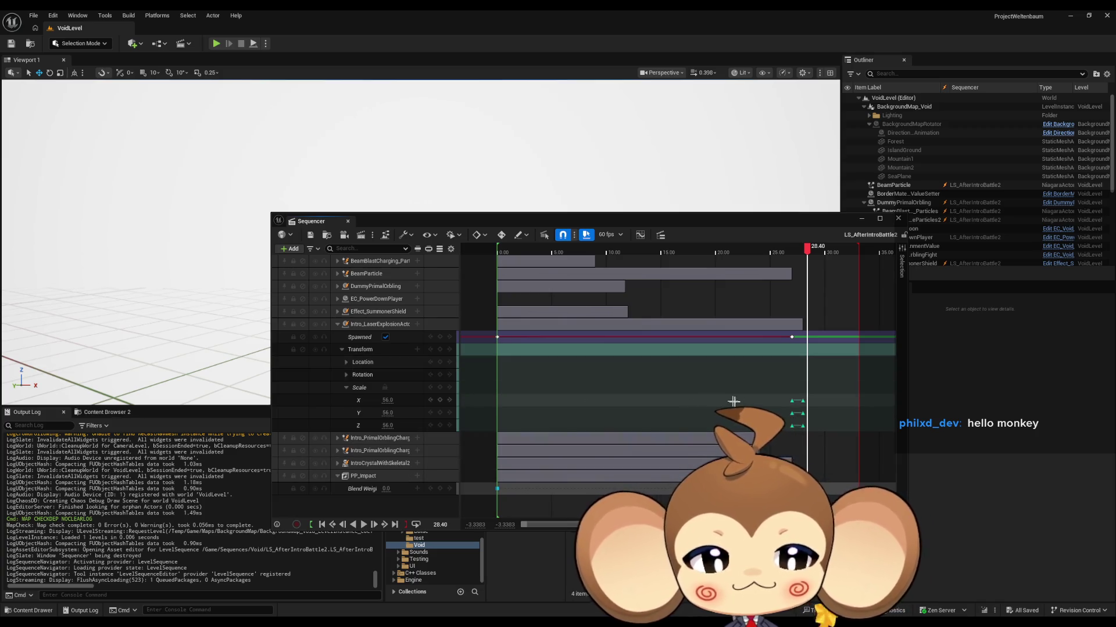
left_click(802, 402)
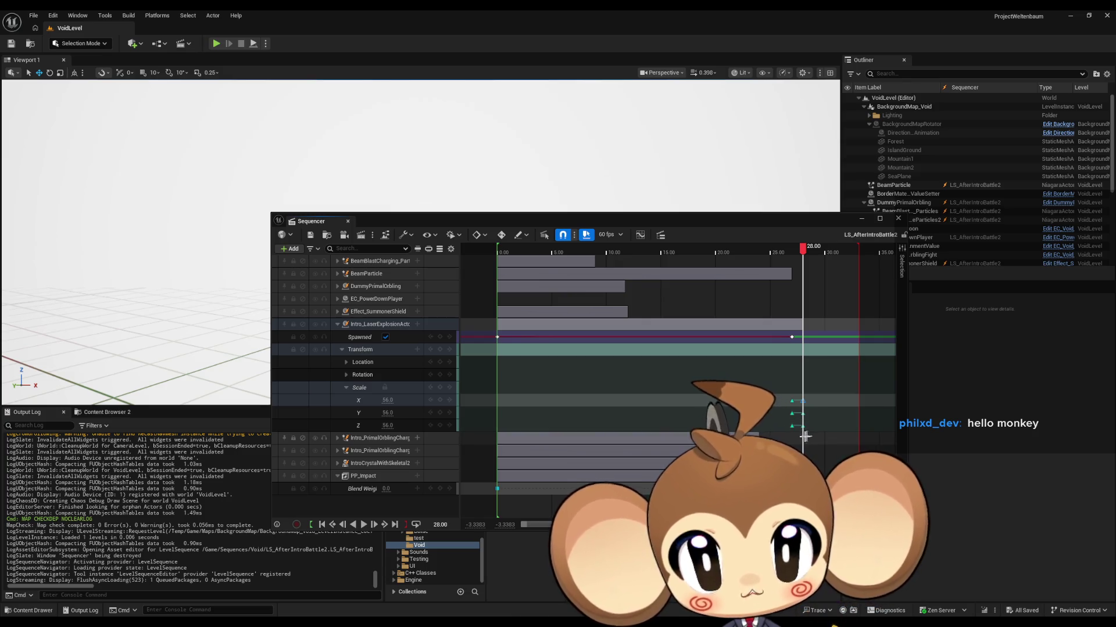
left_click(347, 387)
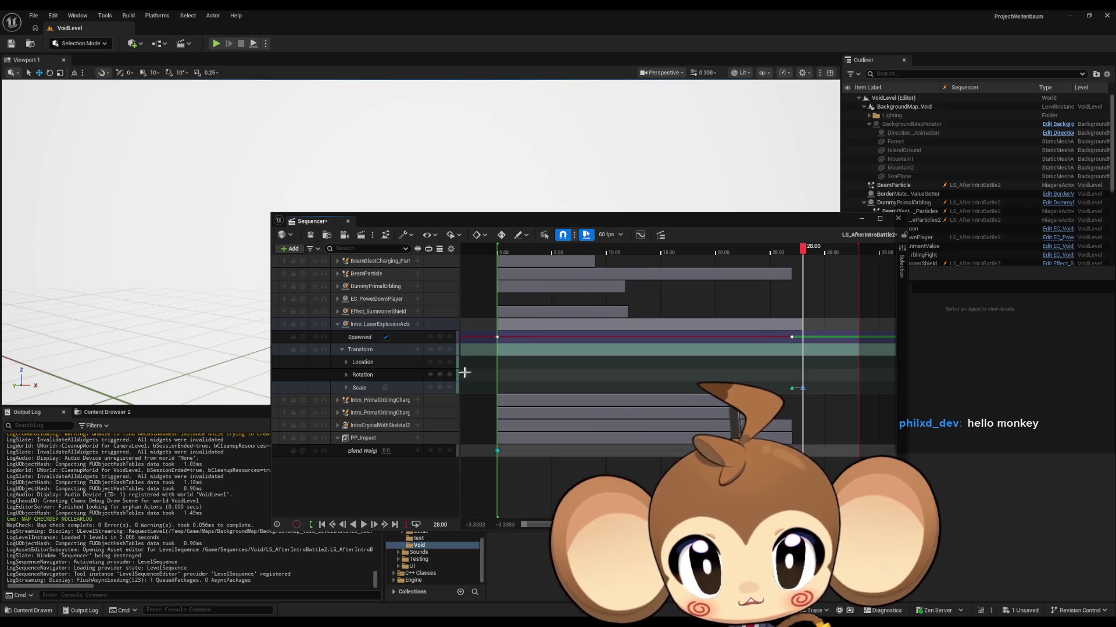
left_click(347, 388)
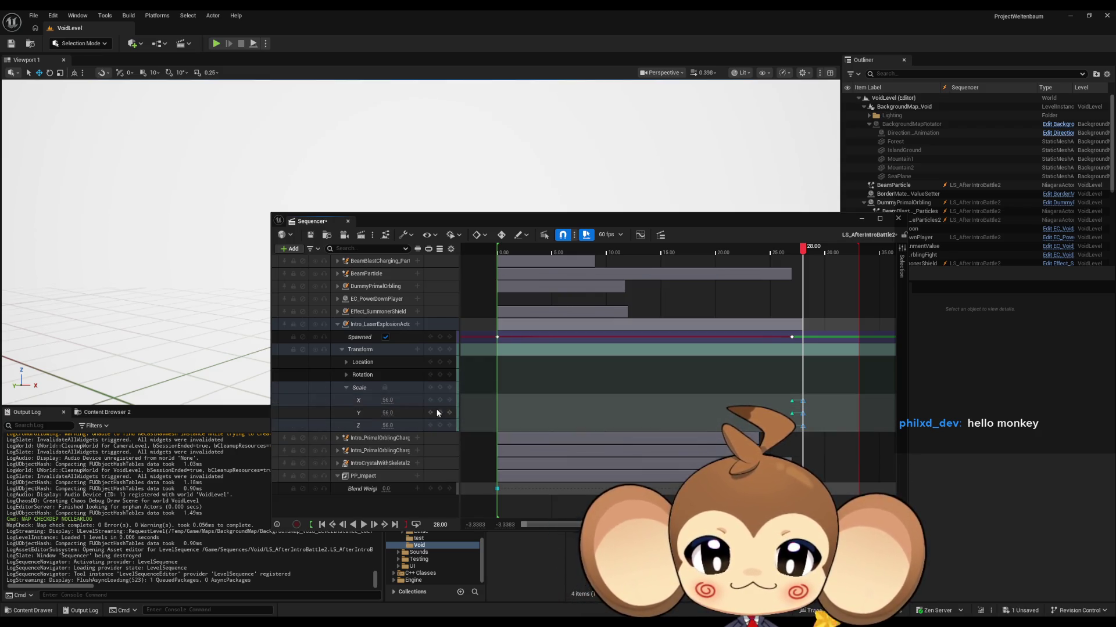
left_click(387, 399)
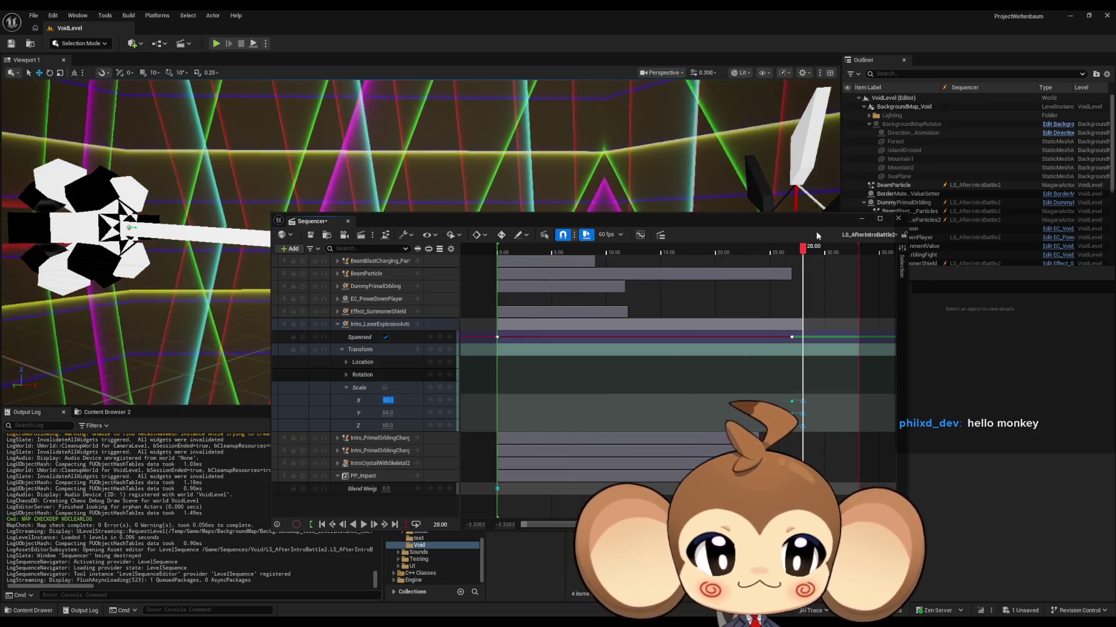
left_click_drag(816, 223, 738, 431)
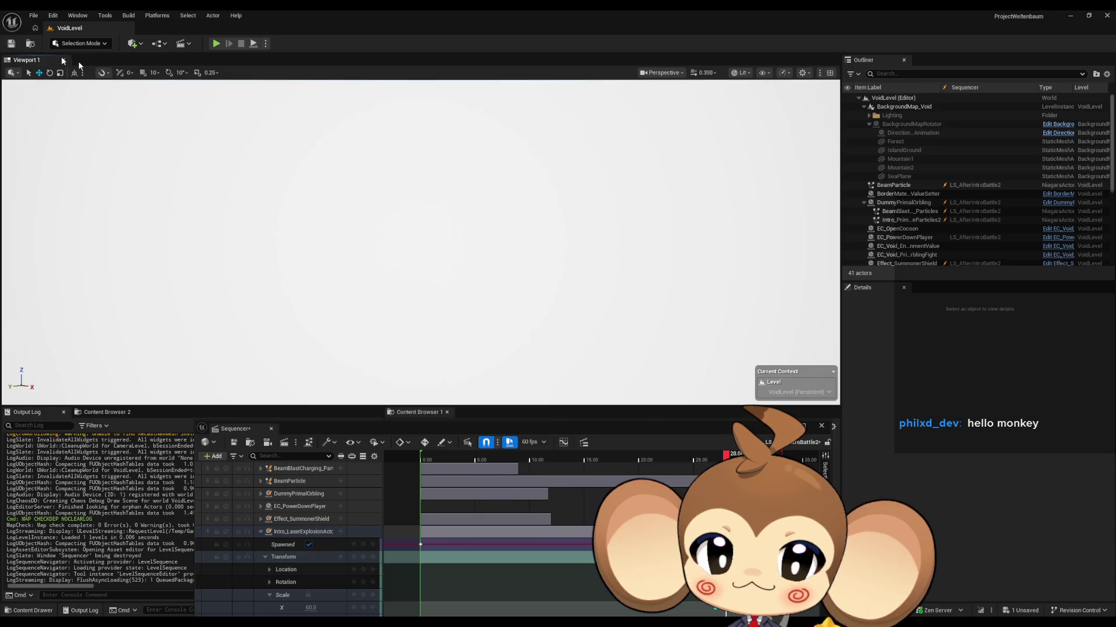
Close Sequencer, go to /Game, open the Main level and save LS_AfterIntroBattle2
left_click(1107, 16)
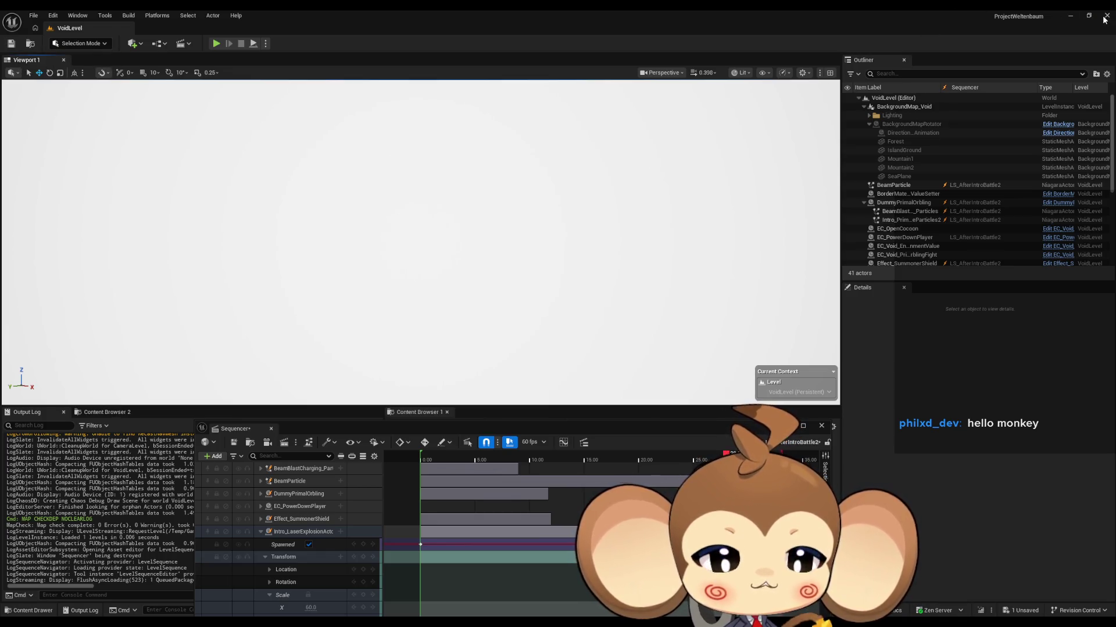
left_click(668, 418)
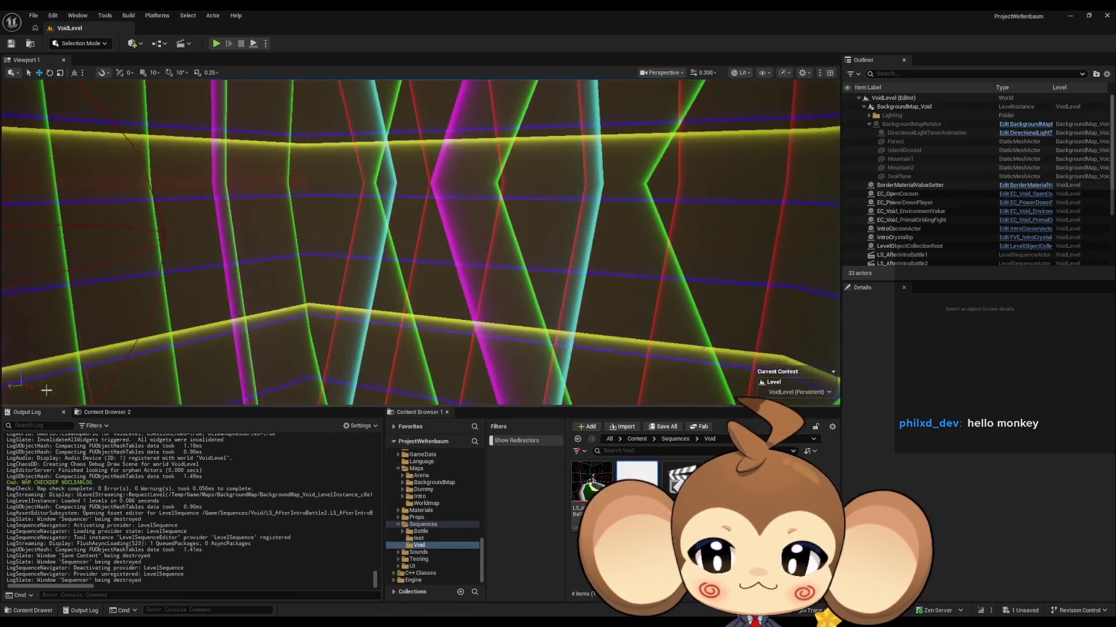
left_click(645, 440)
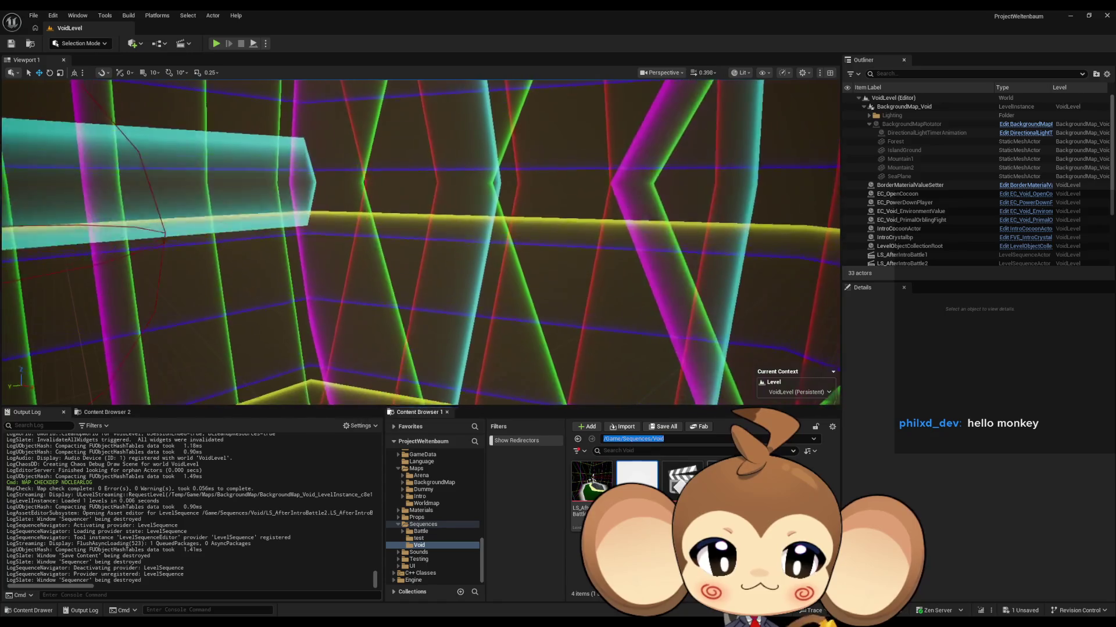
type("/Game")
key("Return")
scroll(640, 523, "down", 2)
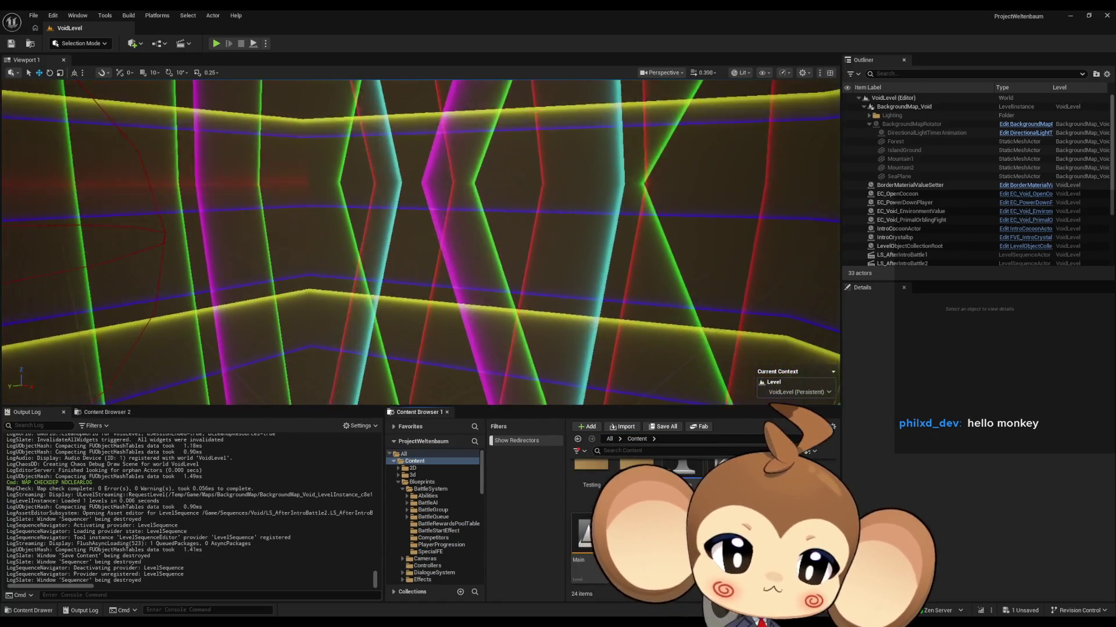
double_click(581, 546)
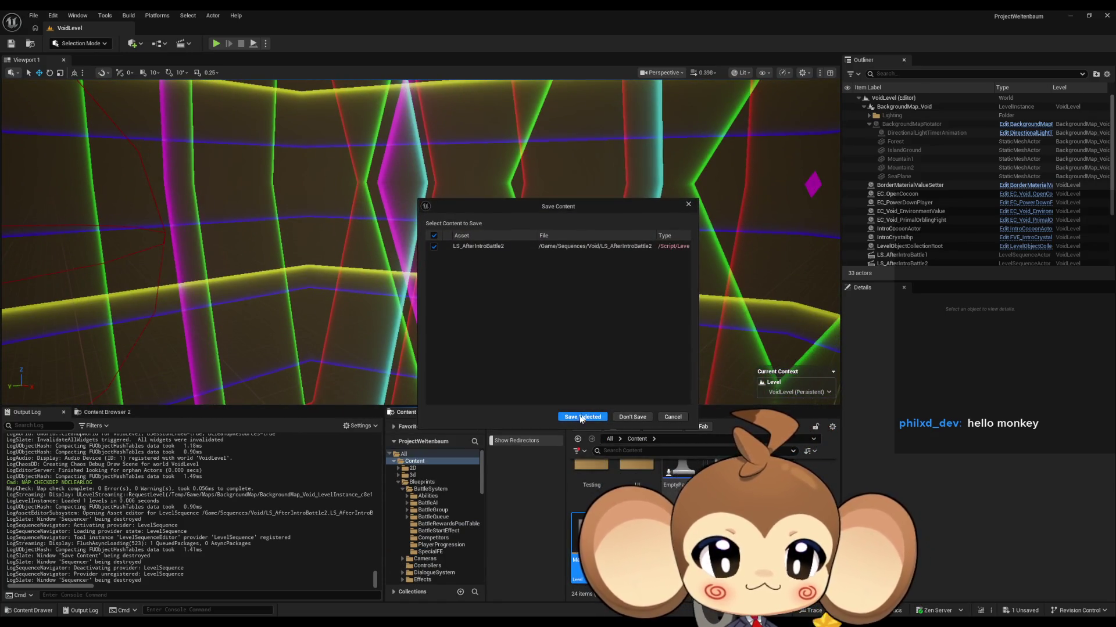
left_click(581, 418)
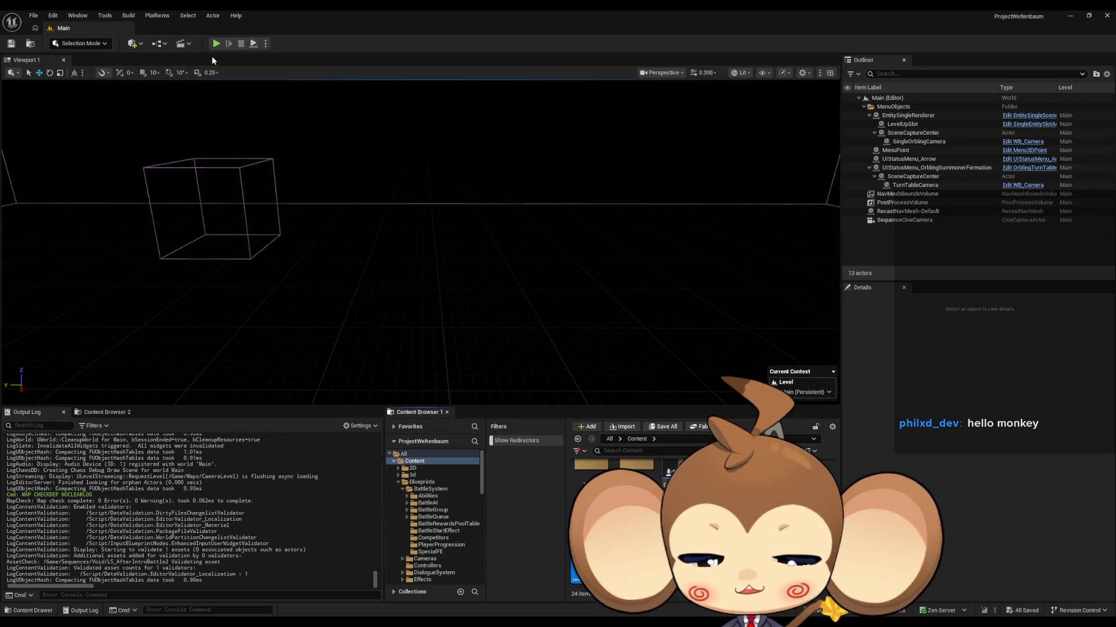
left_click(216, 44)
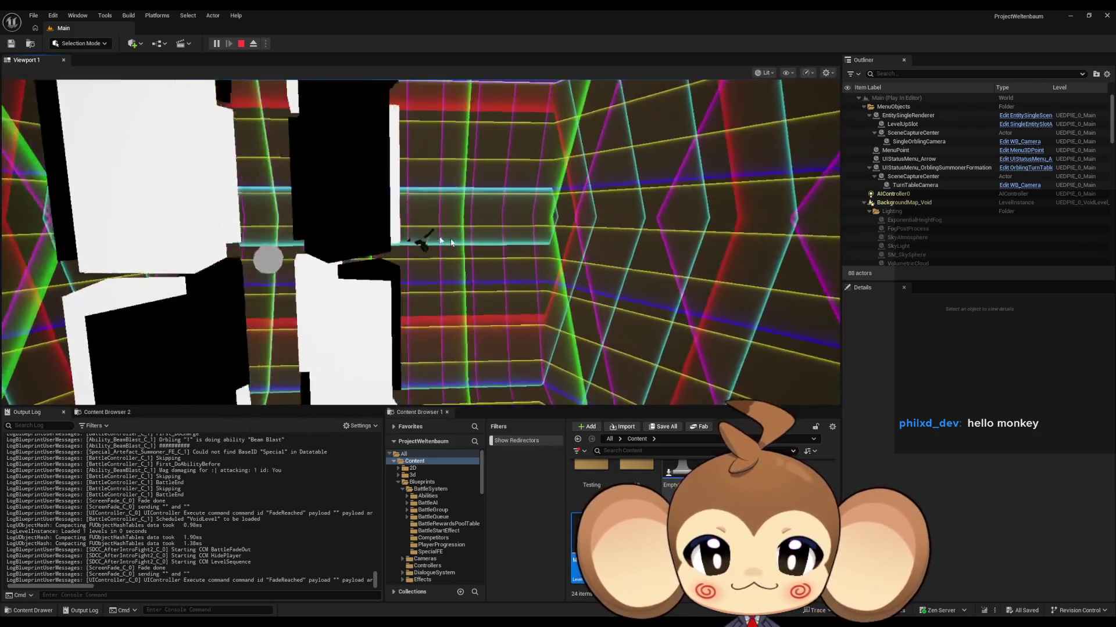
left_click(551, 257)
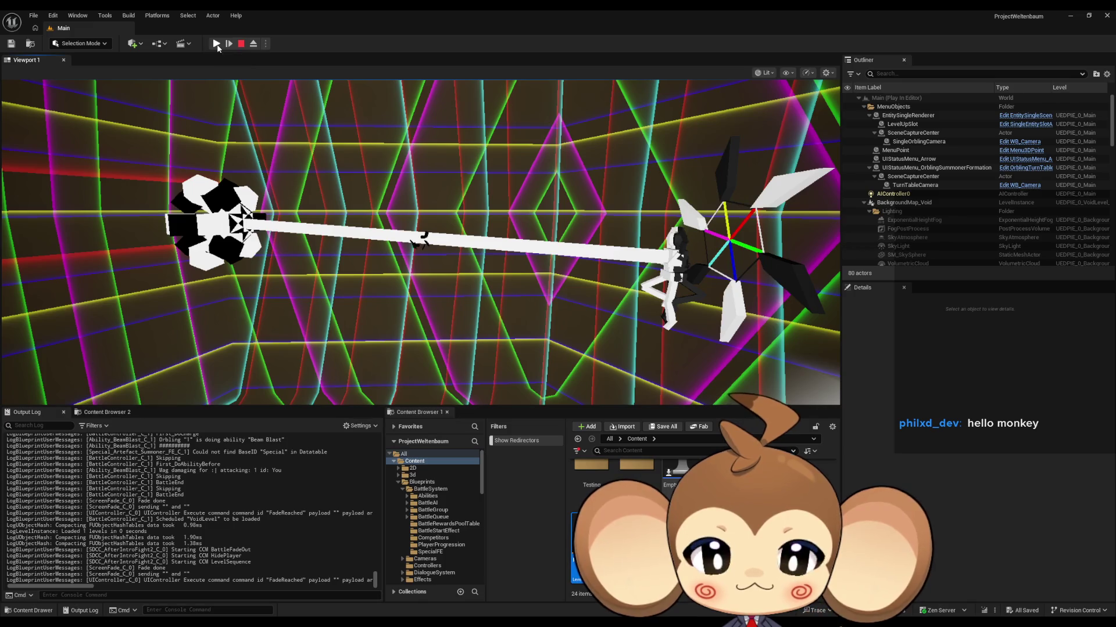
left_click(216, 43)
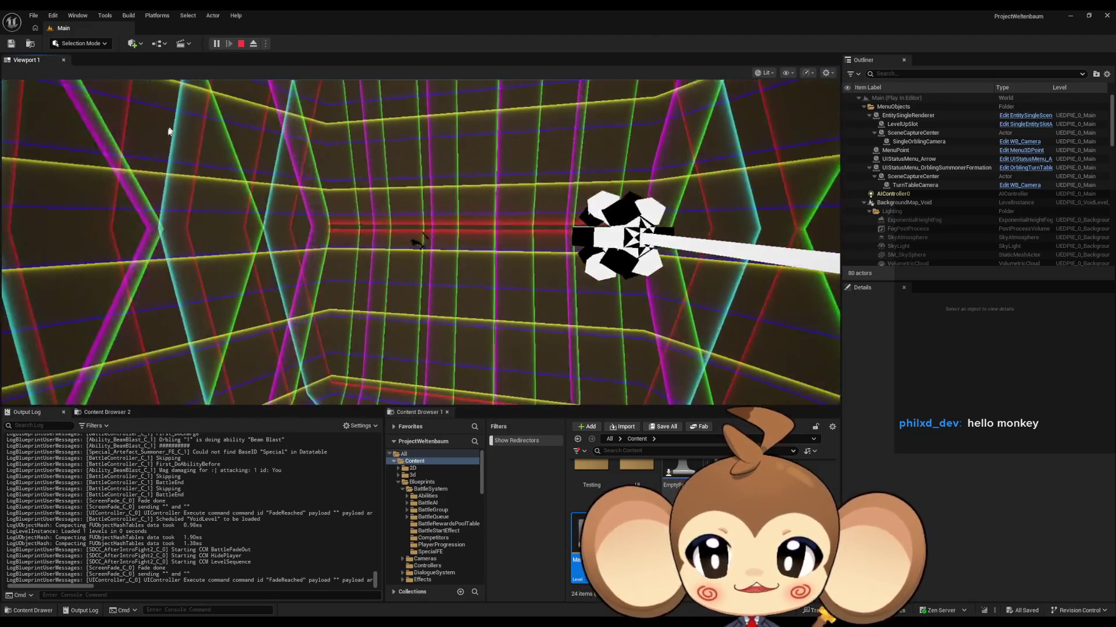
key("shift+F1")
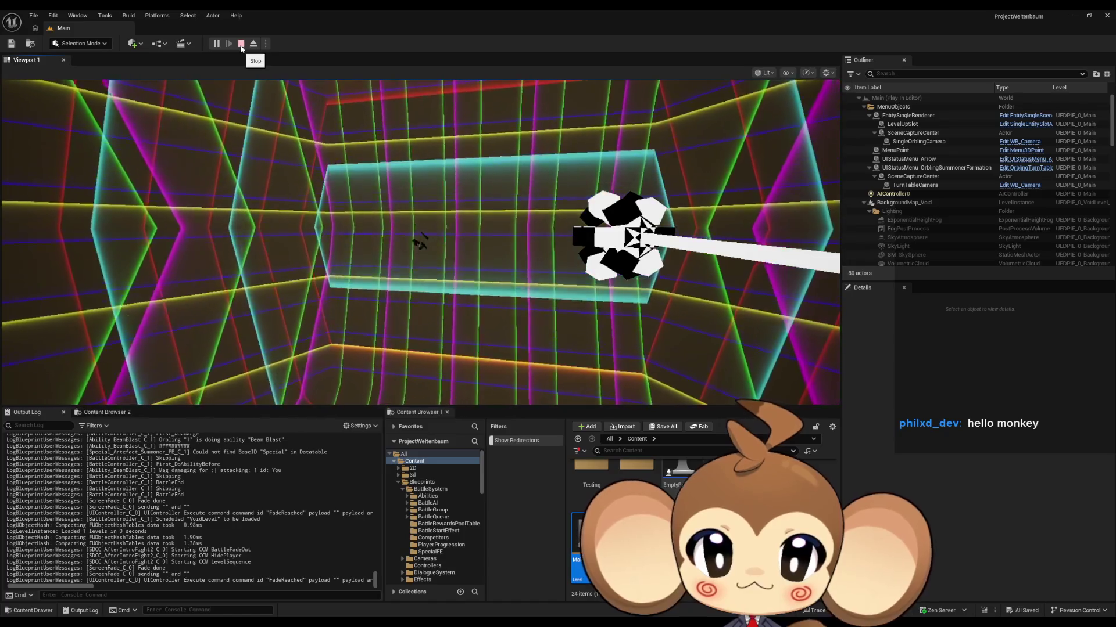
left_click(241, 44)
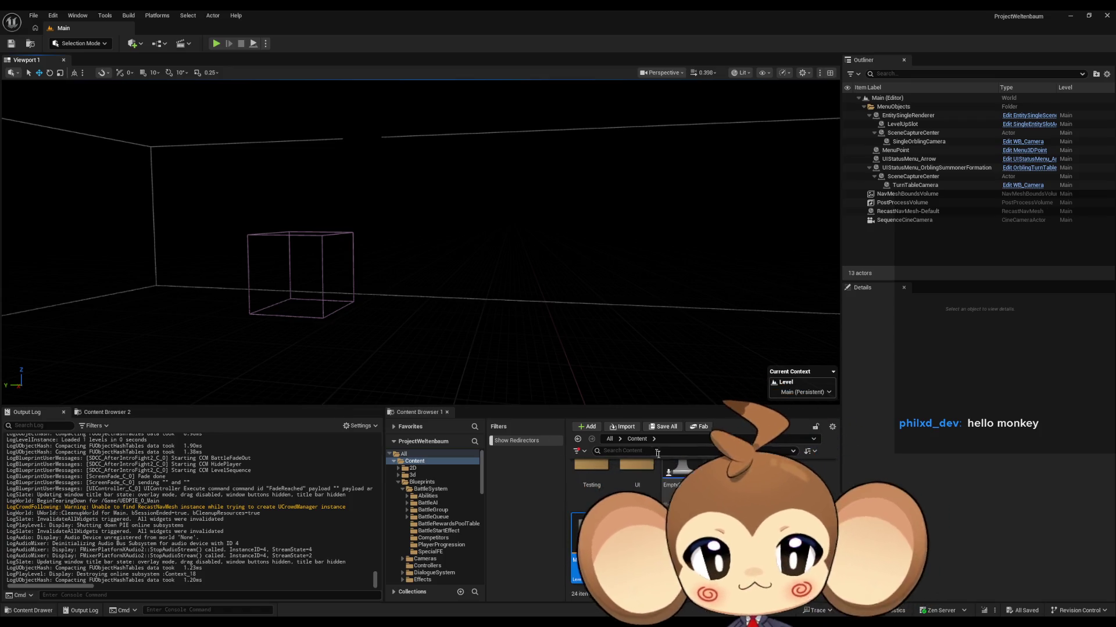
In the IssueBoard tab, add the comment 'adjust player zoom max min' and pan the graph
left_click(521, 586)
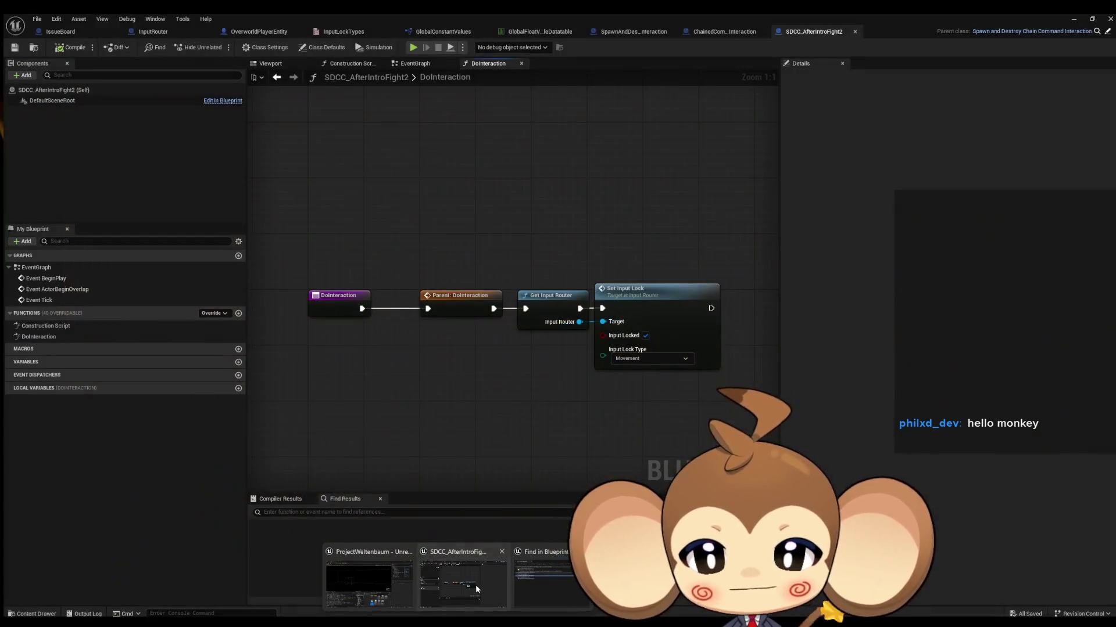
left_click(57, 28)
scroll(581, 360, "down", 5)
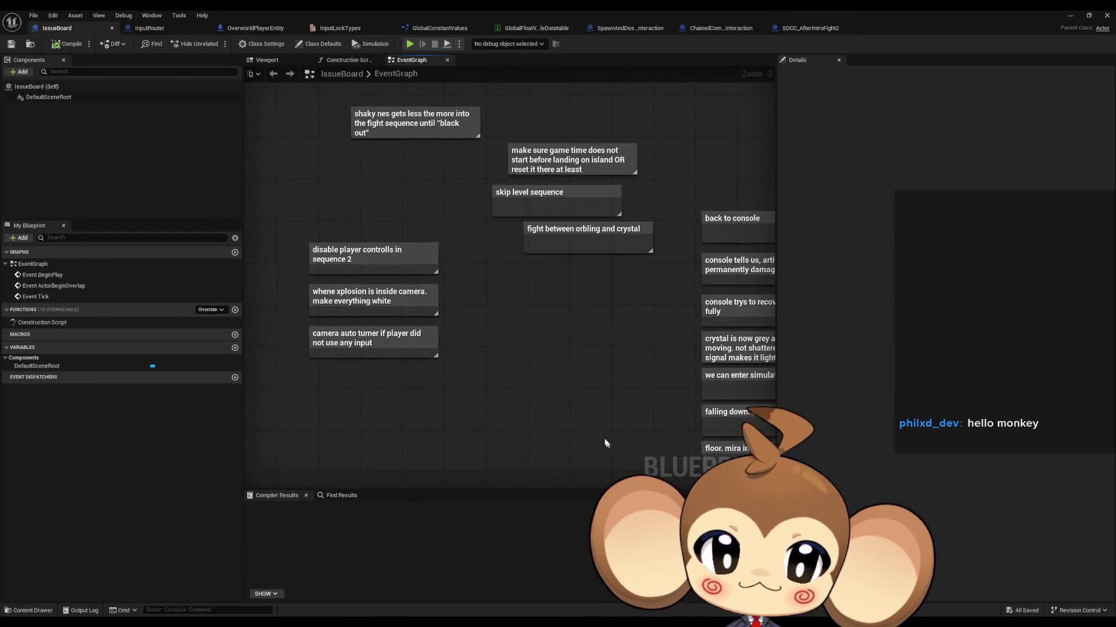
scroll(405, 321, "up", 4)
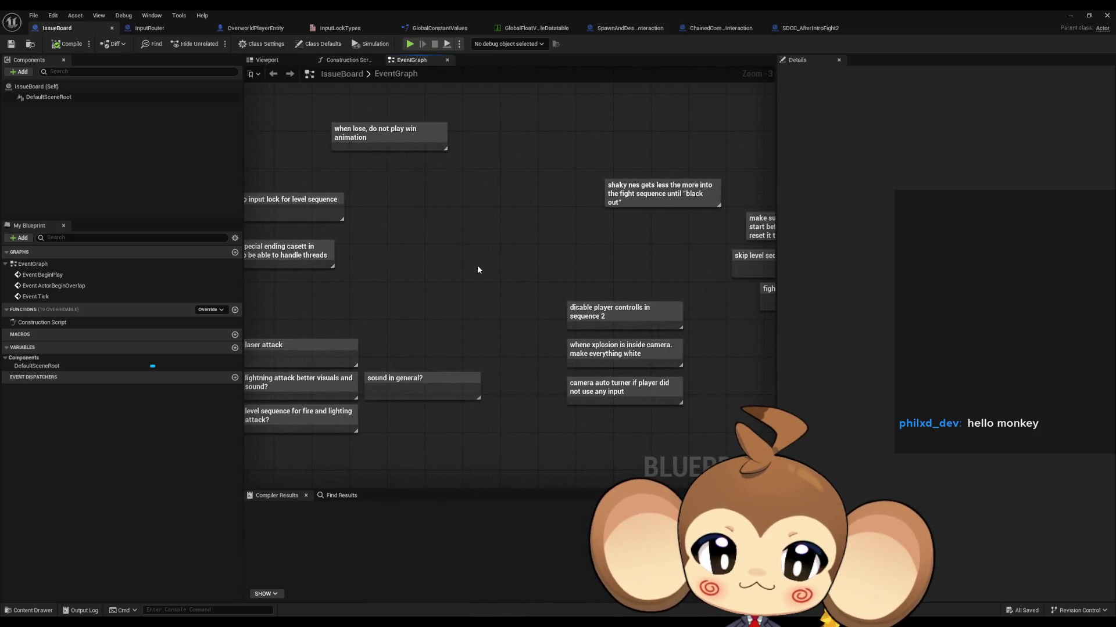
type("cadjust pa")
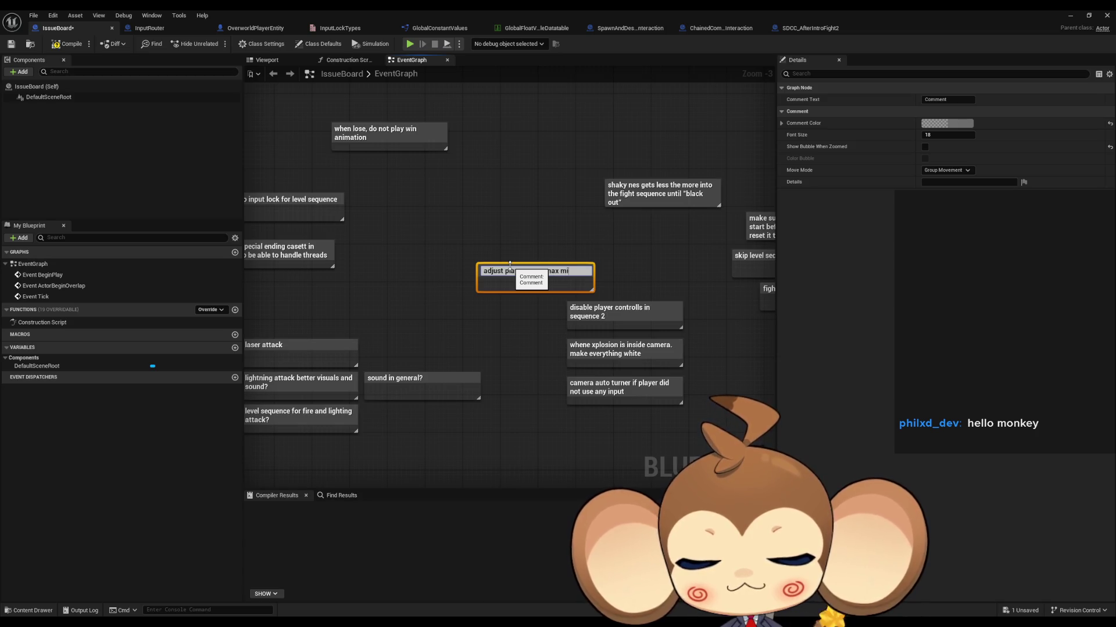
type("n")
left_click(594, 239)
left_click_drag(594, 240, 389, 274)
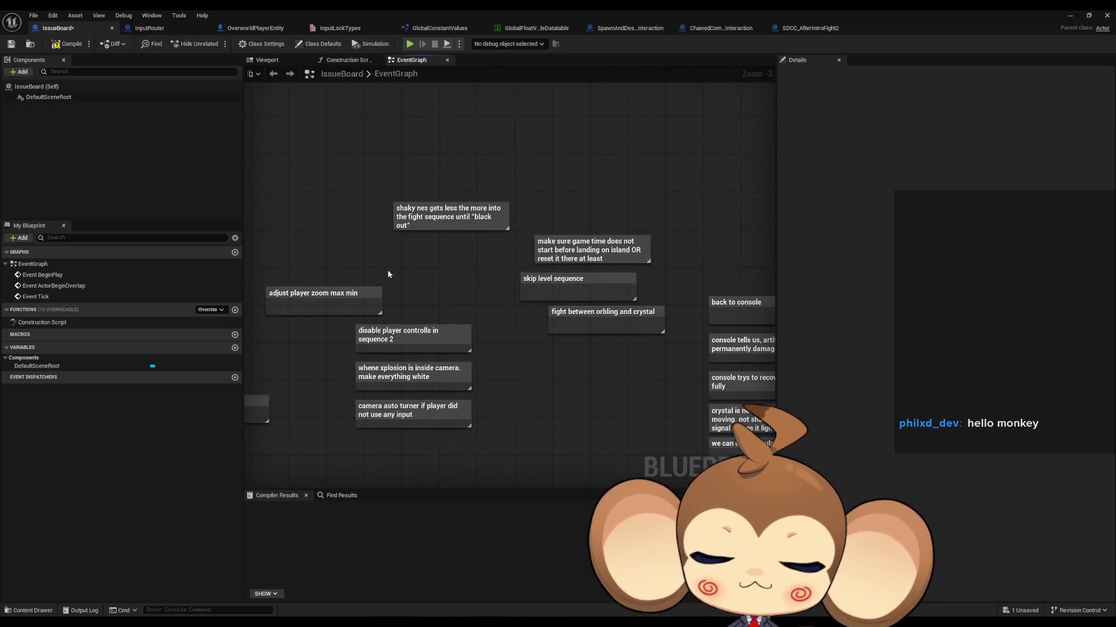
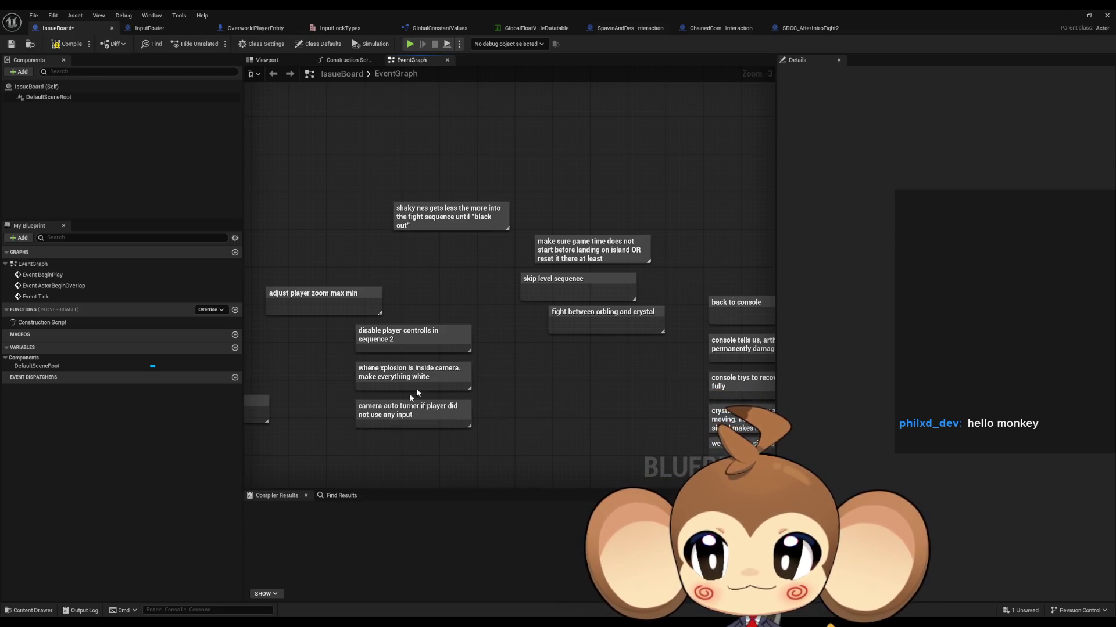
Compile and save the IssueBoard Blueprint, then minimize its window to reach the level editor
left_click(69, 44)
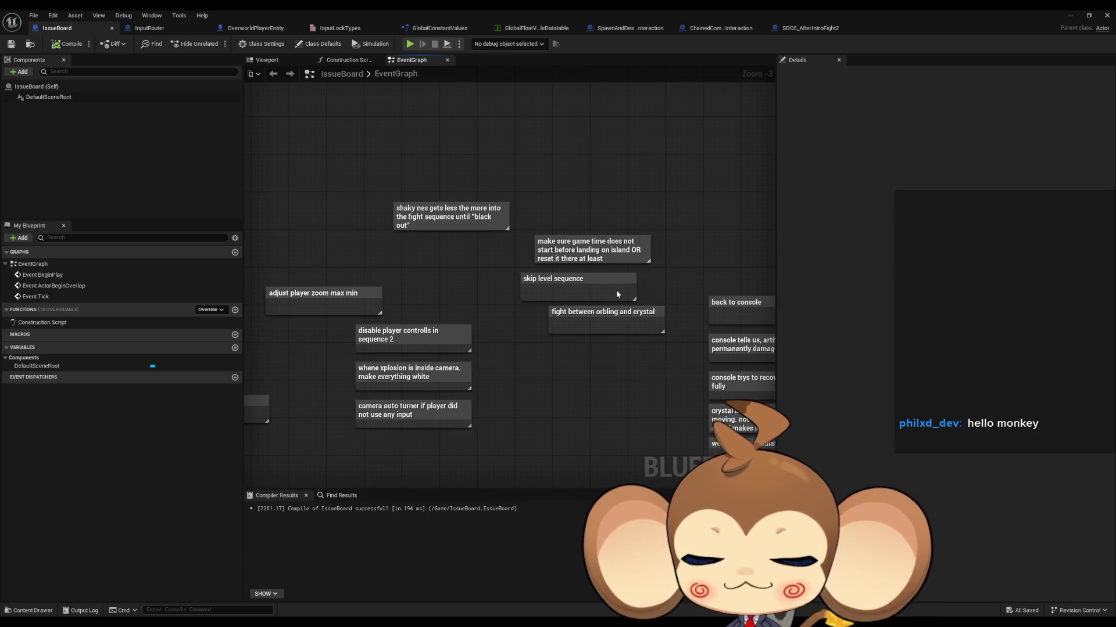
left_click(1069, 15)
mouse_move(514, 594)
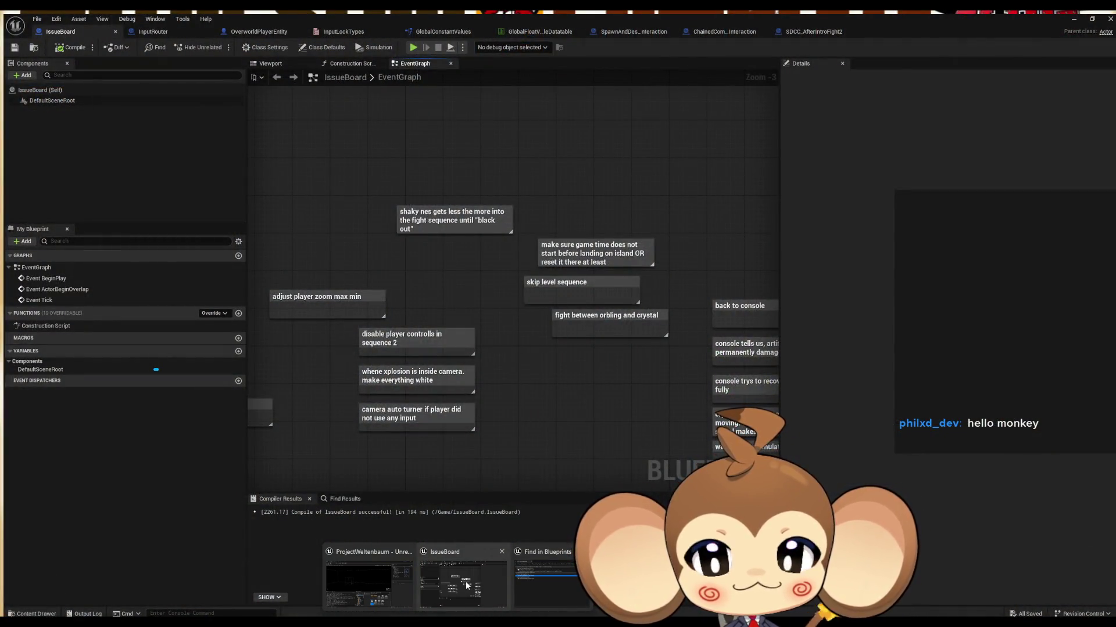
left_click(466, 581)
left_click(1071, 16)
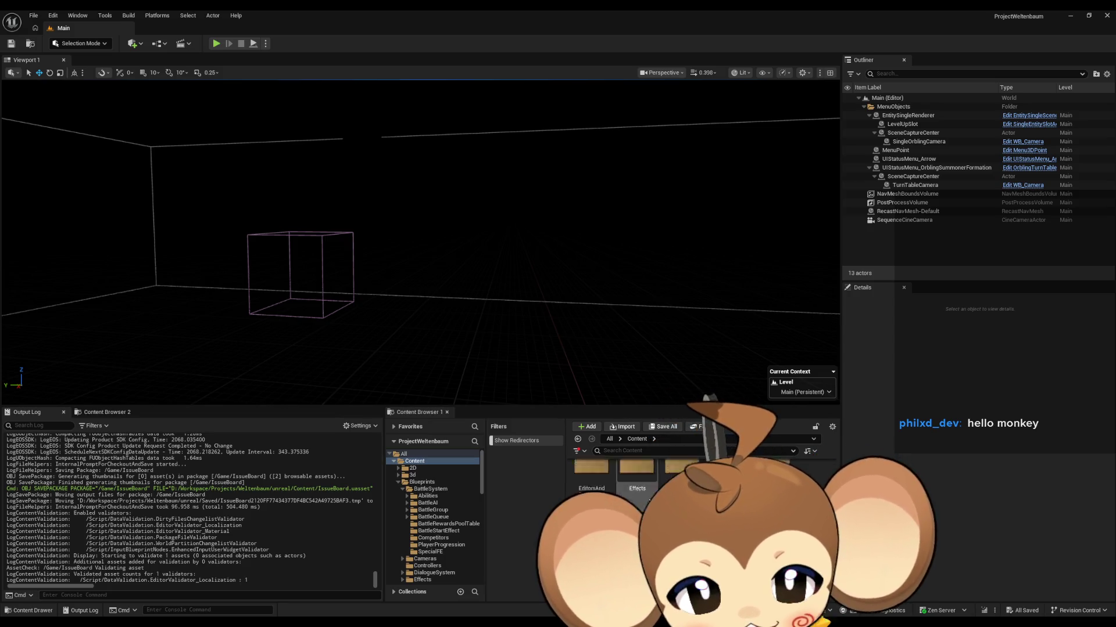
Browse Blueprints > BattleSystem > BattleStartEffect in the Content Browser and open SphereEffect
left_click(422, 482)
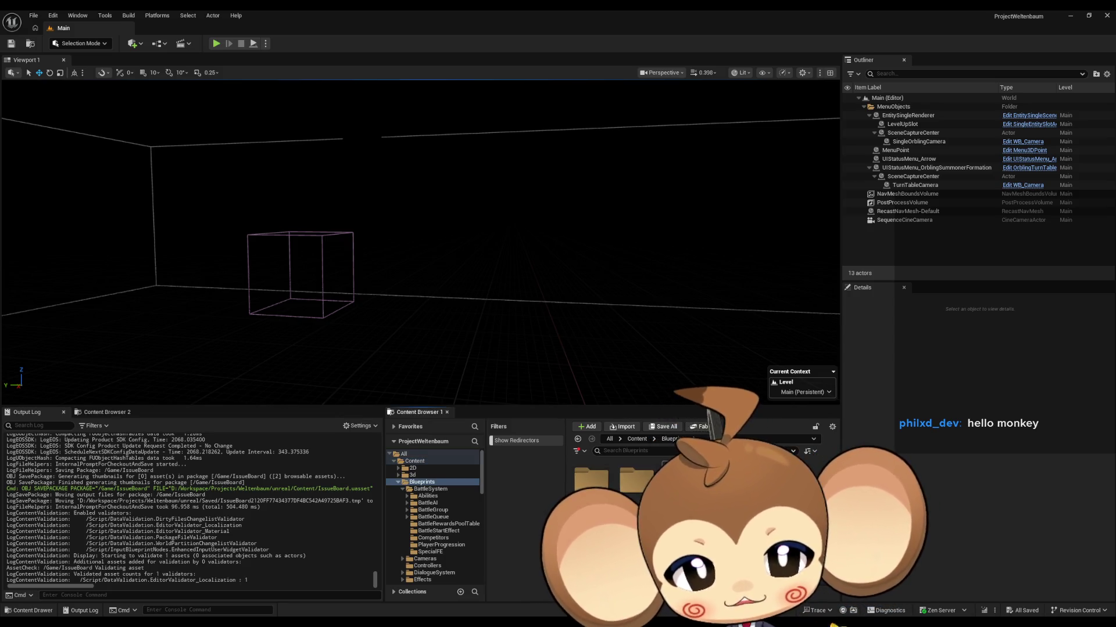
double_click(591, 477)
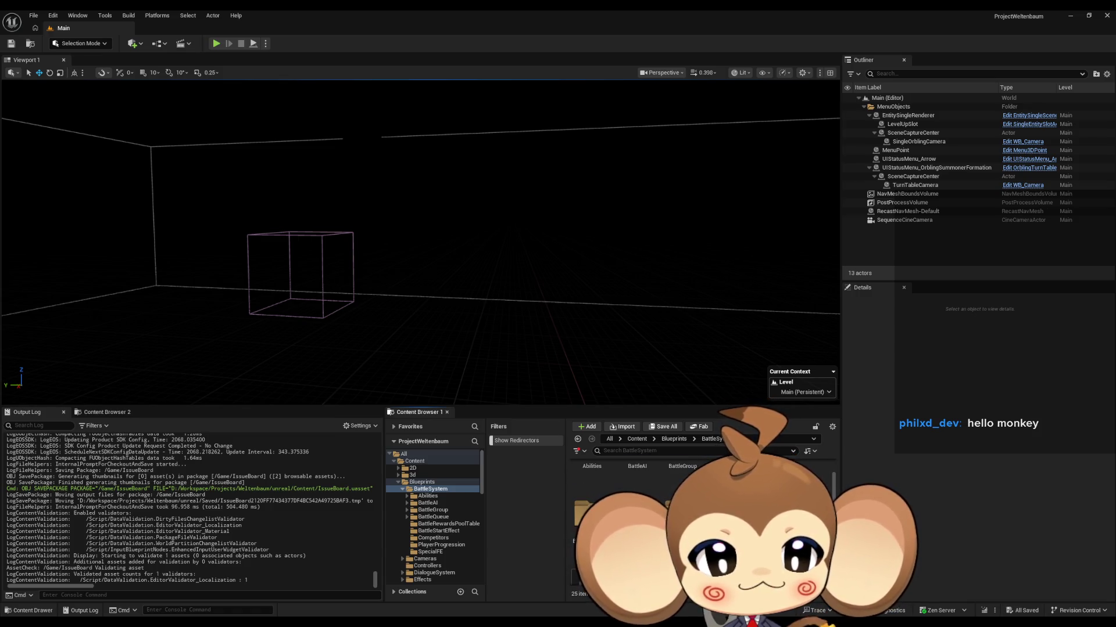
left_click(439, 531)
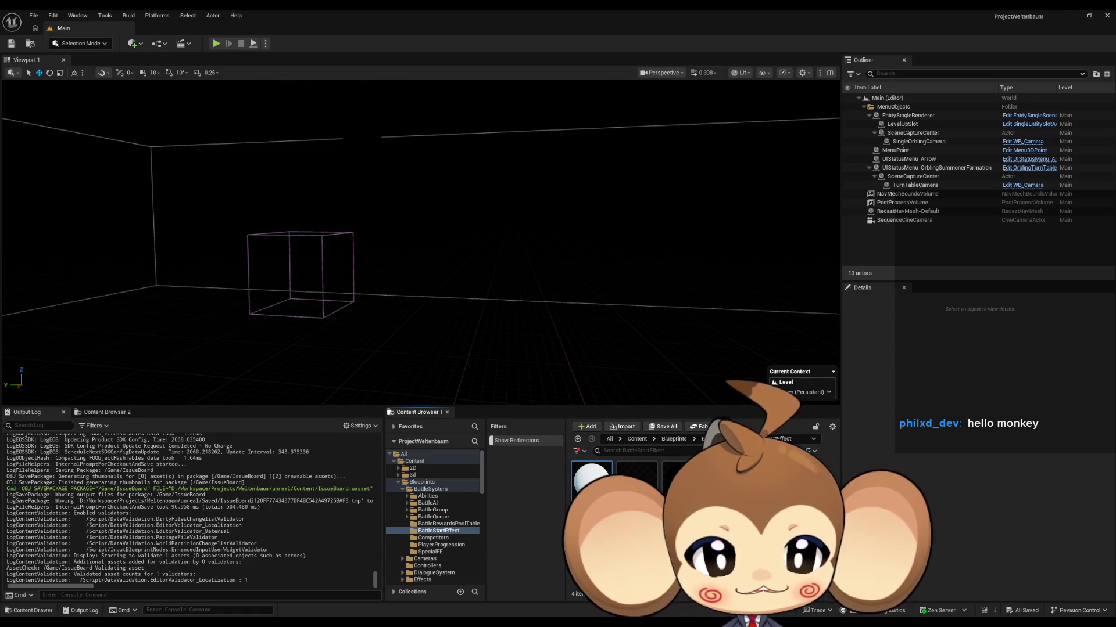
double_click(637, 474)
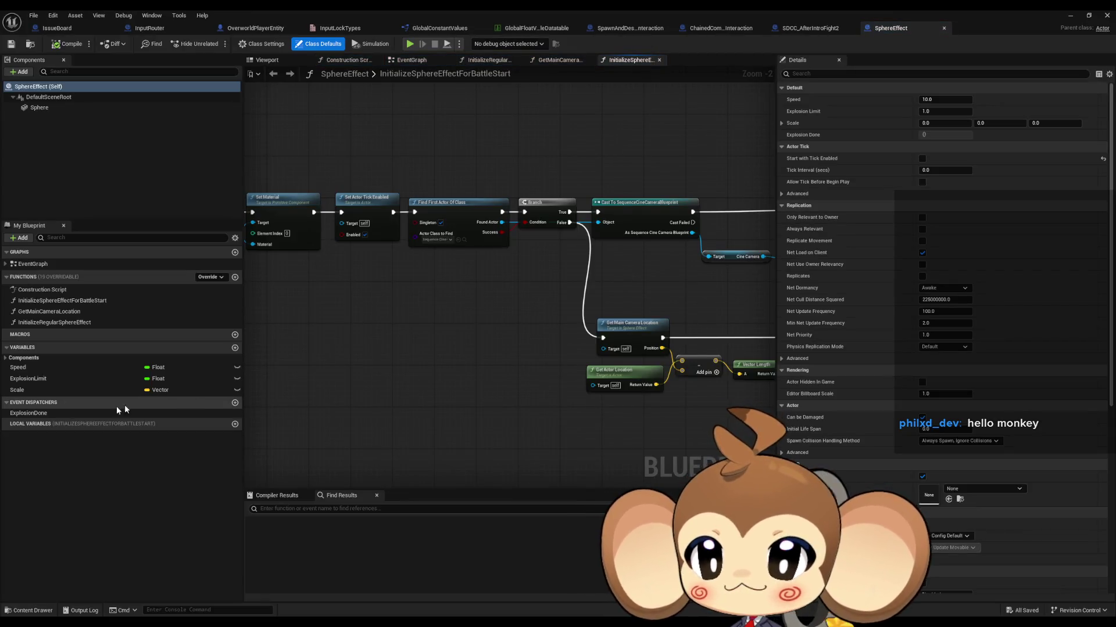
Find references to the ExplosionDone dispatcher and jump to the Call Explosion Done node
left_click(43, 417)
right_click(43, 417)
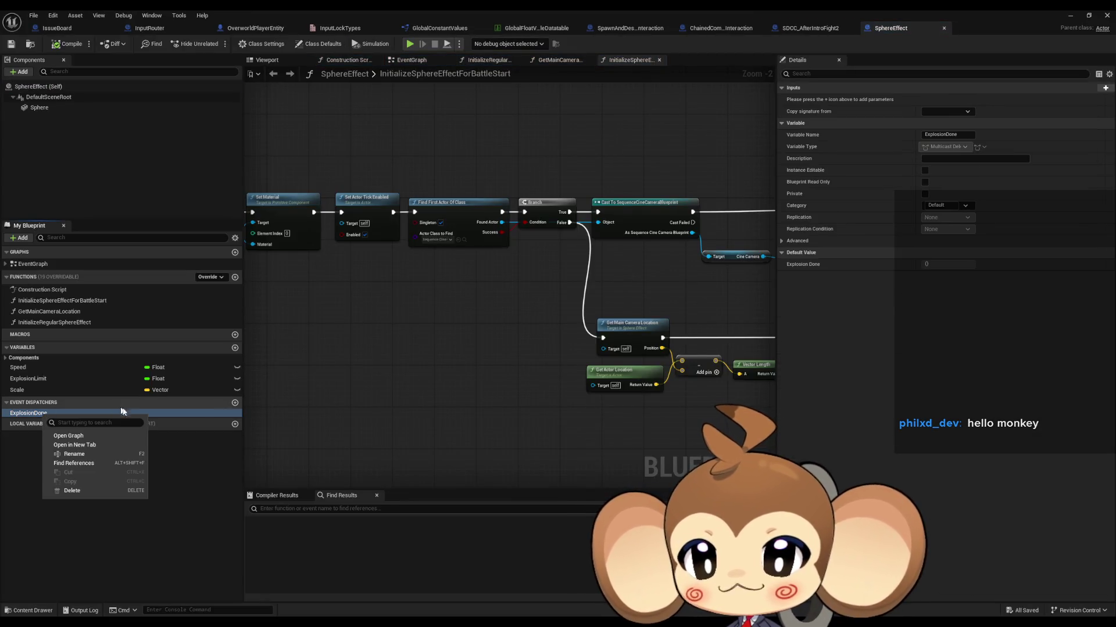
left_click(100, 463)
double_click(288, 541)
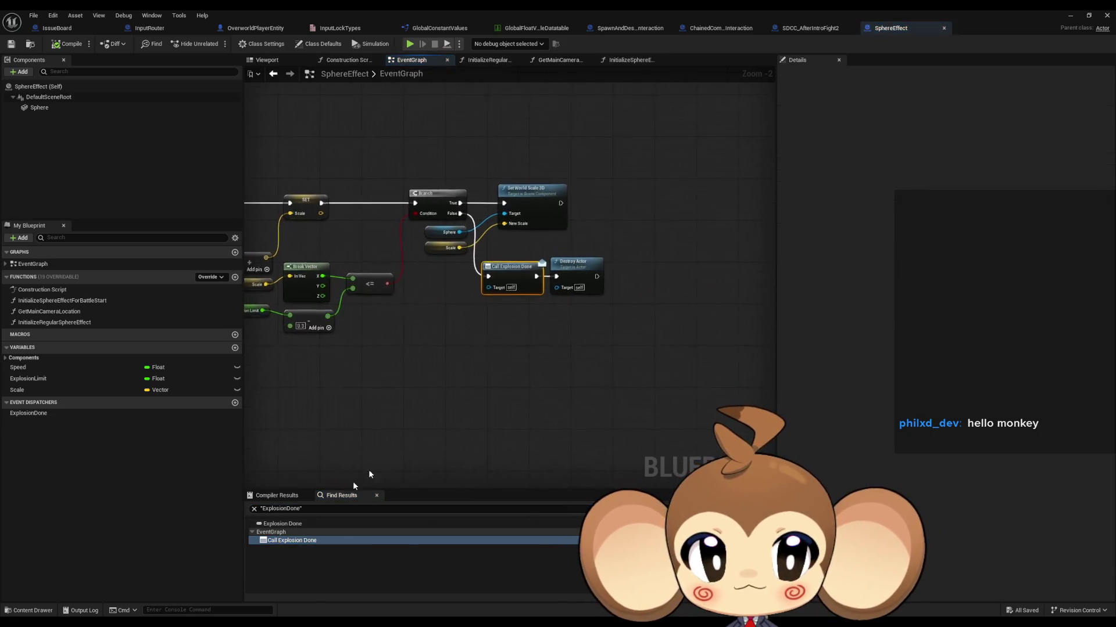
Pan the EventGraph around the Event Tick scale logic and select the Explosion Limit node
left_click_drag(438, 301, 678, 276)
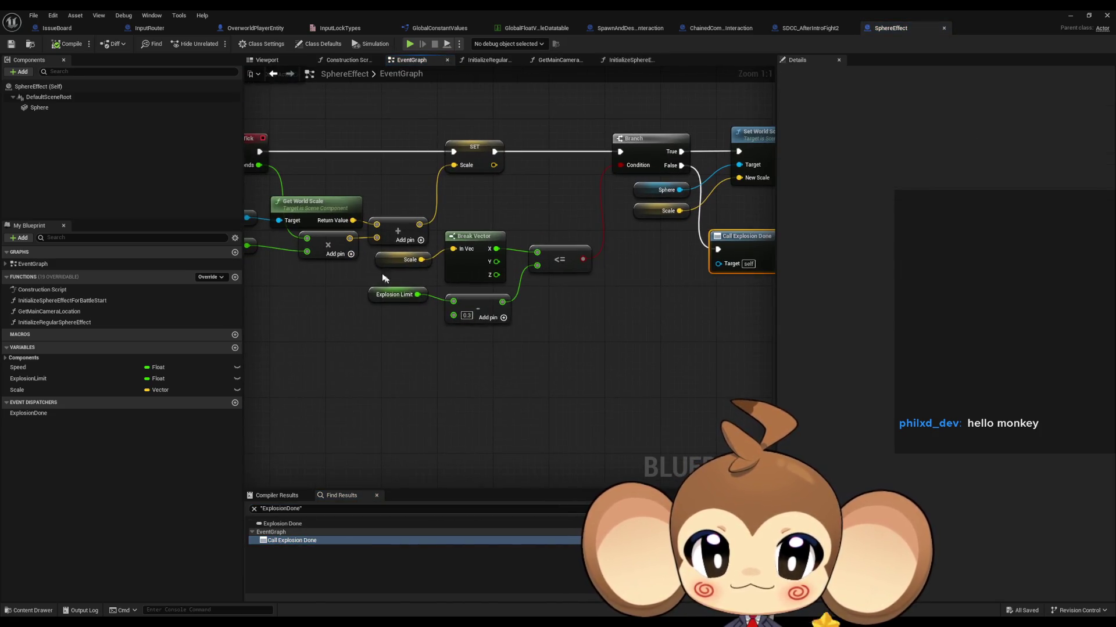
left_click(400, 260)
left_click(395, 294)
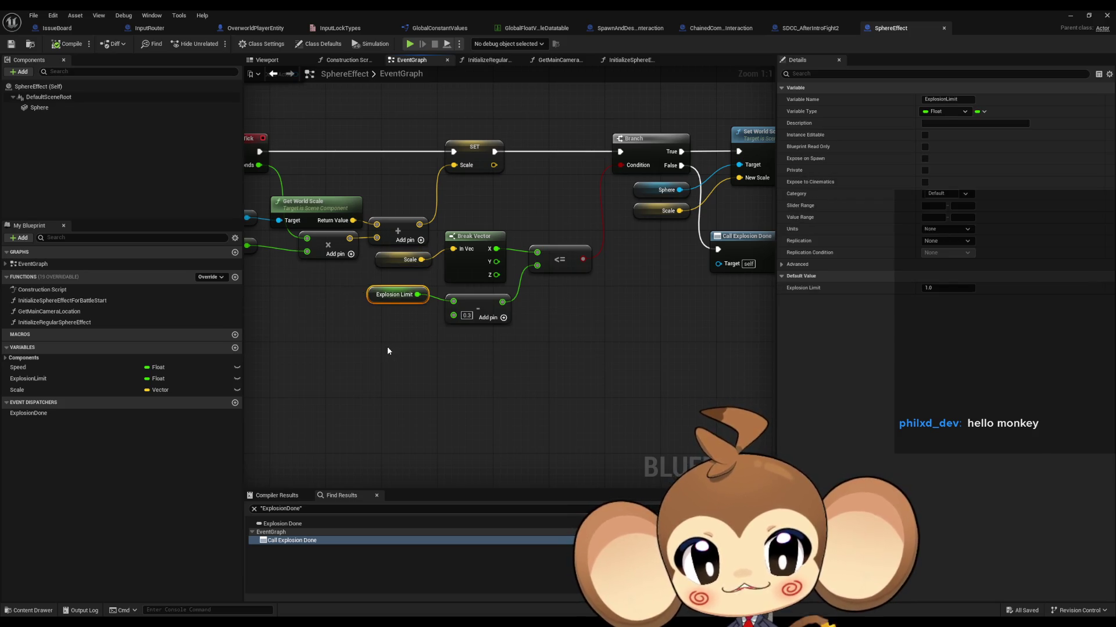
mouse_move(459, 347)
left_mouse_down()
mouse_move(489, 361)
mouse_move(427, 355)
left_mouse_up()
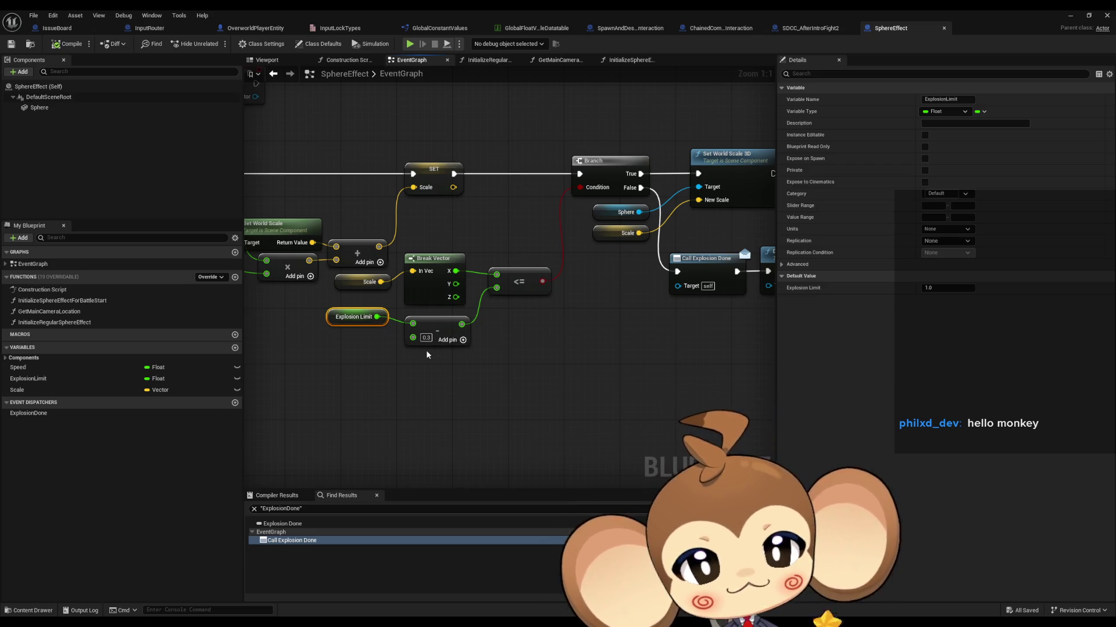
left_click_drag(426, 354, 666, 346)
left_click_drag(631, 364, 600, 351)
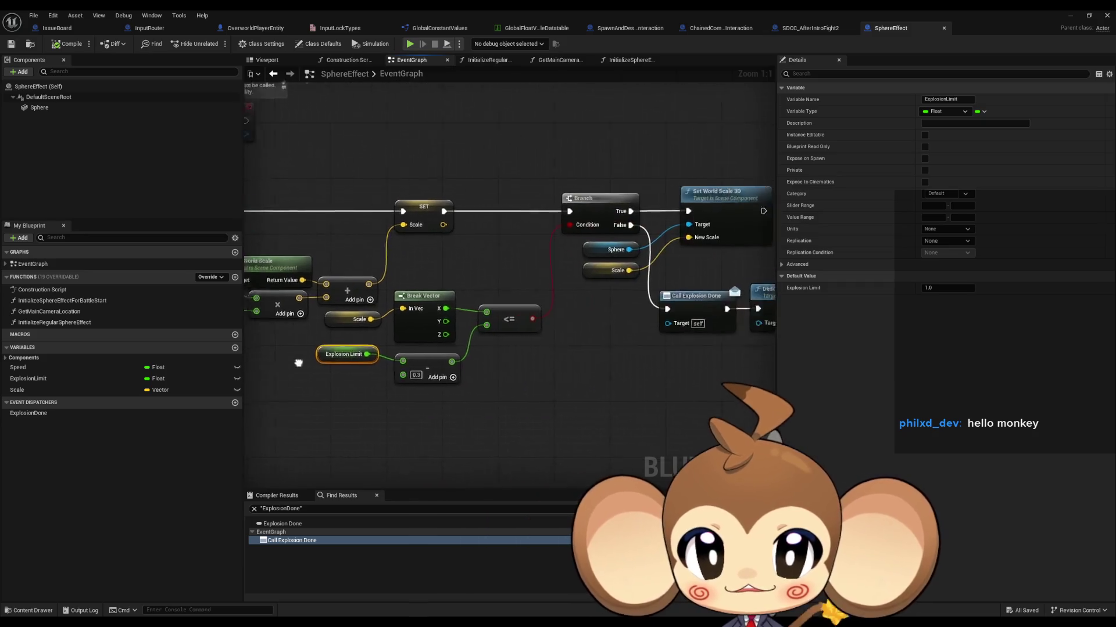
left_click(599, 351)
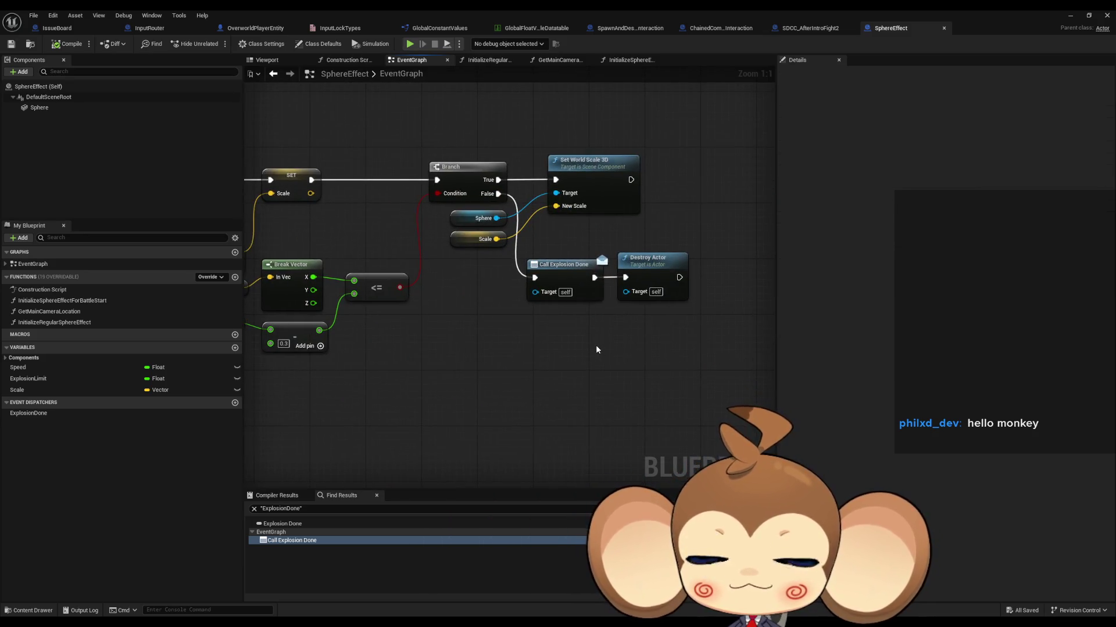
mouse_move(491, 360)
left_mouse_down()
mouse_move(510, 348)
mouse_move(691, 371)
left_mouse_up()
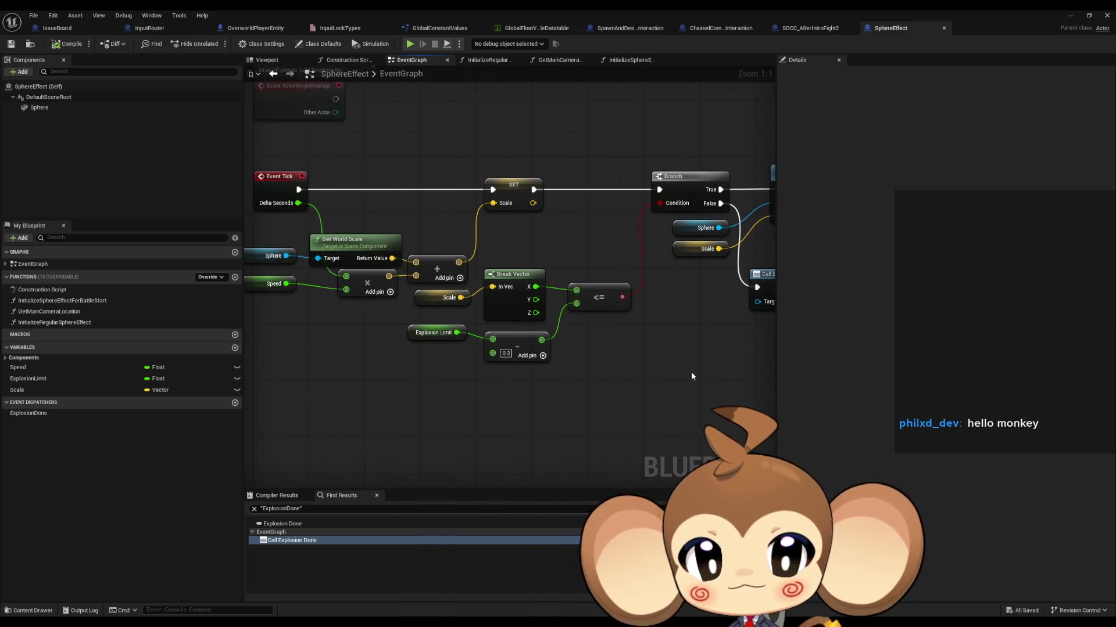
left_click_drag(680, 375, 631, 376)
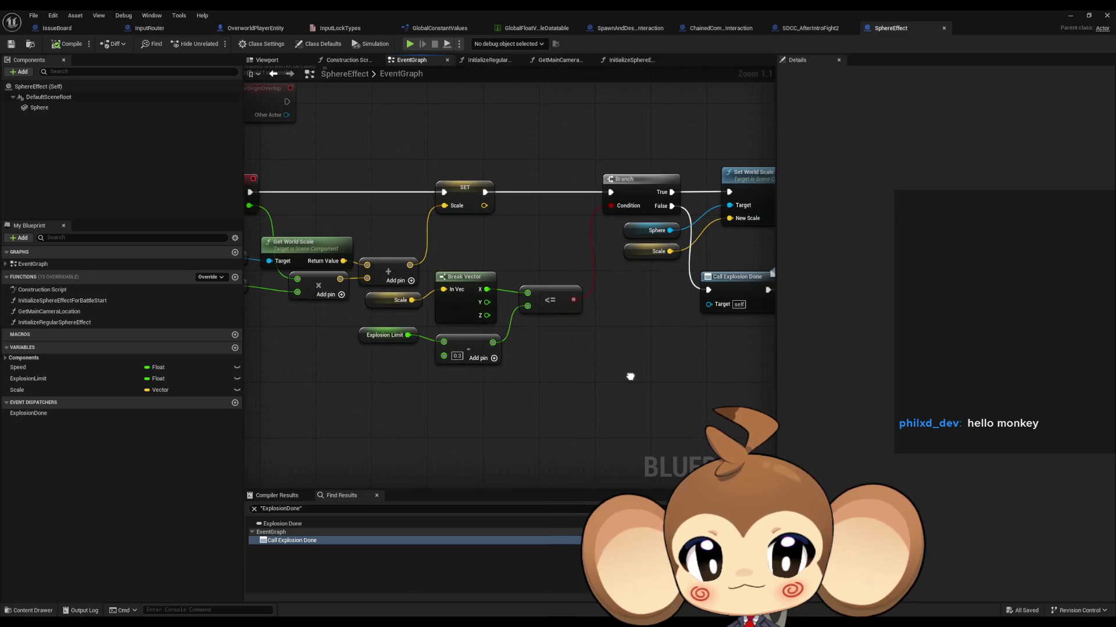
left_click(370, 340)
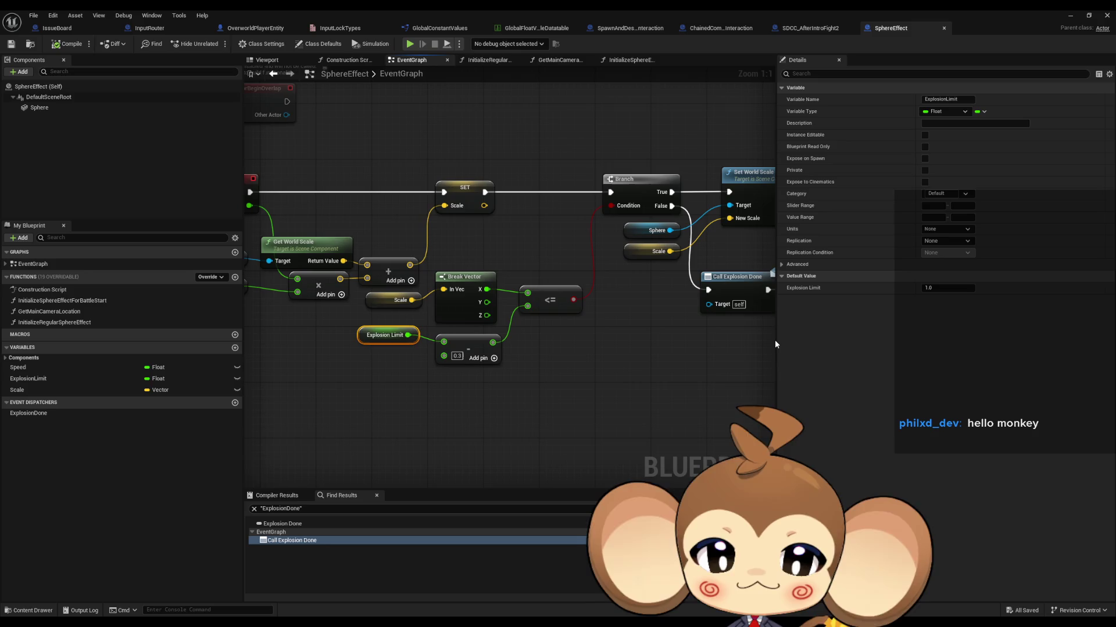
right_click(361, 337)
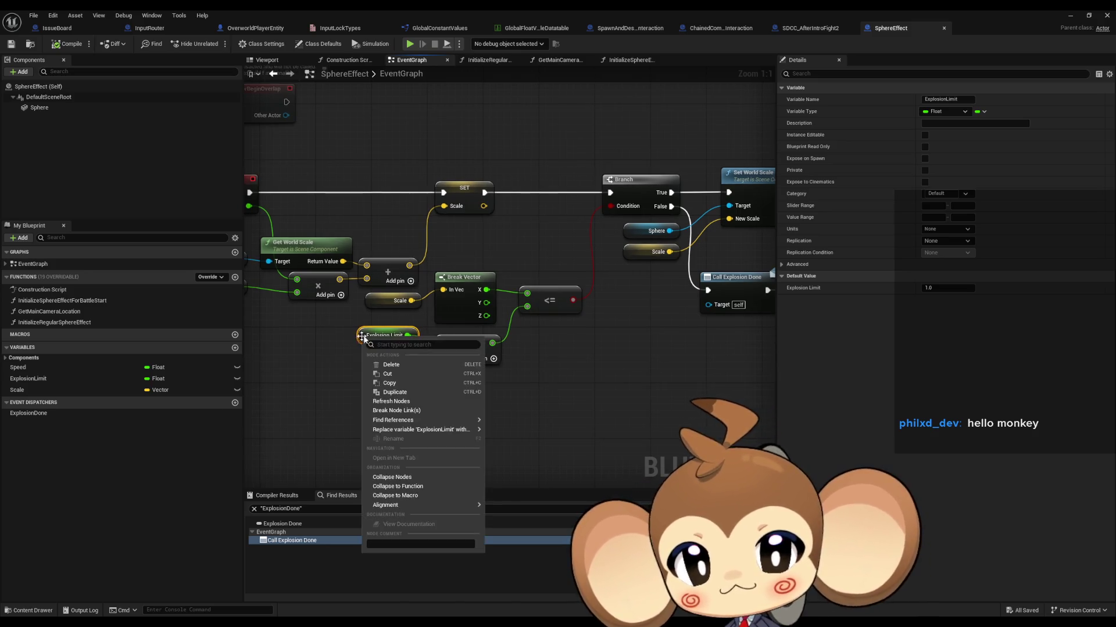
Find references to ExplosionLimit and inspect the SET node in the battle-start function
mouse_move(407, 420)
left_click(518, 452)
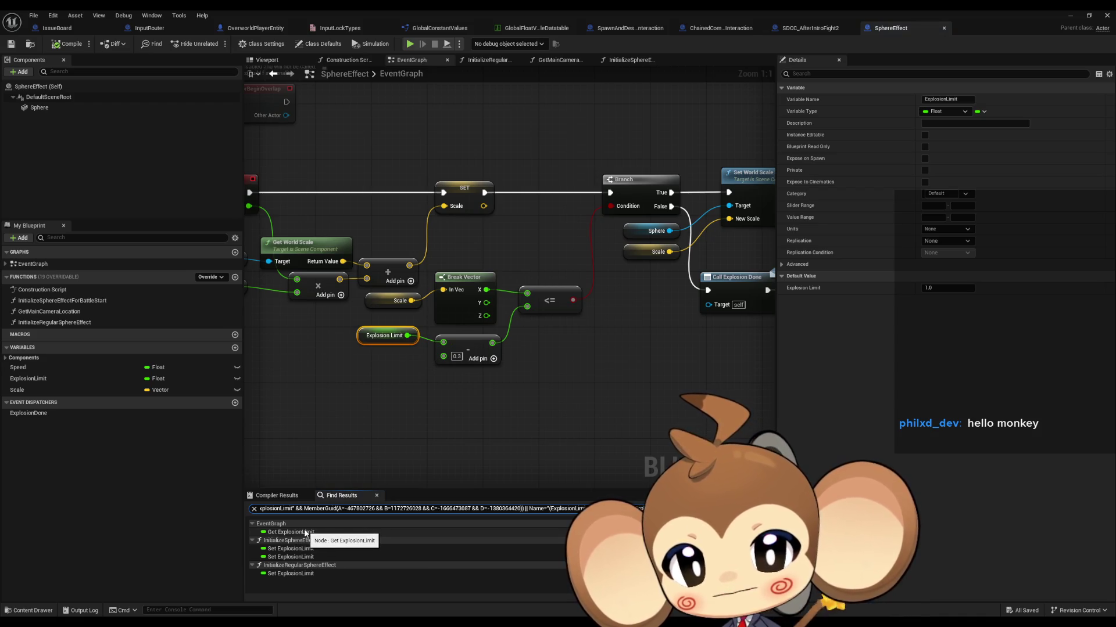
left_click(316, 534)
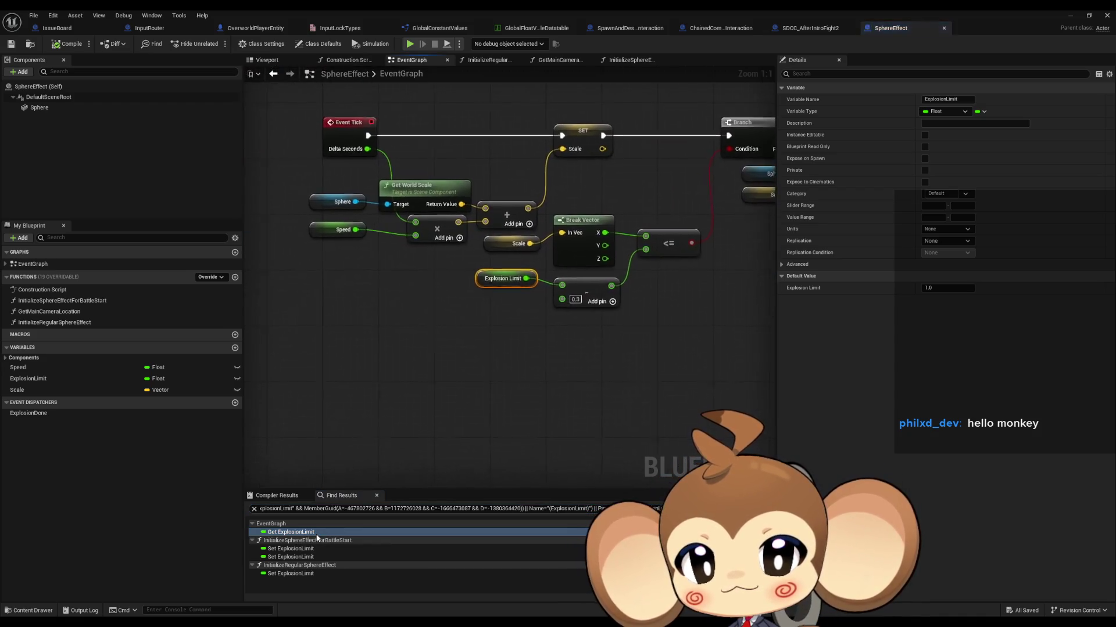
left_click(301, 549)
scroll(388, 405, "up", 2)
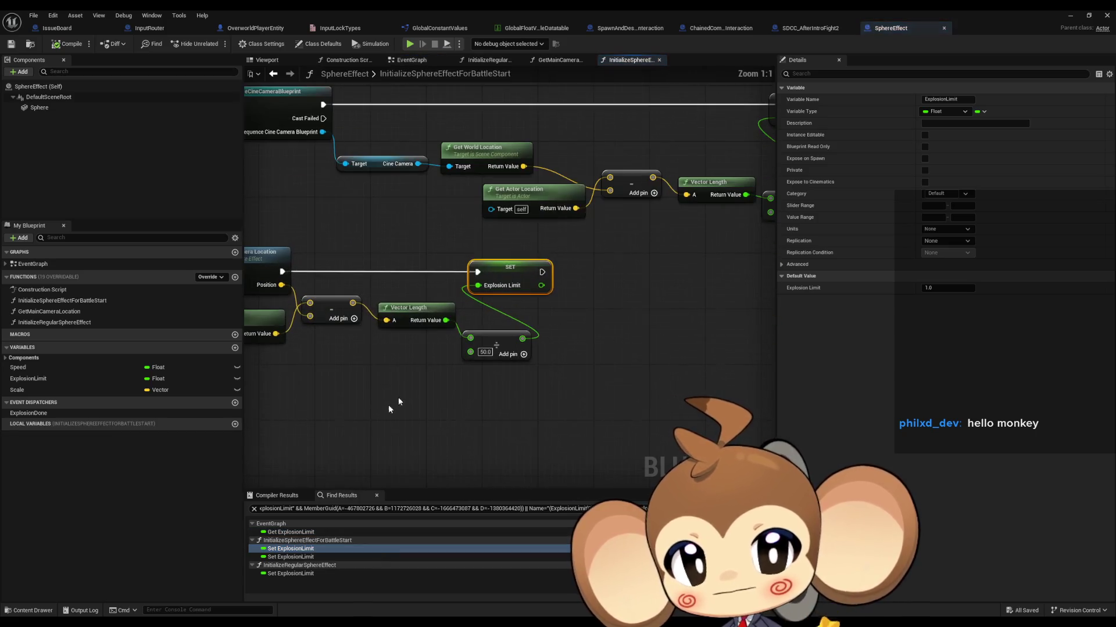
mouse_move(388, 404)
left_mouse_down()
mouse_move(456, 386)
mouse_move(528, 386)
left_mouse_up()
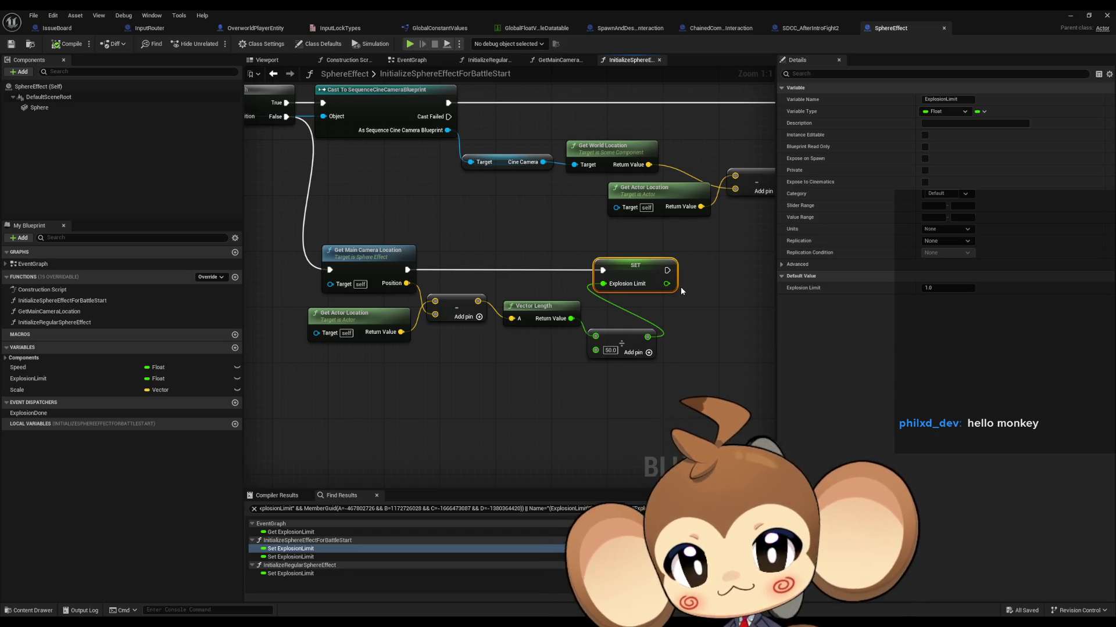
left_click_drag(580, 221, 663, 277)
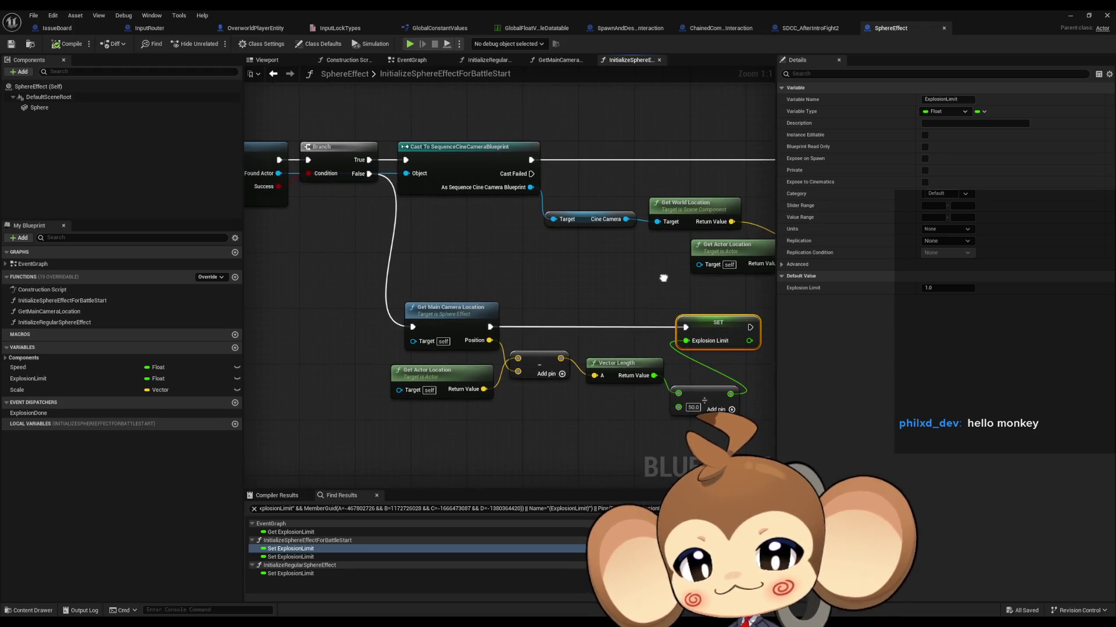
Step through the other Set ExplosionLimit results, ending in InitializeRegularSphereEffect's graph
left_click(322, 574)
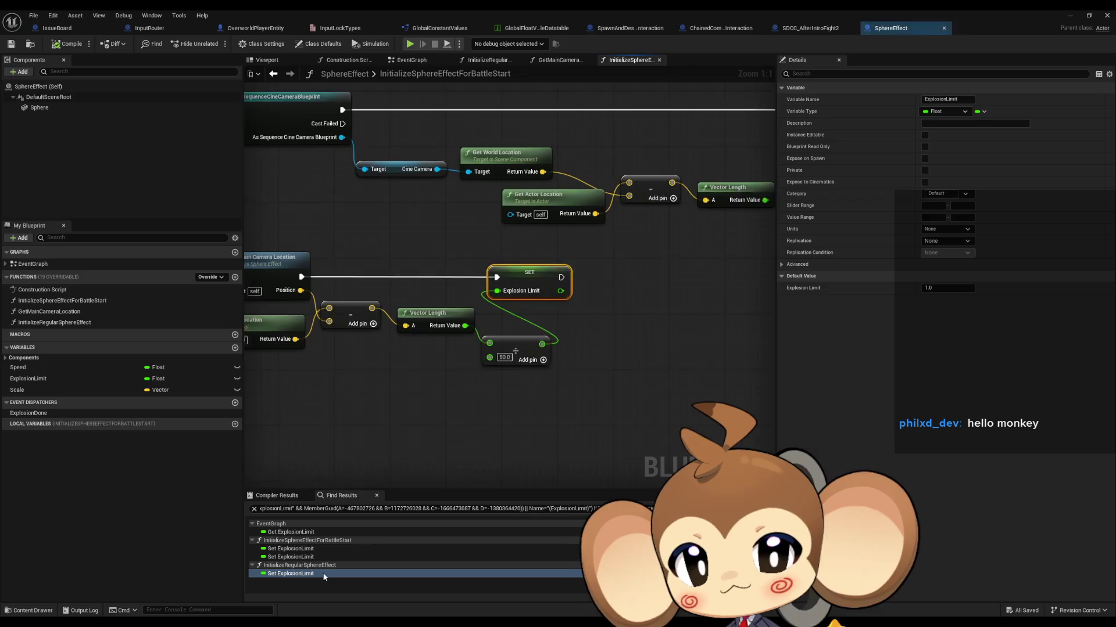
left_click(296, 557)
left_click(294, 549)
left_click_drag(412, 349, 740, 398)
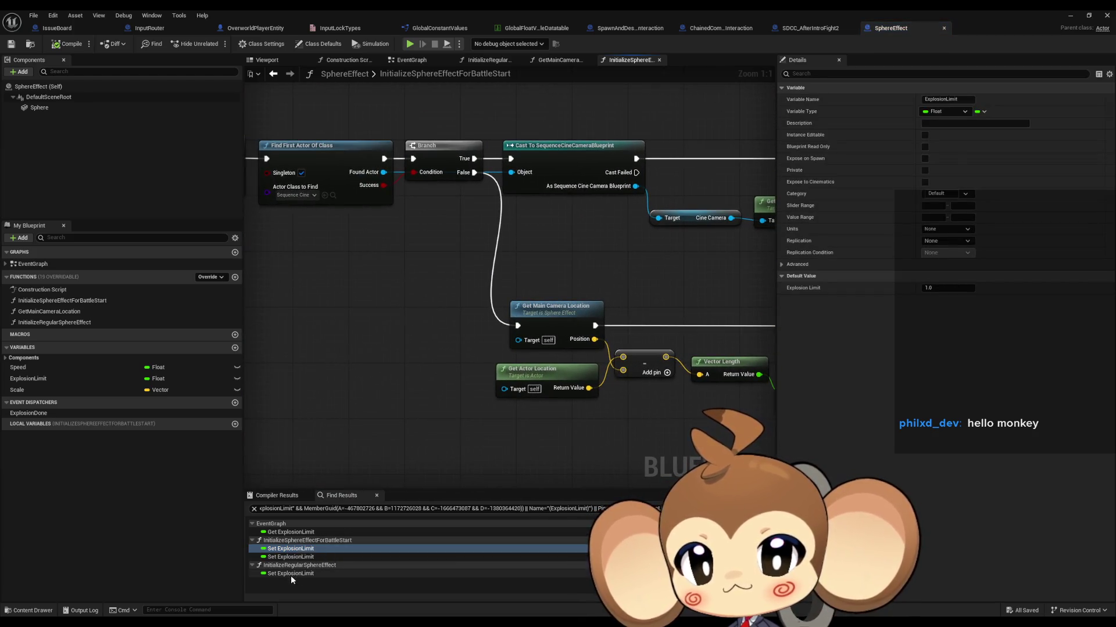
left_click(291, 574)
scroll(532, 423, "up", 2)
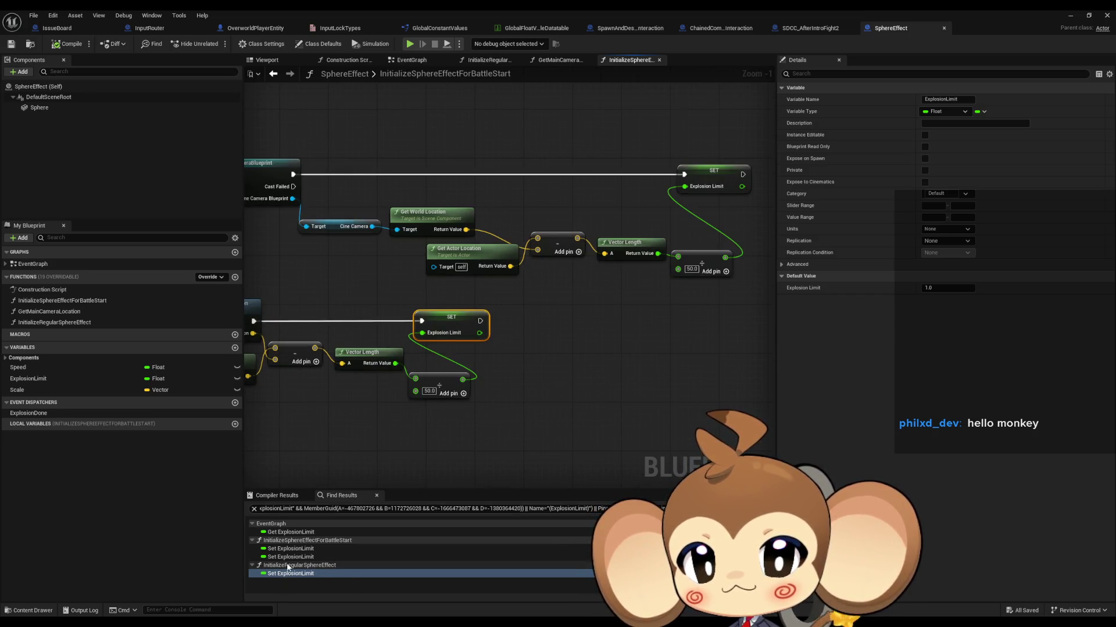
left_click(316, 556)
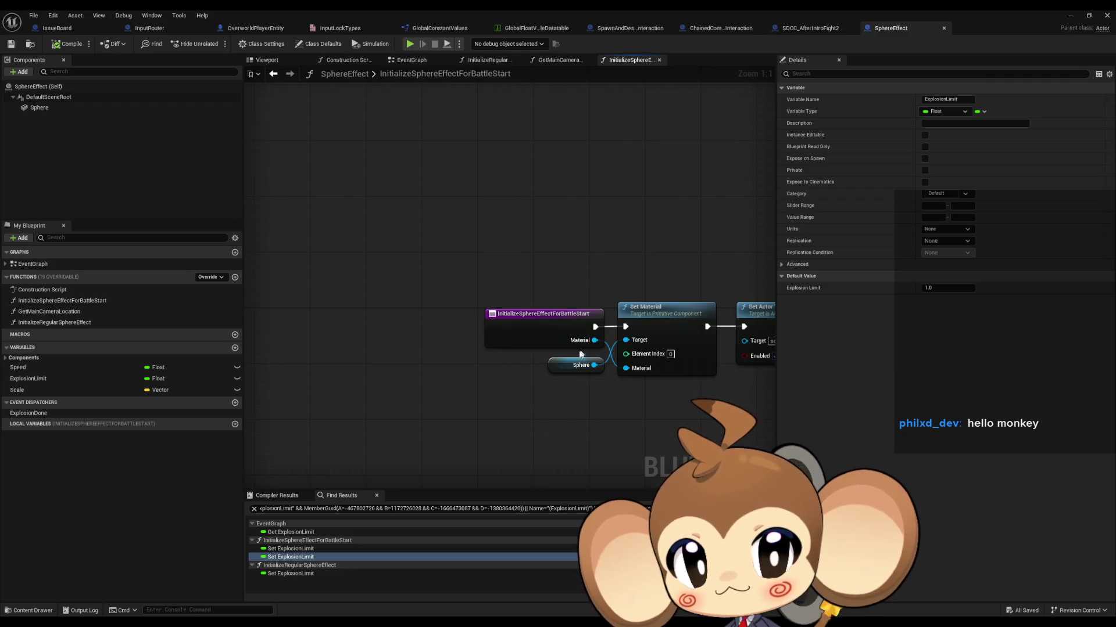
left_click(297, 575)
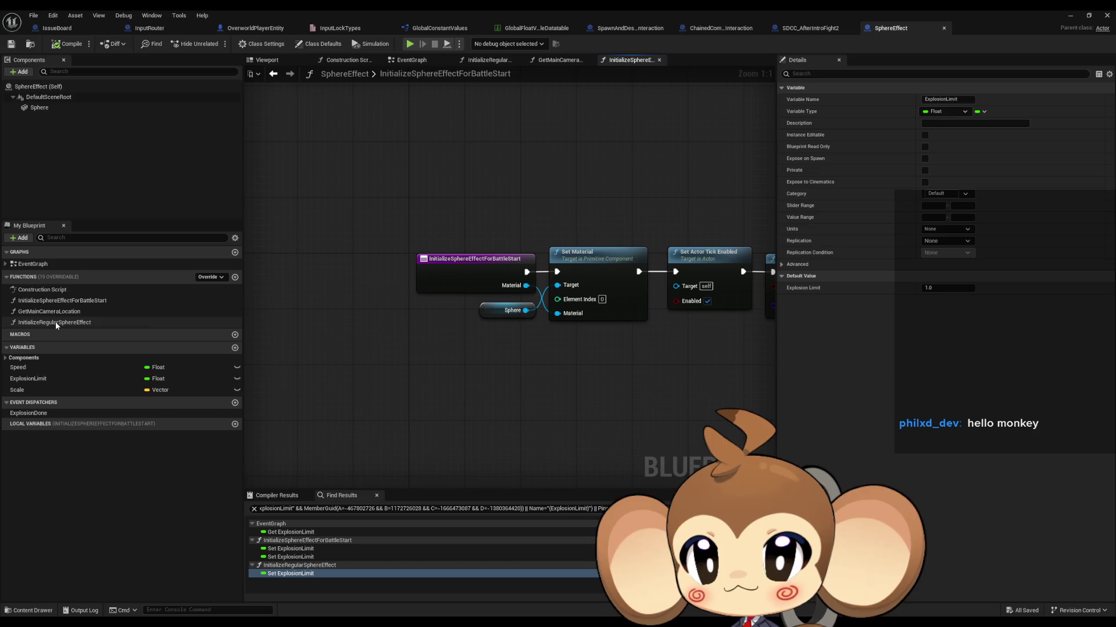
double_click(73, 324)
Jump to the Set ExplosionLimit node in InitializeSphereEffectForBattleStart and pan along its chain
scroll(511, 347, "down", 5)
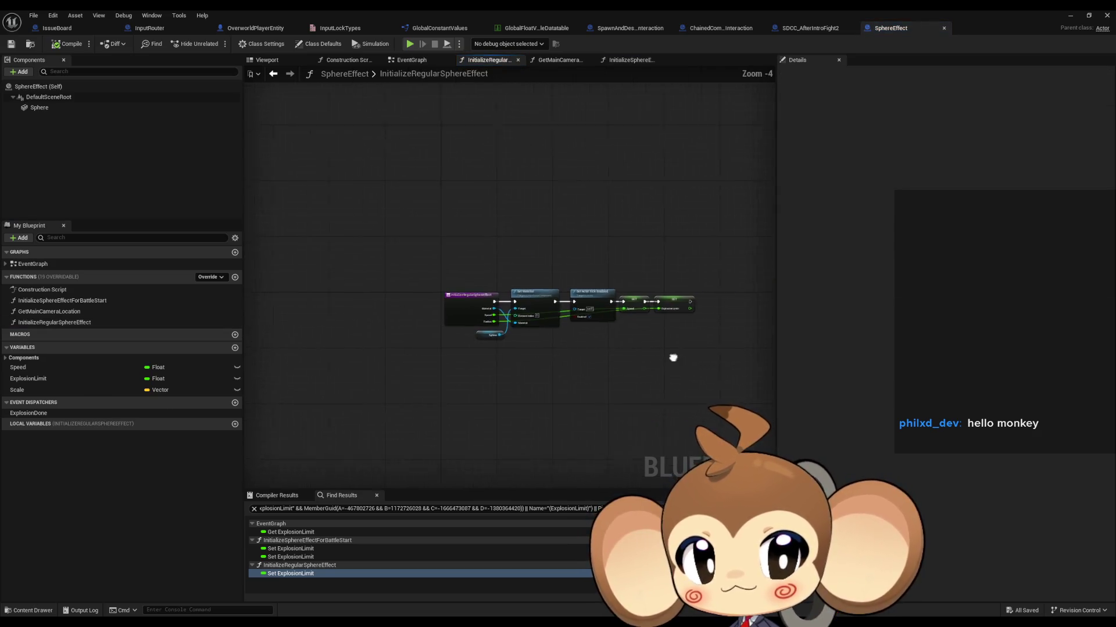
scroll(570, 331, "up", 5)
left_click(363, 569)
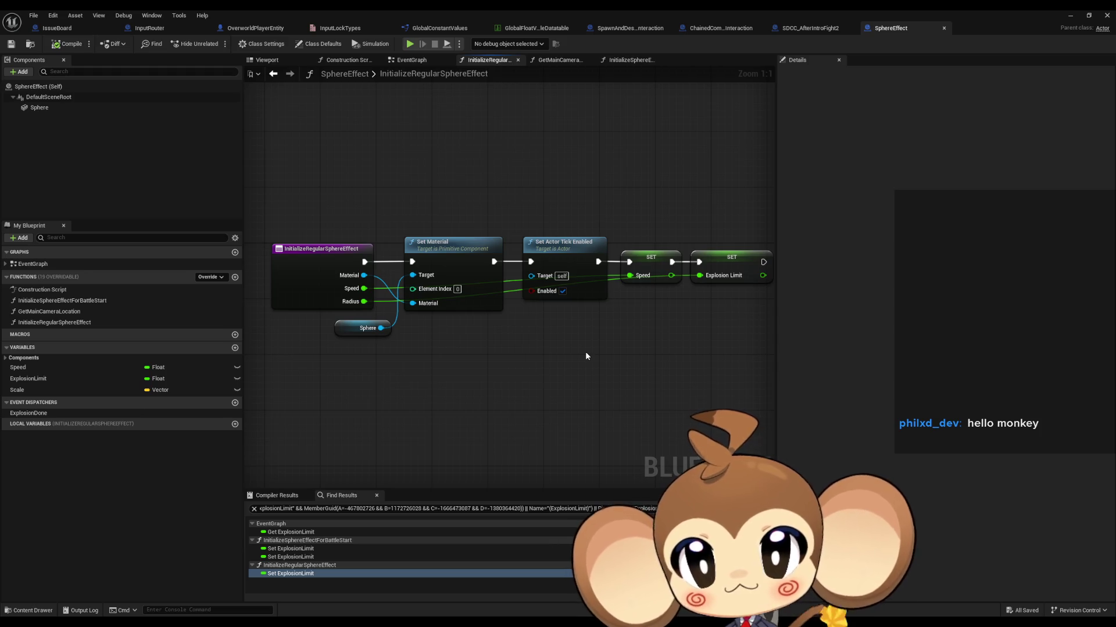
left_click(290, 549)
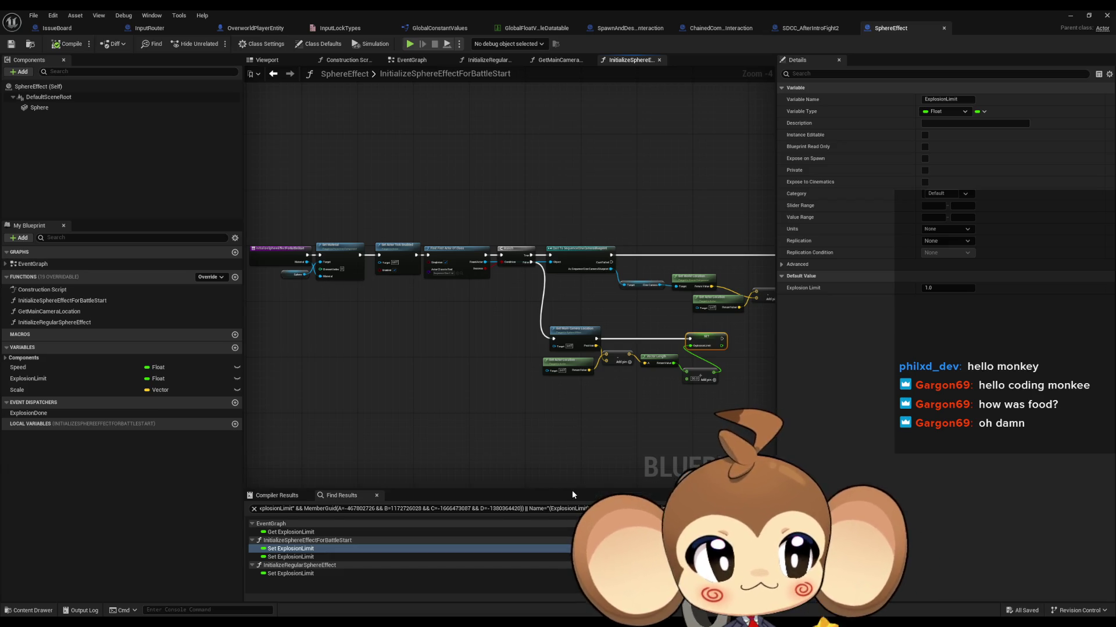
mouse_move(734, 367)
left_mouse_down()
mouse_move(523, 364)
mouse_move(781, 352)
left_mouse_up()
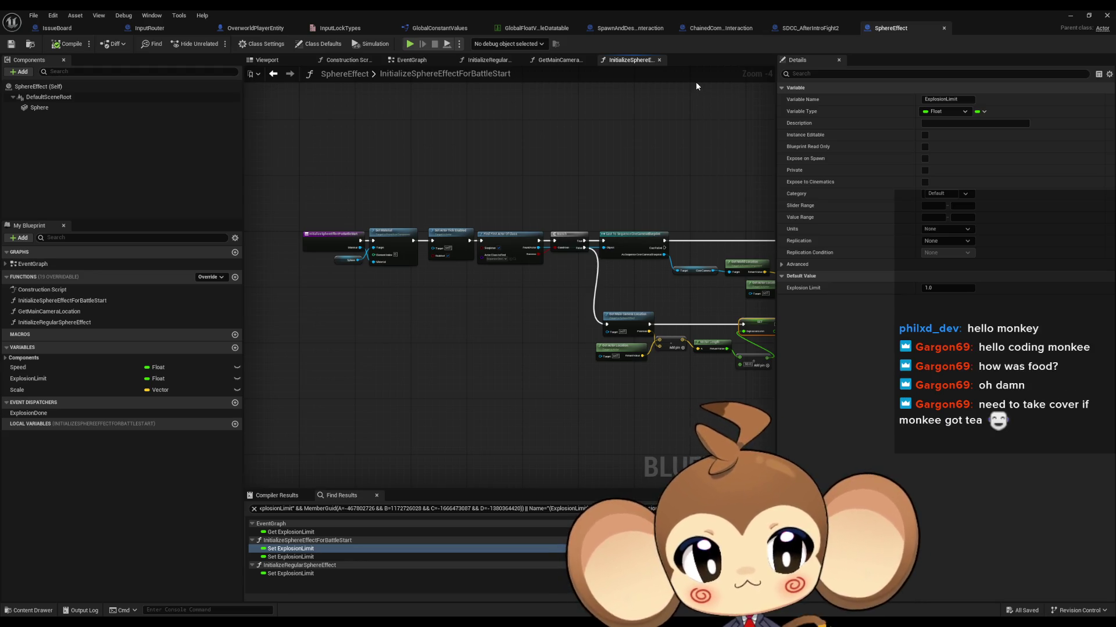
Review the camera-distance and ExplosionLimit nodes in InitializeSphereEffectForBattleStart, briefly comparing InitializeRegularSphereEffect
left_click_drag(729, 139, 581, 152)
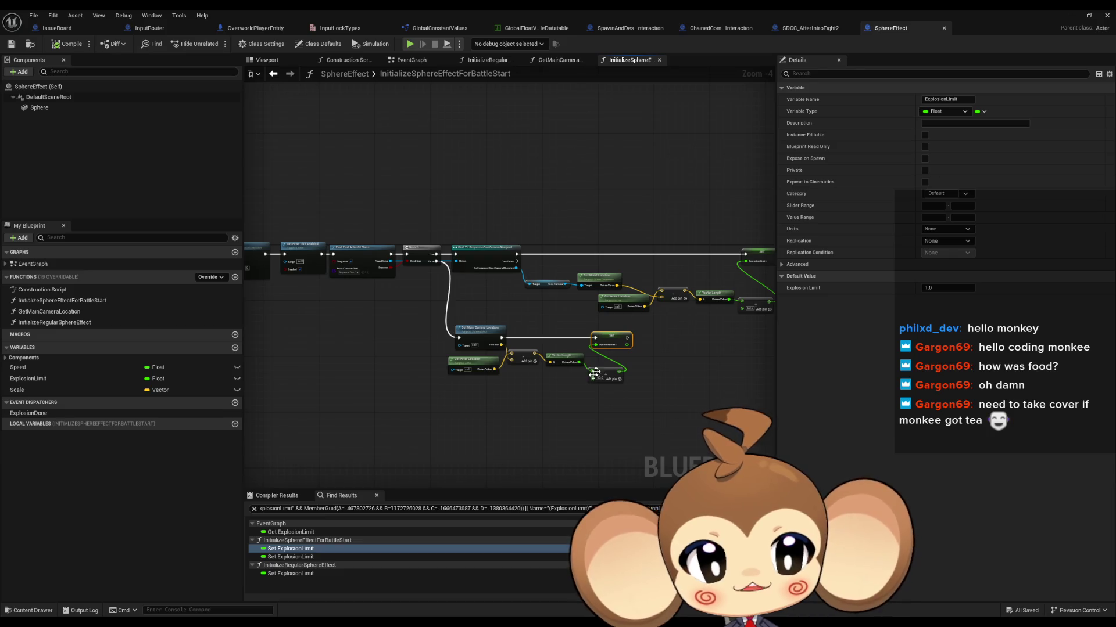
left_click_drag(684, 411, 456, 339)
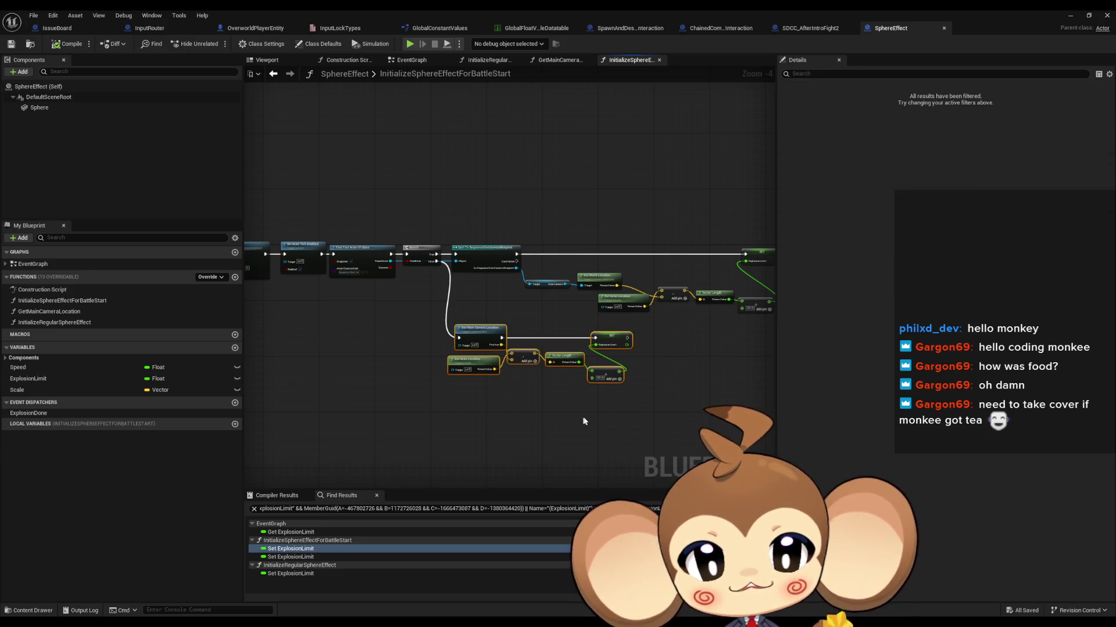
left_click(465, 302)
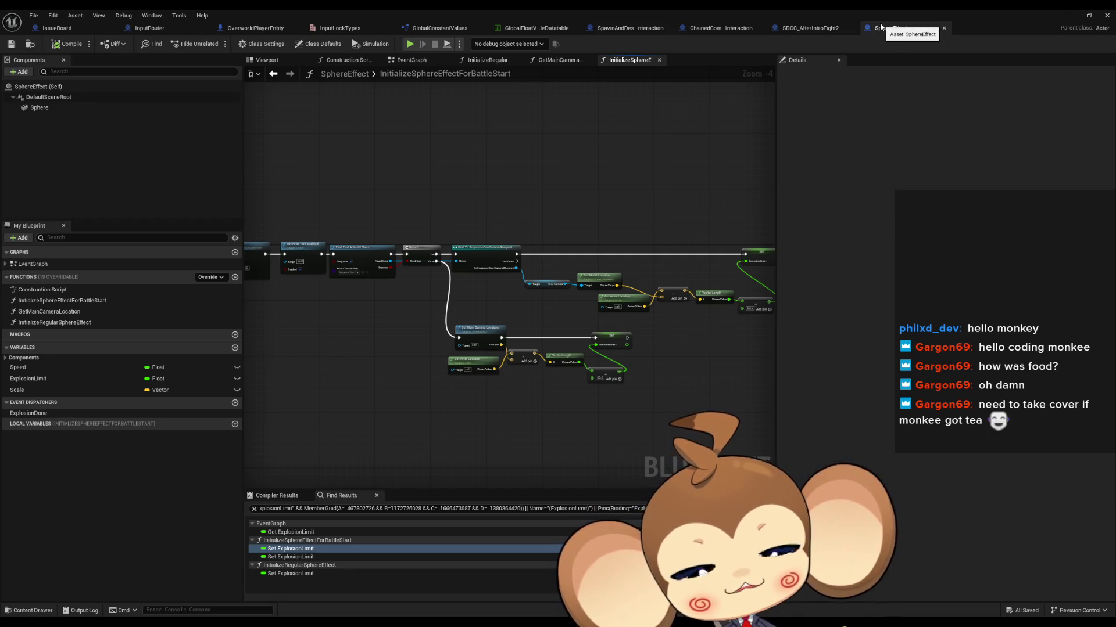
scroll(581, 284, "up", 5)
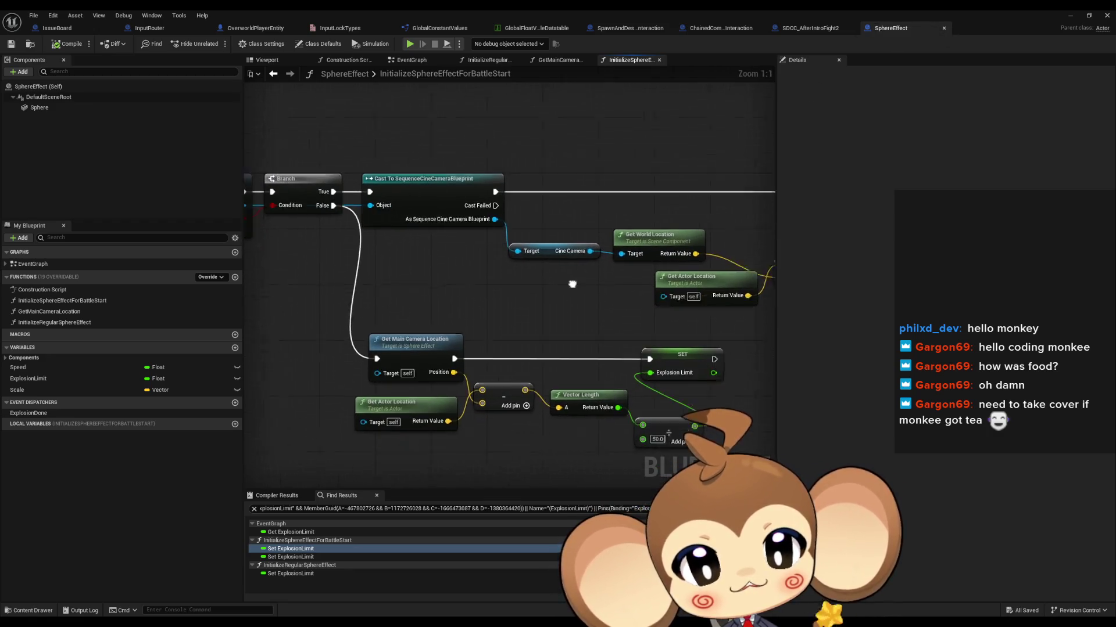
double_click(59, 322)
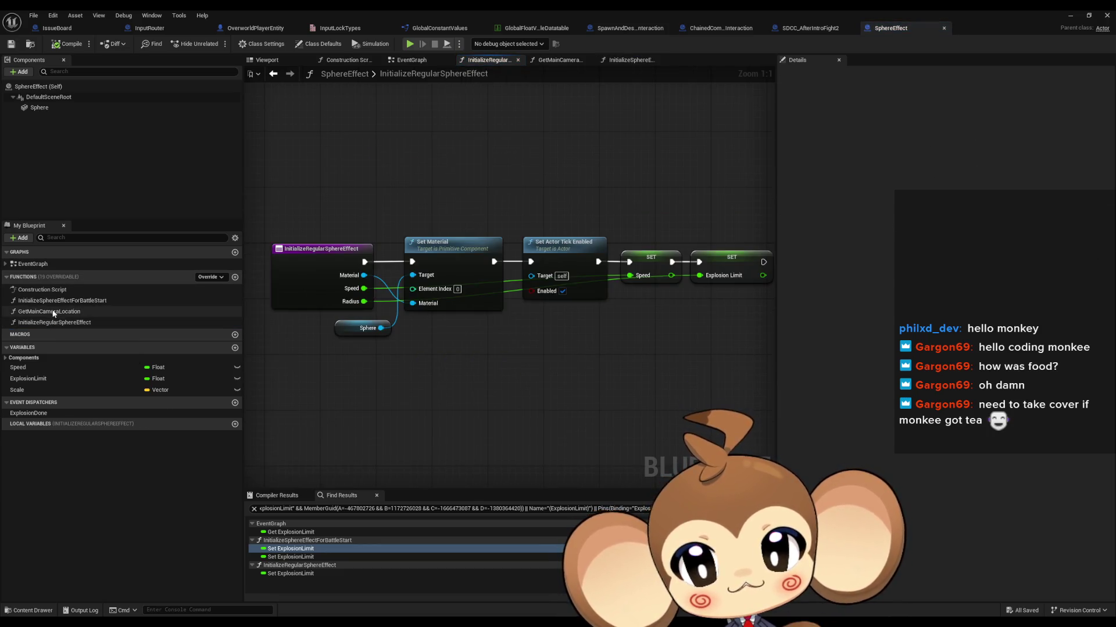
double_click(55, 303)
mouse_move(317, 289)
left_mouse_down()
mouse_move(628, 421)
mouse_move(696, 426)
left_mouse_up()
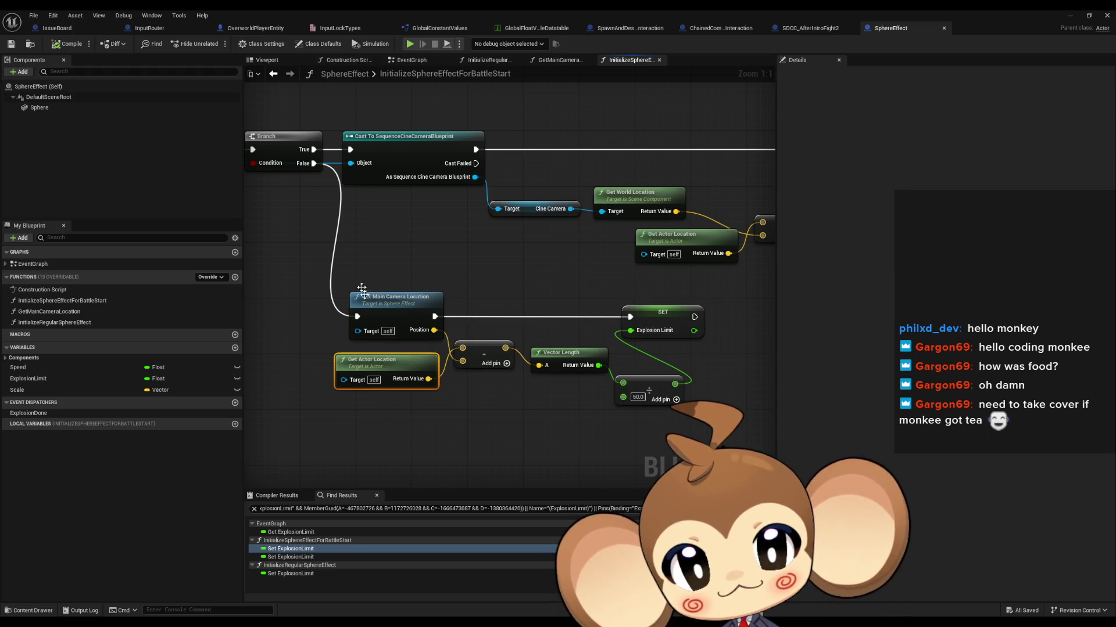
left_click_drag(337, 248, 432, 306)
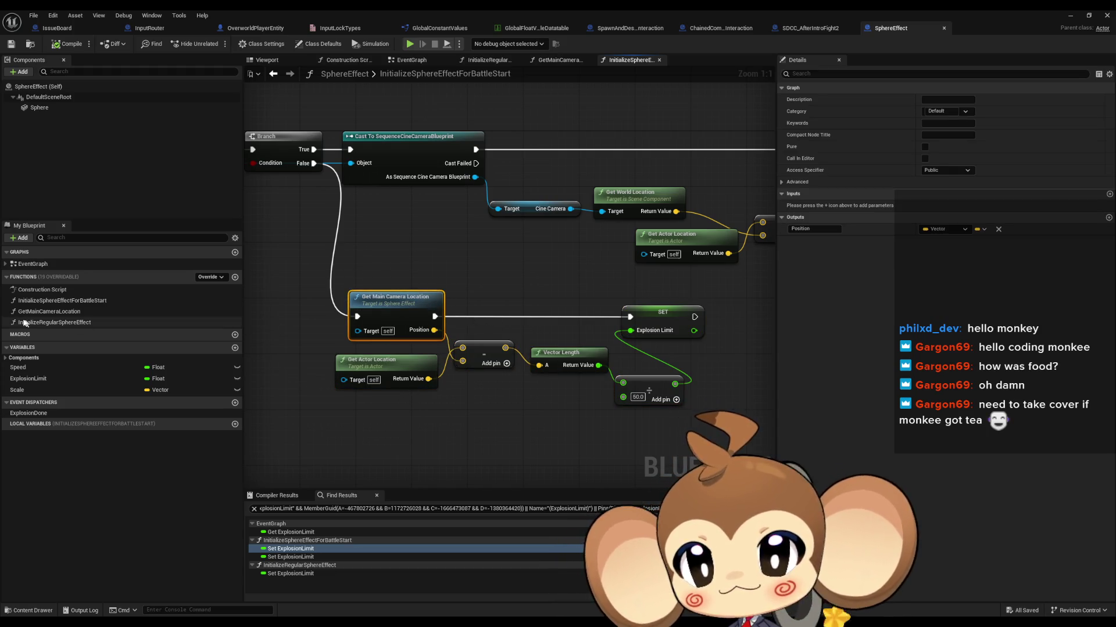
Look at the GetMainCameraLocation function, then switch to the EventGraph
double_click(76, 323)
double_click(69, 311)
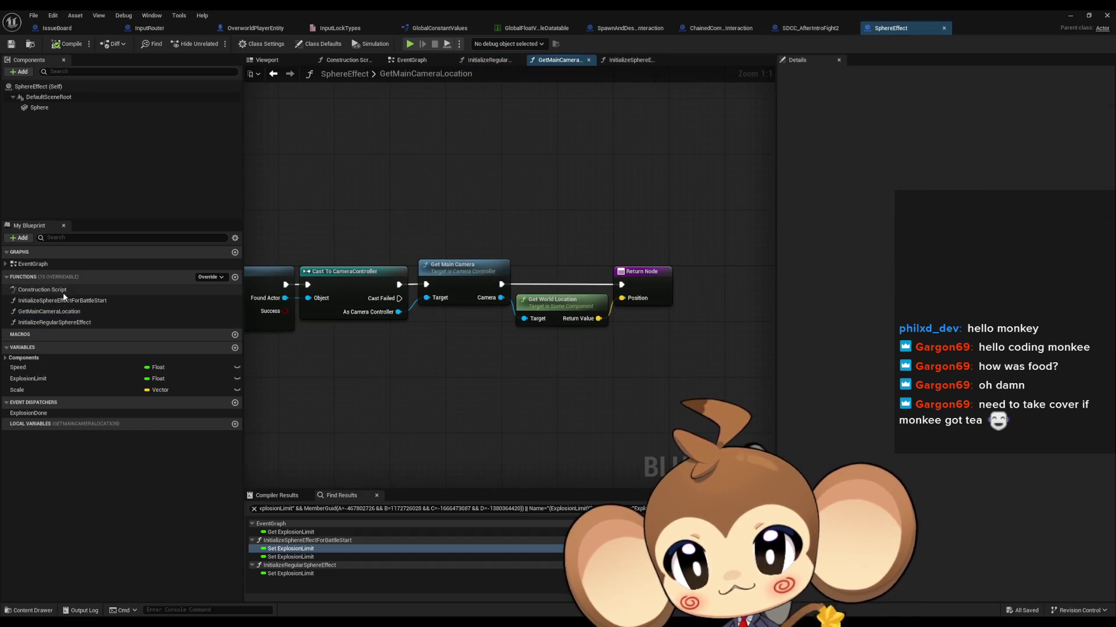
double_click(32, 264)
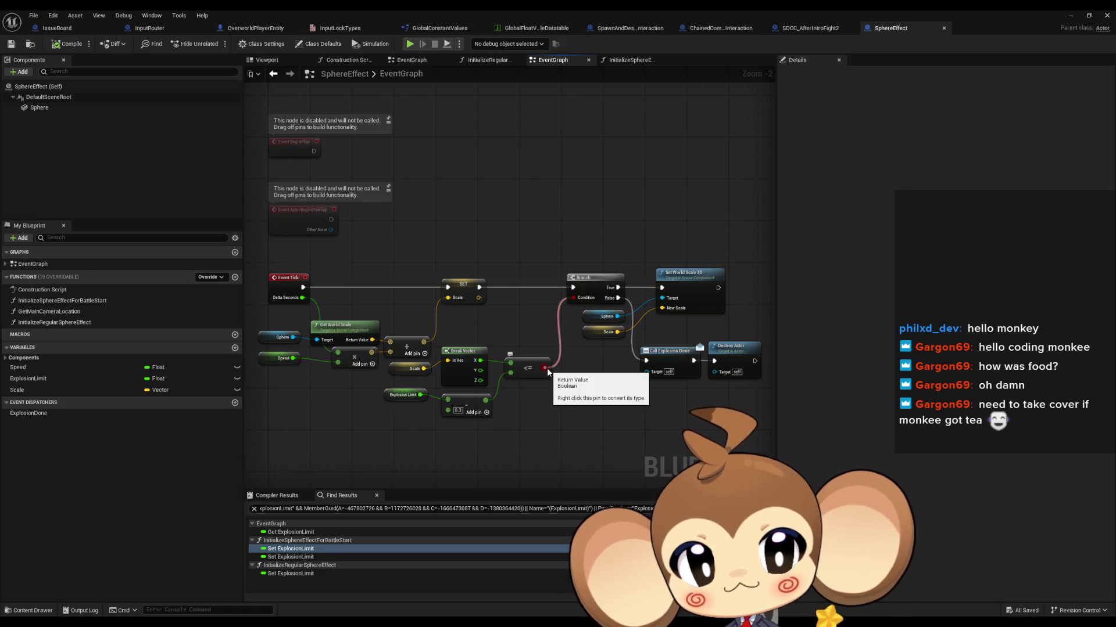
Check the Explosion Limit getter's details in Event Tick, then return to InitializeSphereEffectForBattleStart
left_click_drag(472, 407, 486, 373)
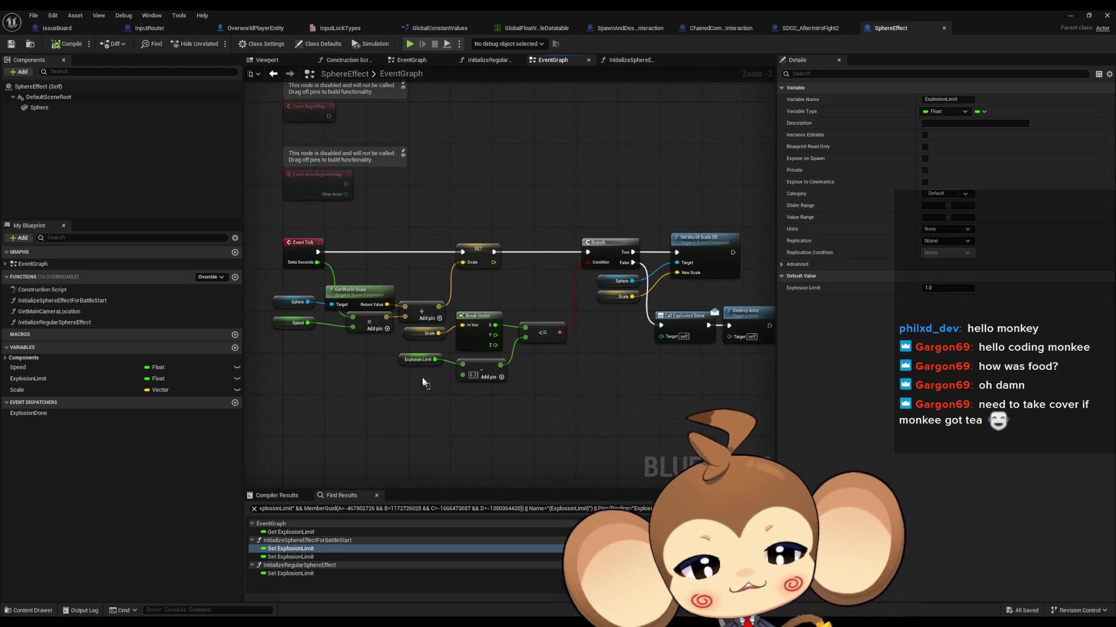
left_click(411, 364)
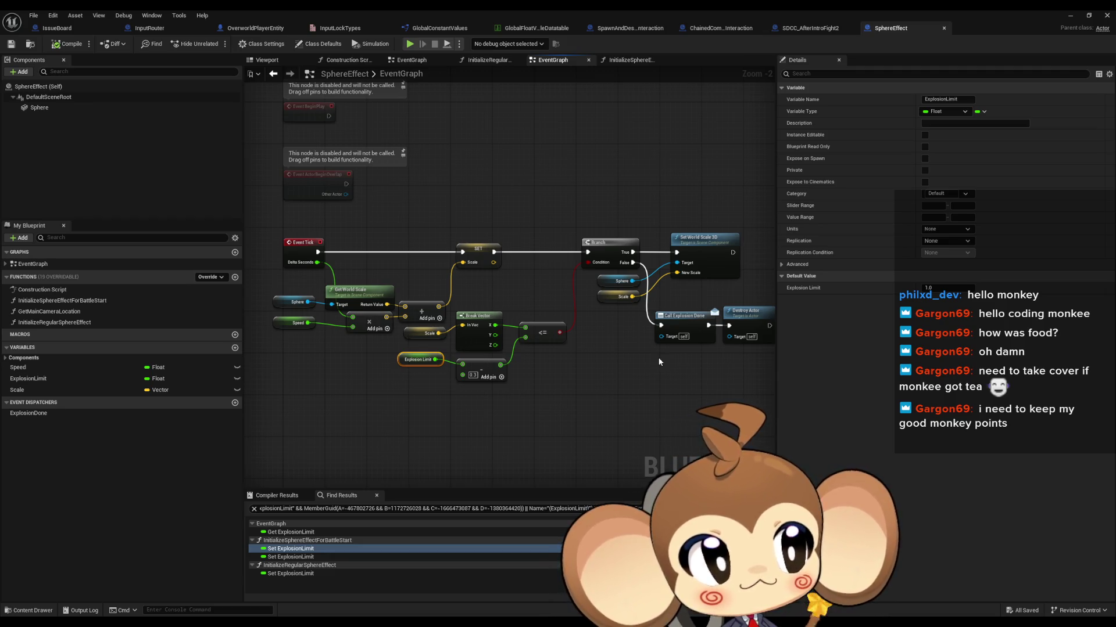
left_click_drag(659, 361, 658, 370)
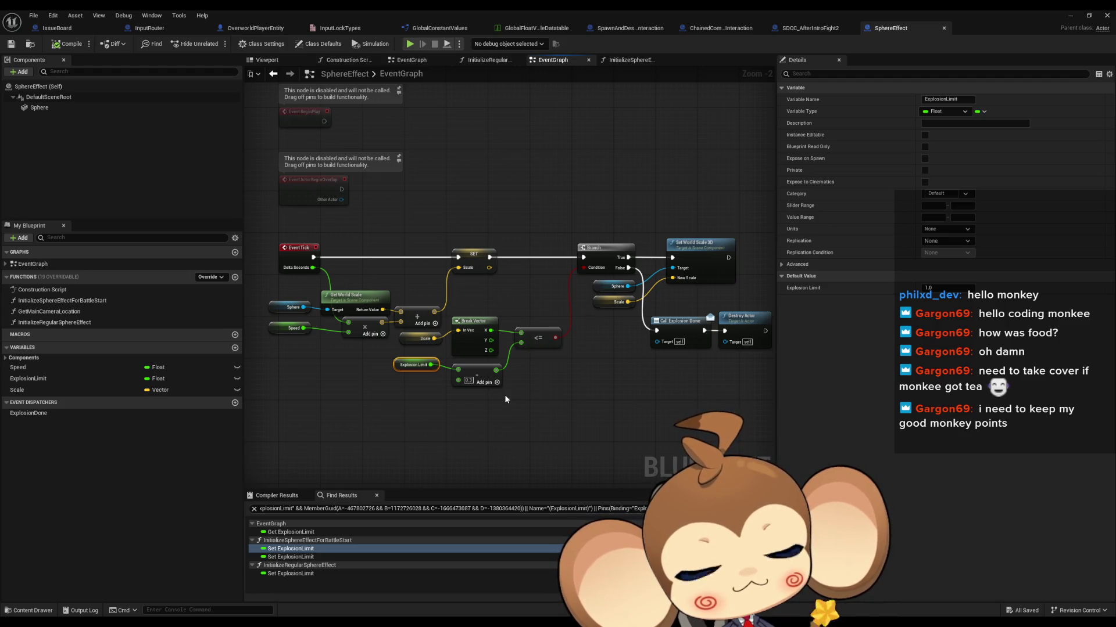
left_click(514, 407)
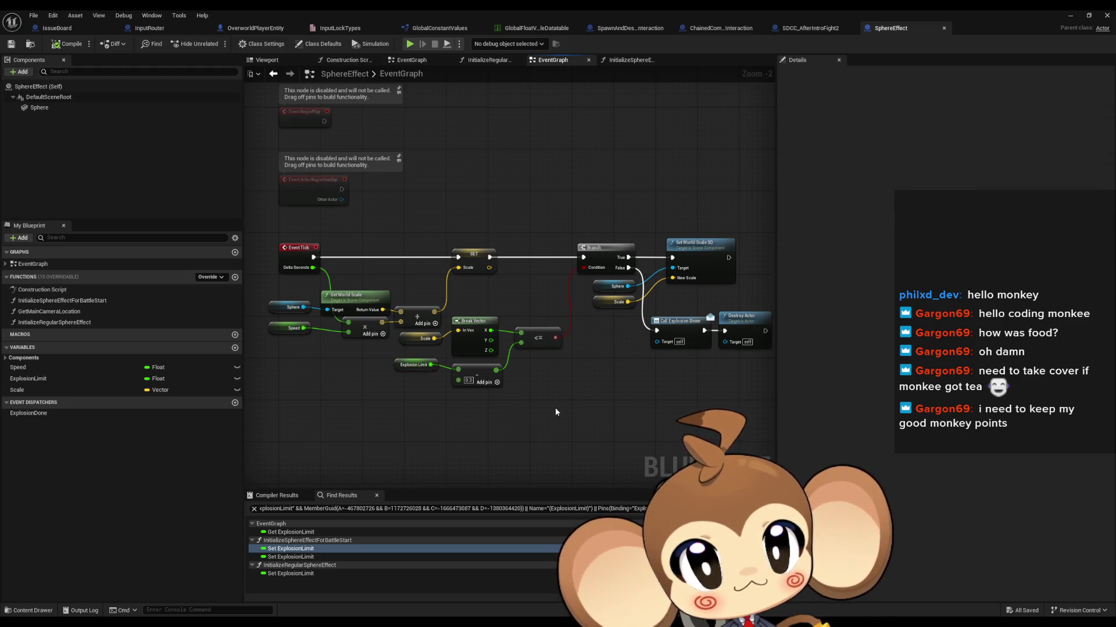
left_click(414, 365)
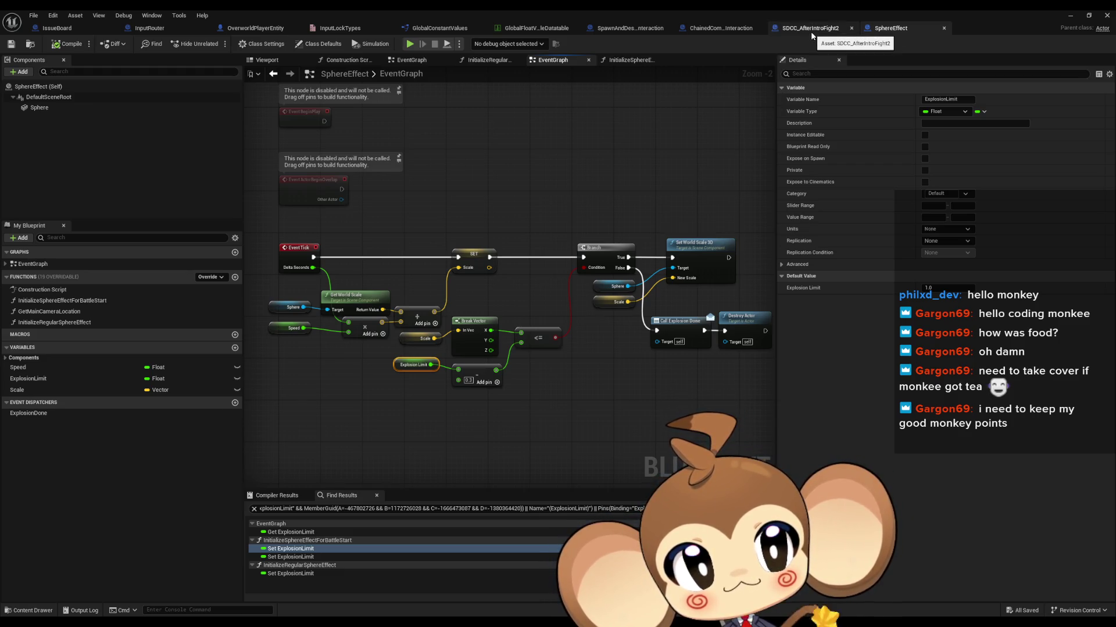
double_click(66, 302)
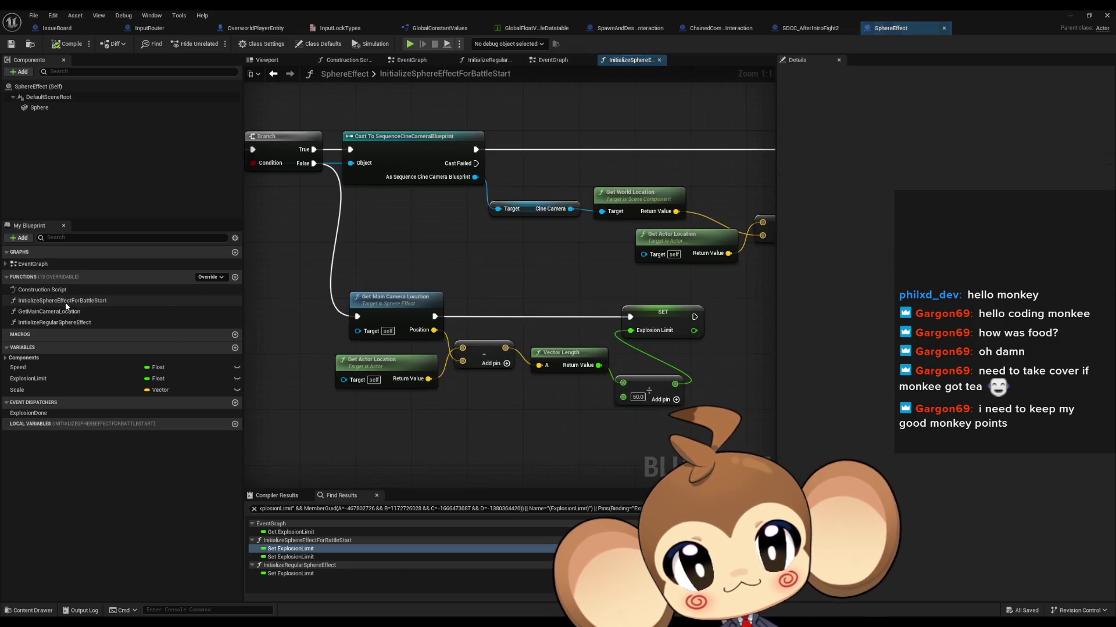
double_click(388, 299)
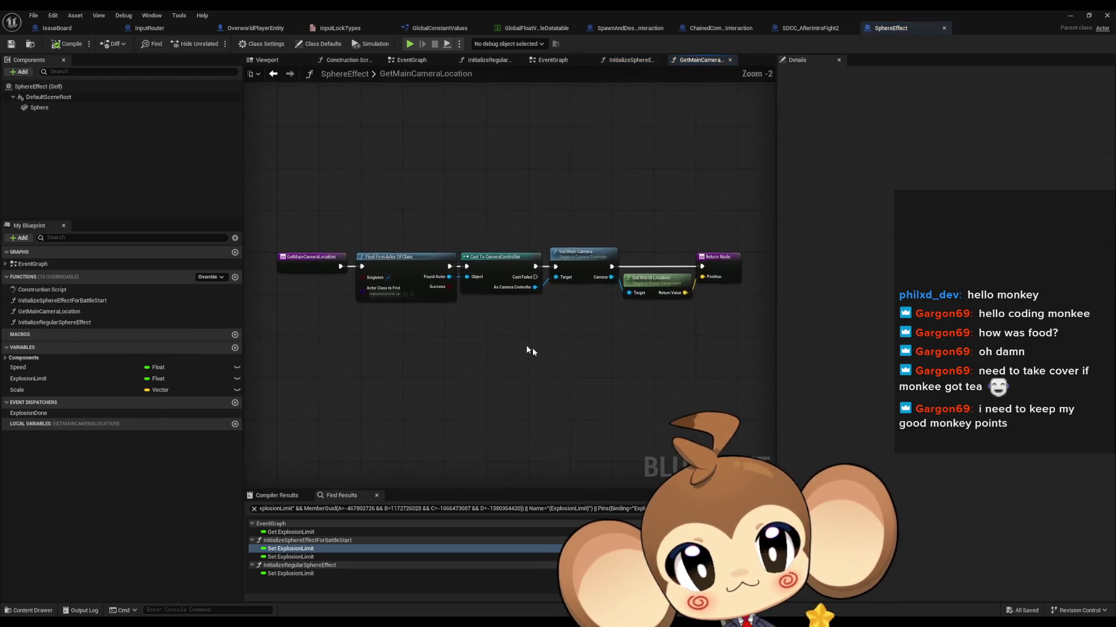
mouse_move(402, 199)
left_mouse_down()
mouse_move(534, 310)
mouse_move(619, 344)
left_mouse_up()
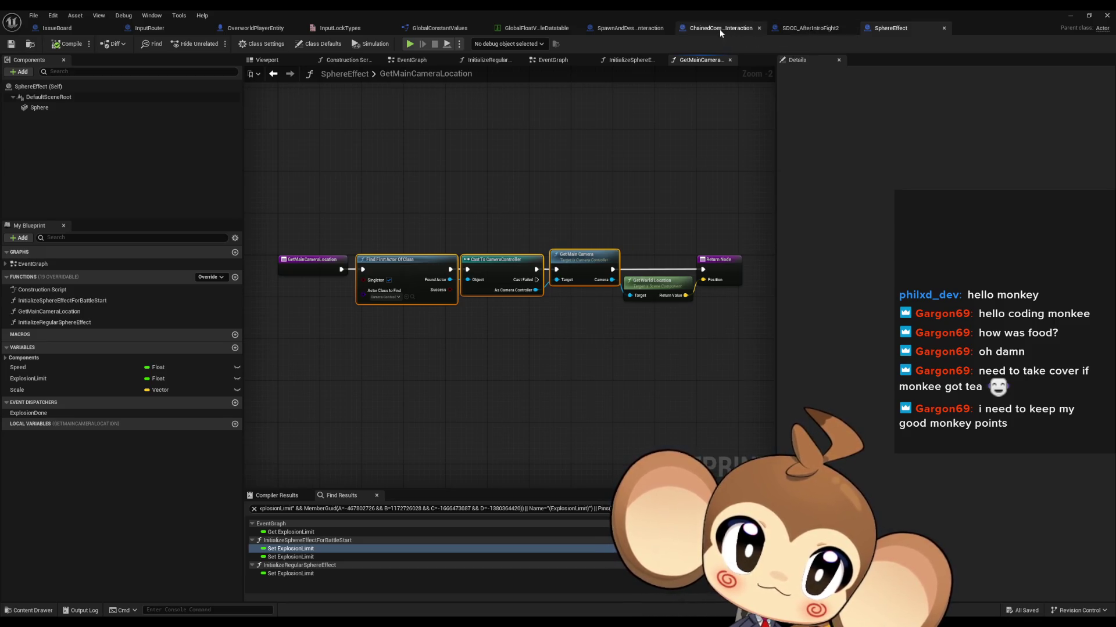
left_click(790, 29)
left_click(887, 29)
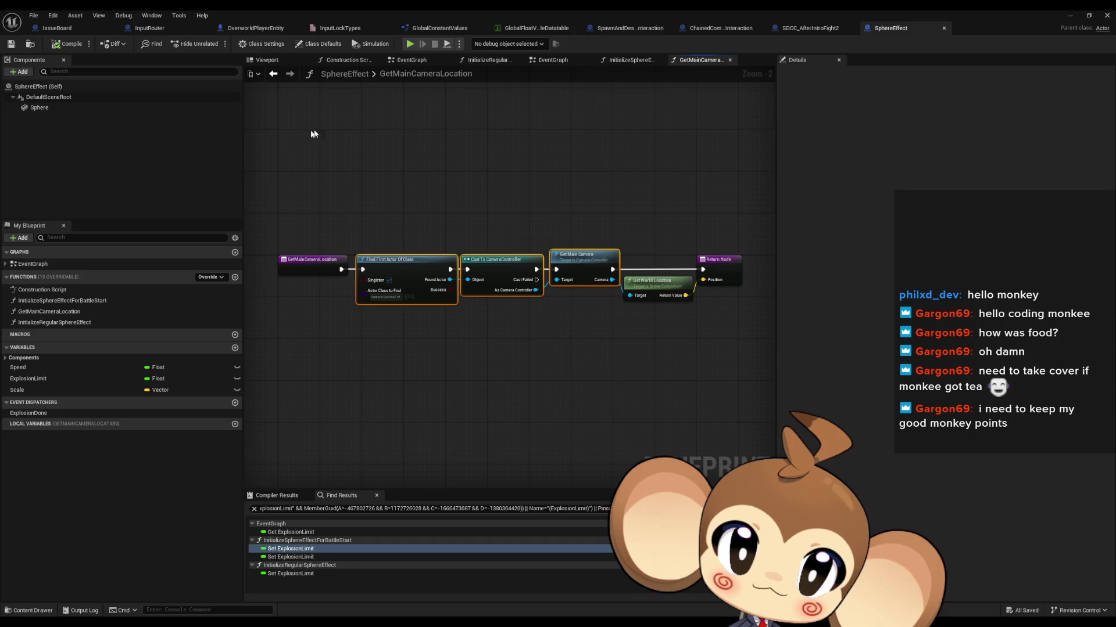
left_click_drag(293, 220, 321, 310)
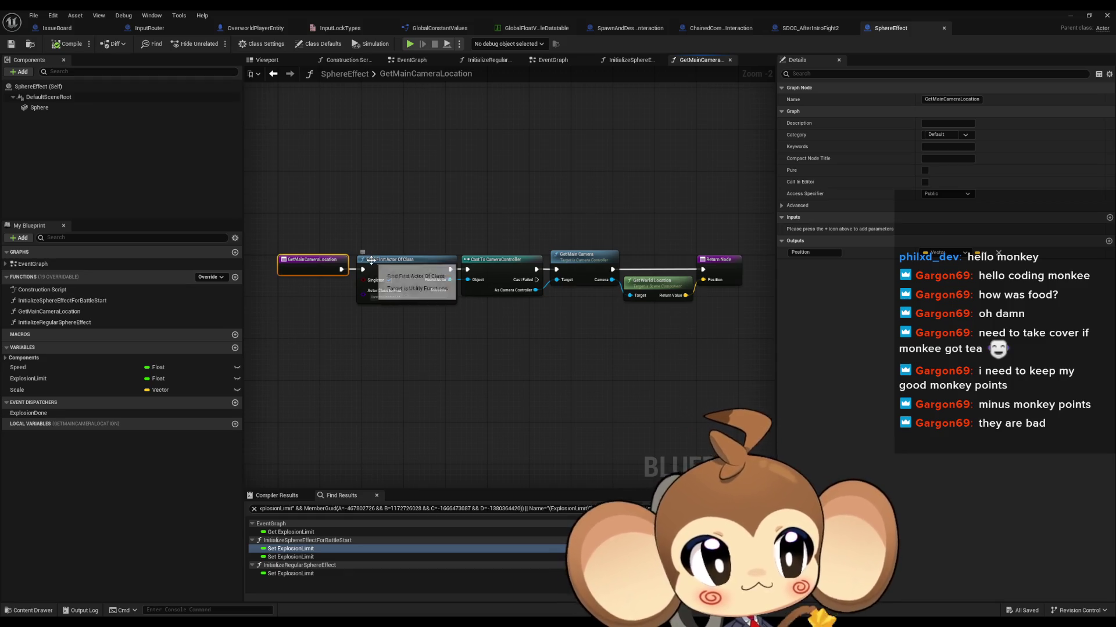
left_click(477, 341)
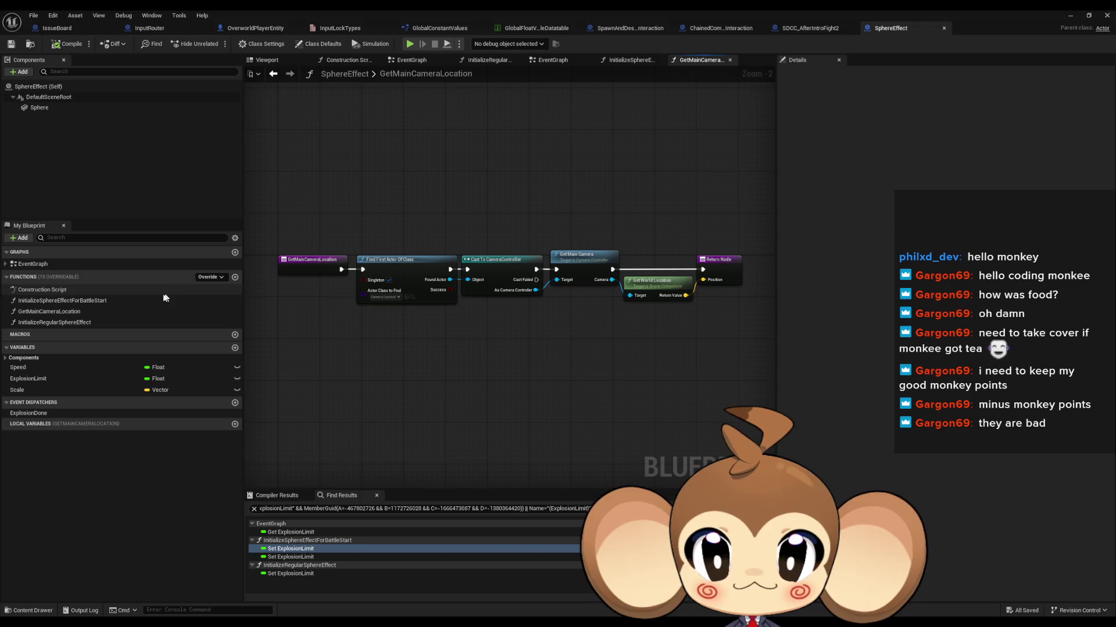
double_click(138, 300)
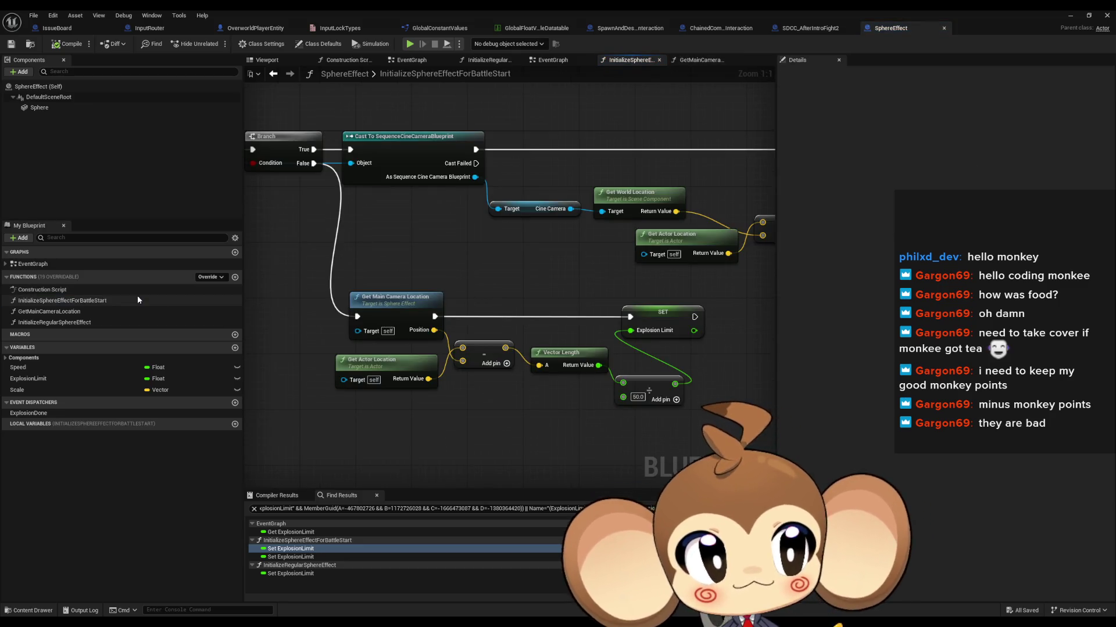
scroll(659, 353, "down", 1)
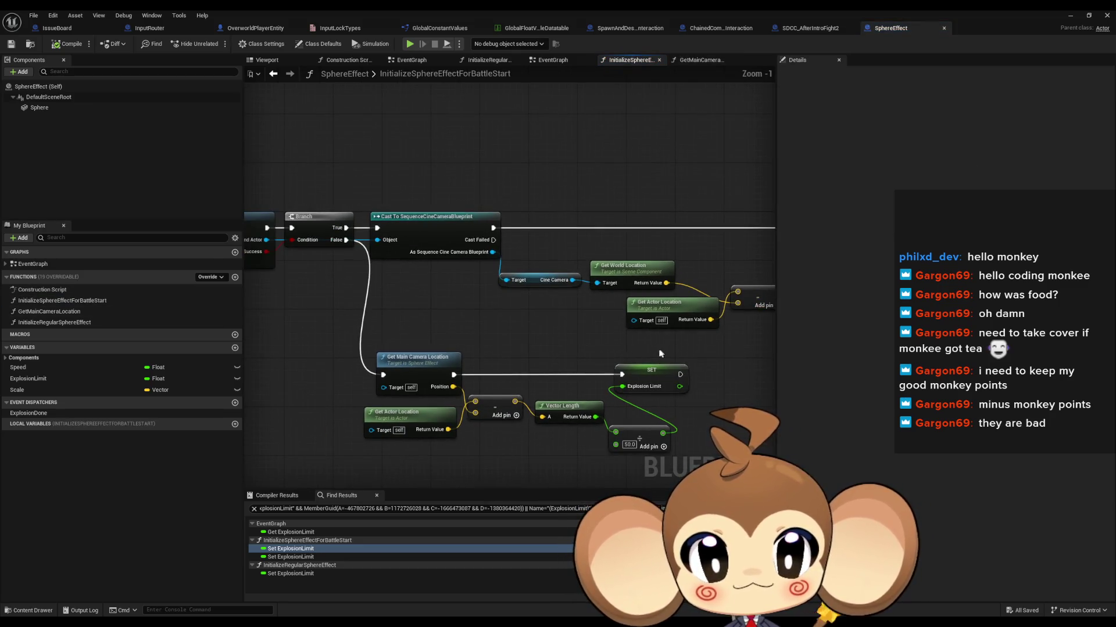
double_click(86, 323)
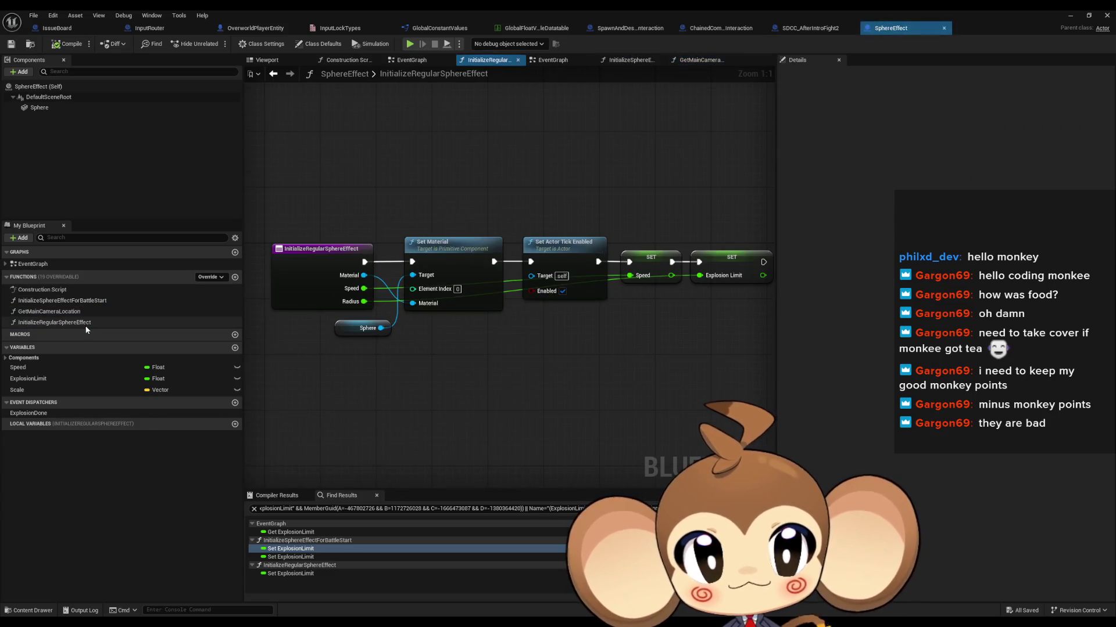
left_click_drag(553, 383, 518, 393)
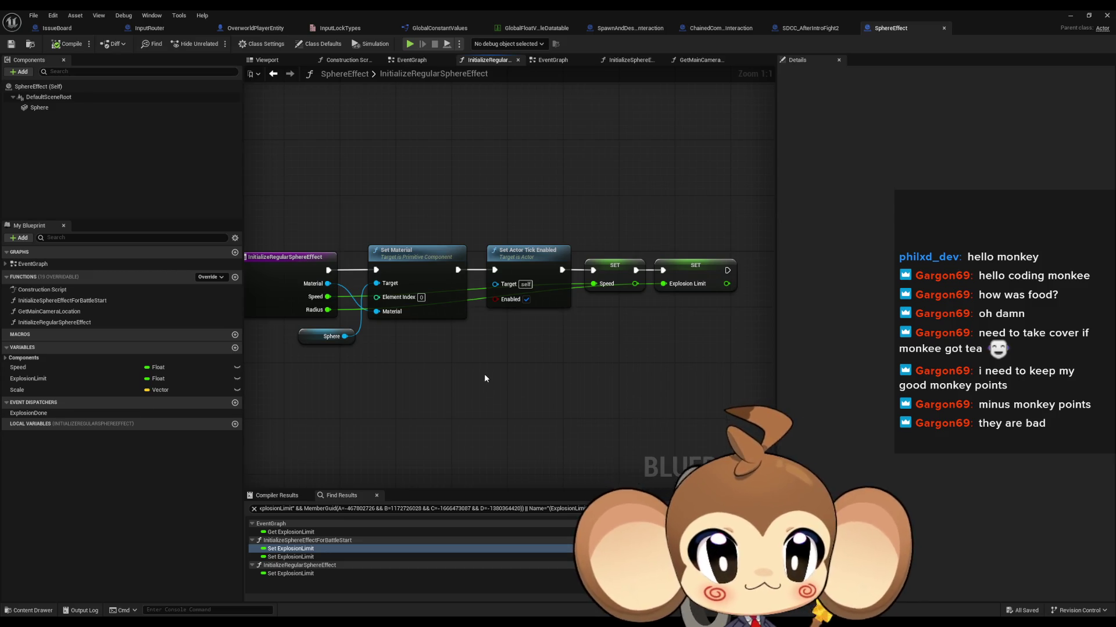
left_click_drag(441, 378, 514, 376)
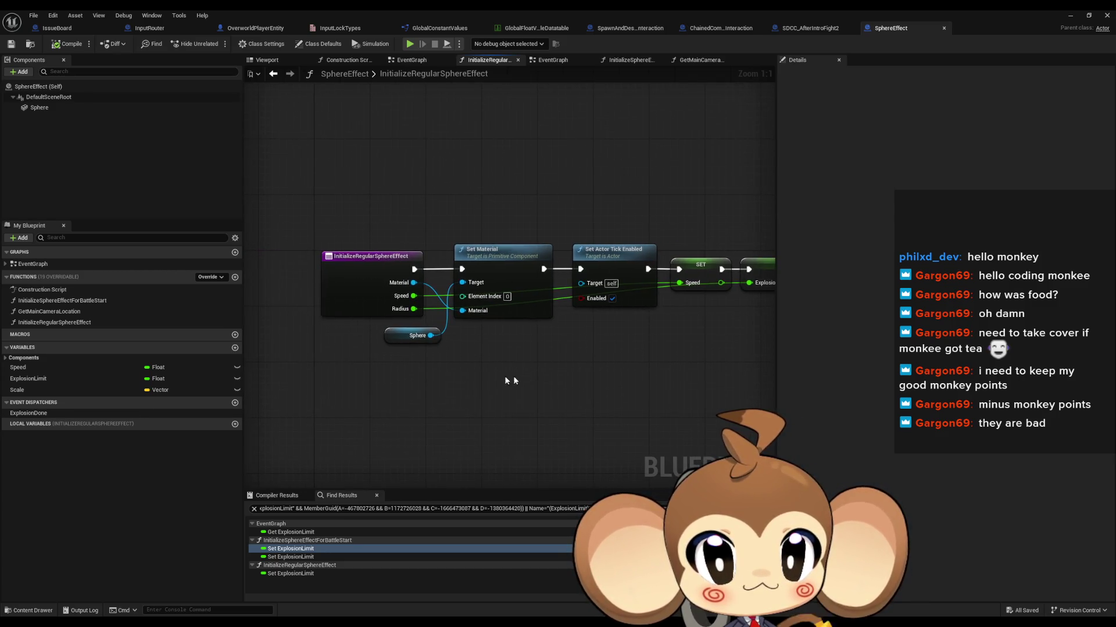
double_click(60, 302)
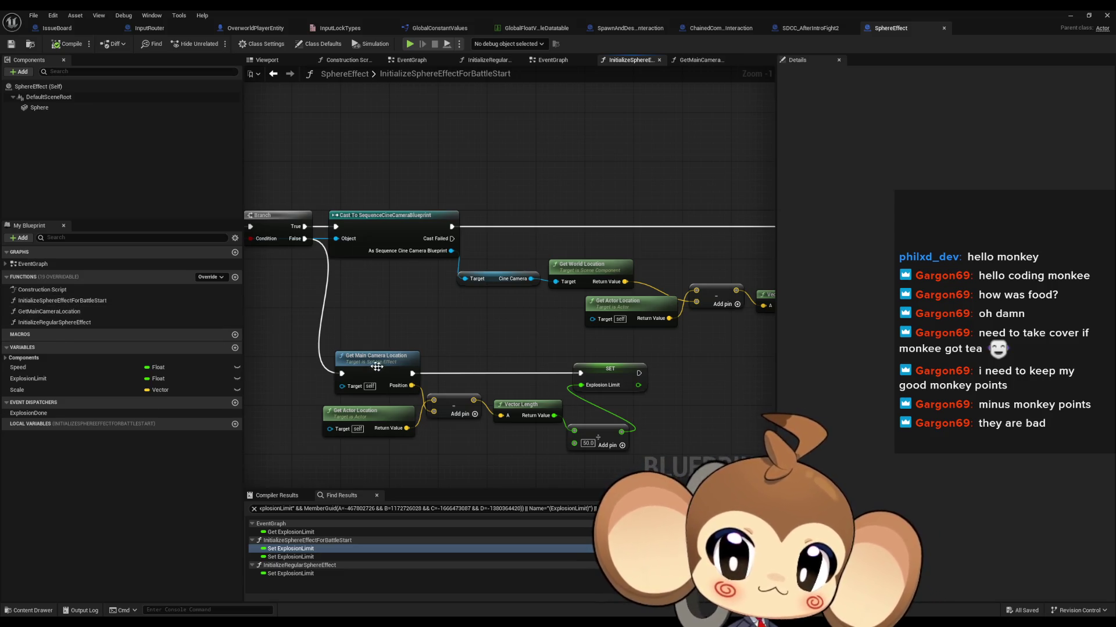
left_click_drag(400, 378, 522, 287)
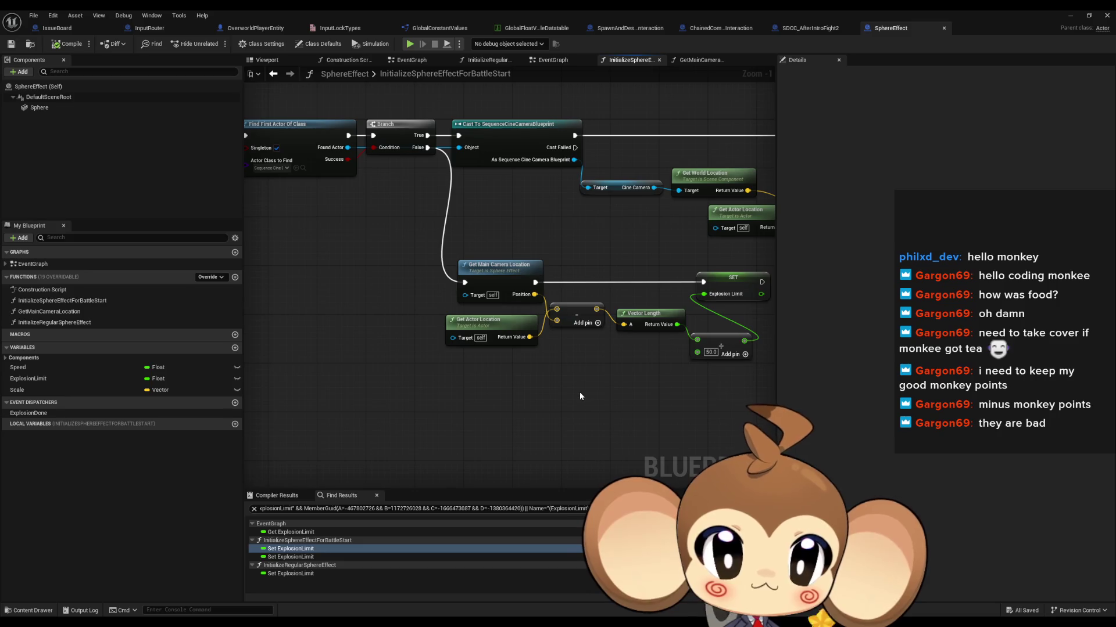
left_click(469, 298)
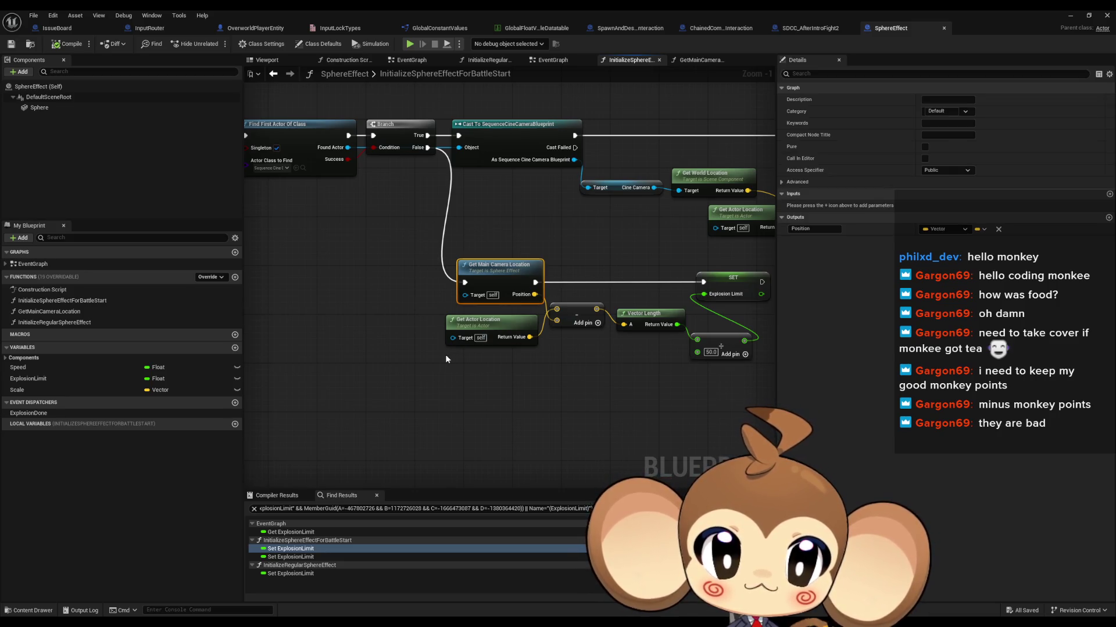
mouse_move(445, 359)
left_mouse_down()
mouse_move(527, 405)
mouse_move(859, 443)
left_mouse_up()
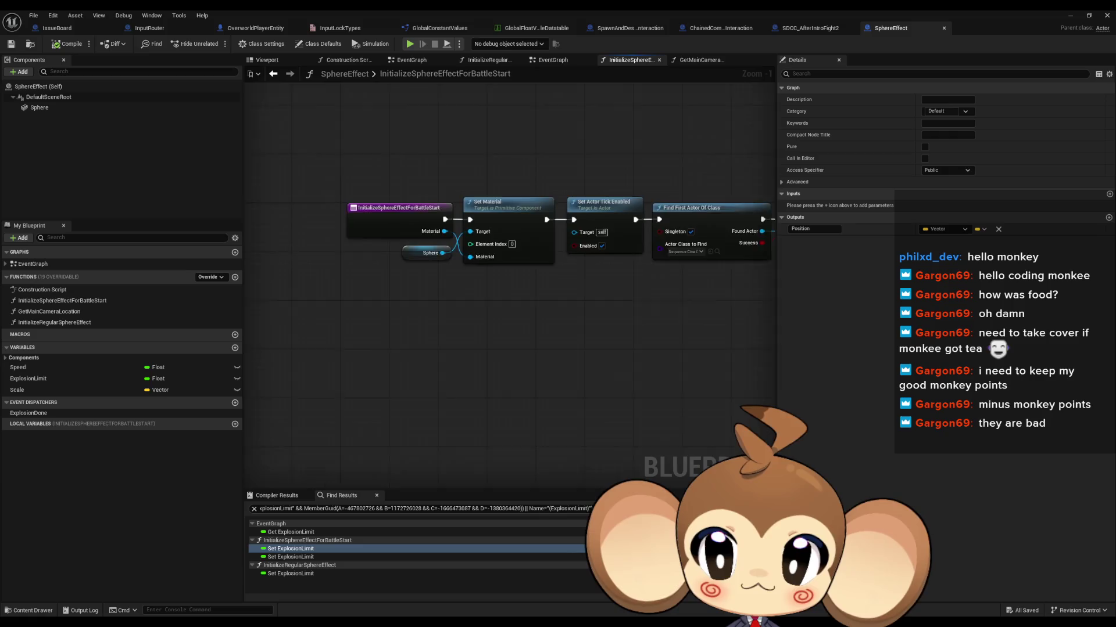
double_click(186, 302)
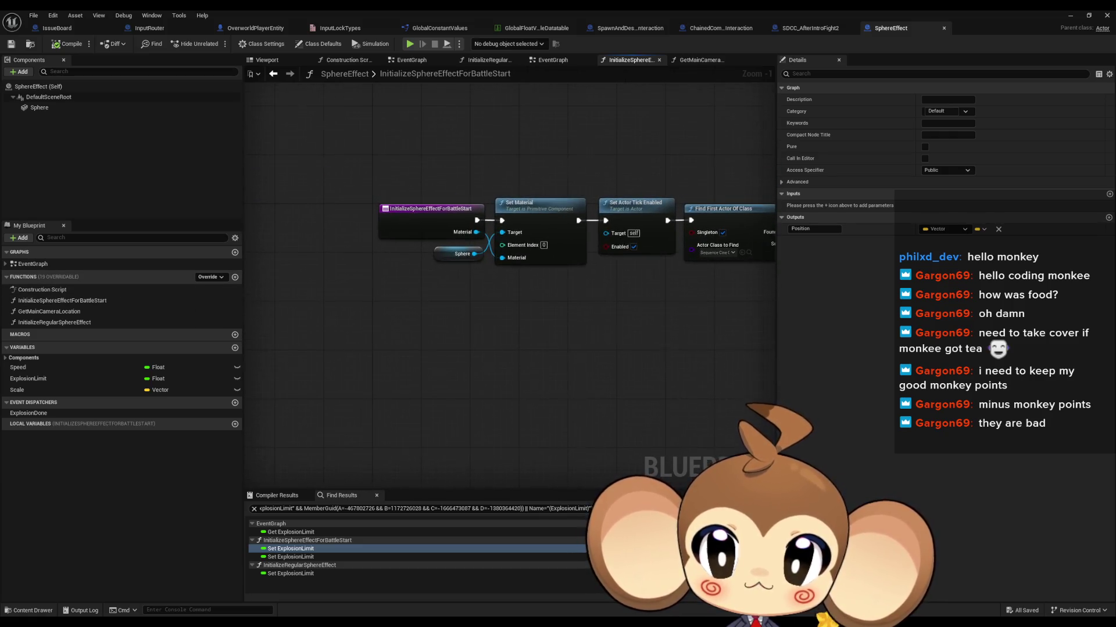
left_click(427, 210)
left_click_drag(573, 333, 127, 276)
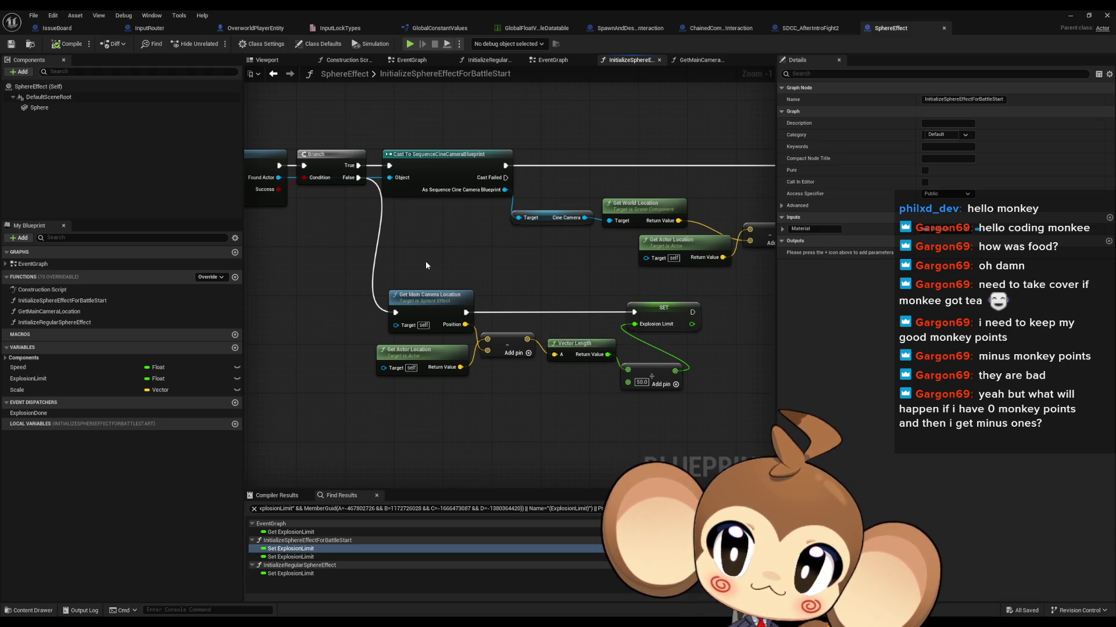
double_click(65, 264)
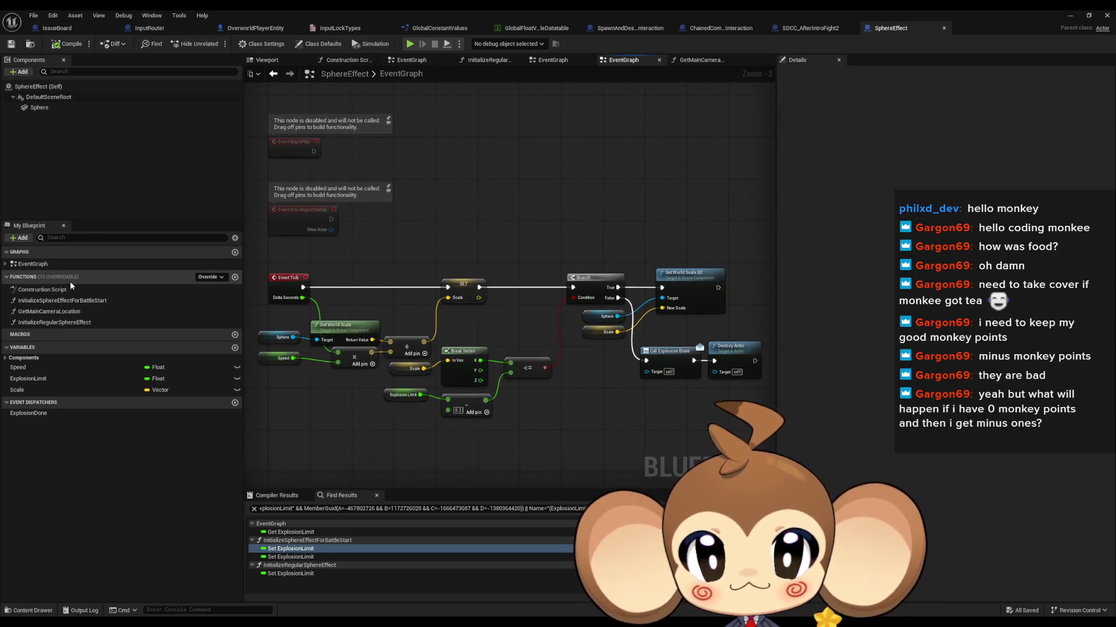
left_click(273, 75)
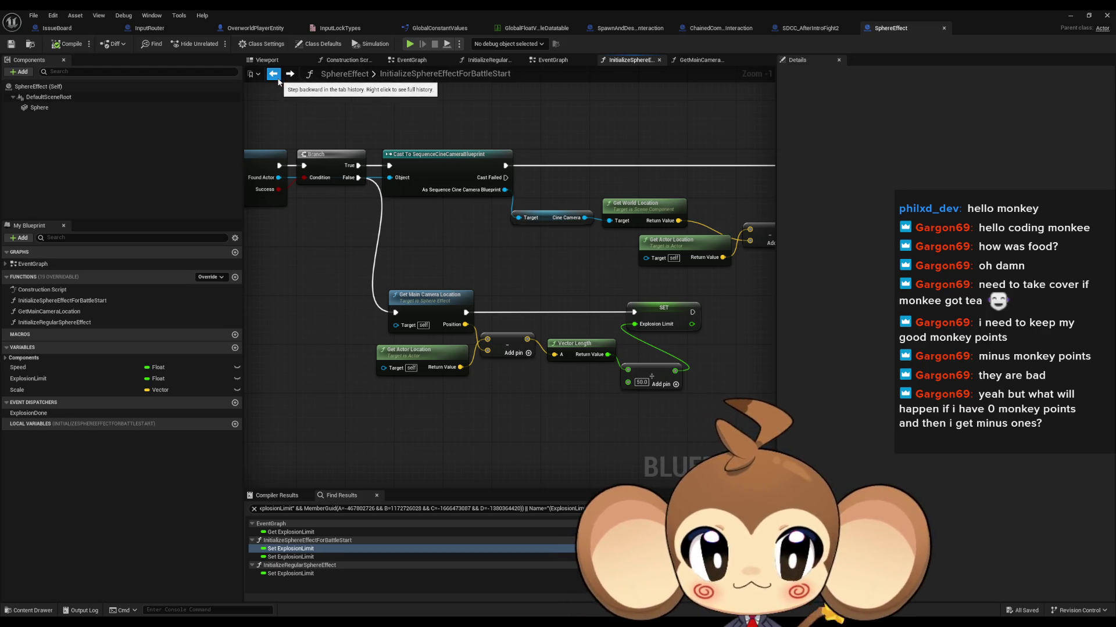
Create function CalculateExplosionLimitFromPlayerCamera and paste the explosion-limit calculation nodes into it
left_click(234, 277)
type("Calcu")
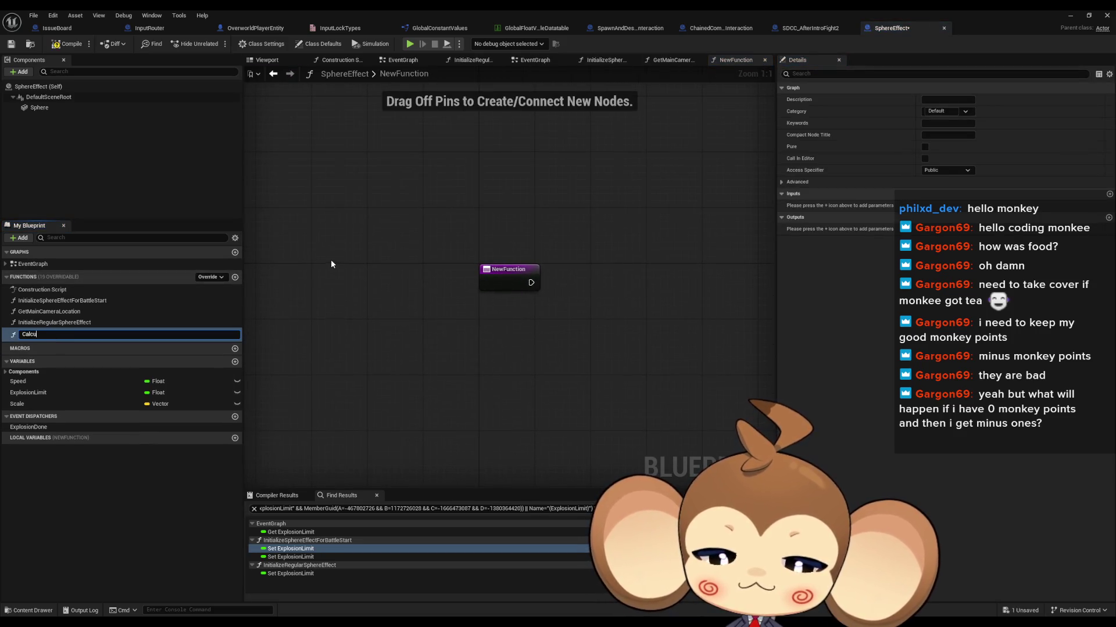
type("lateE")
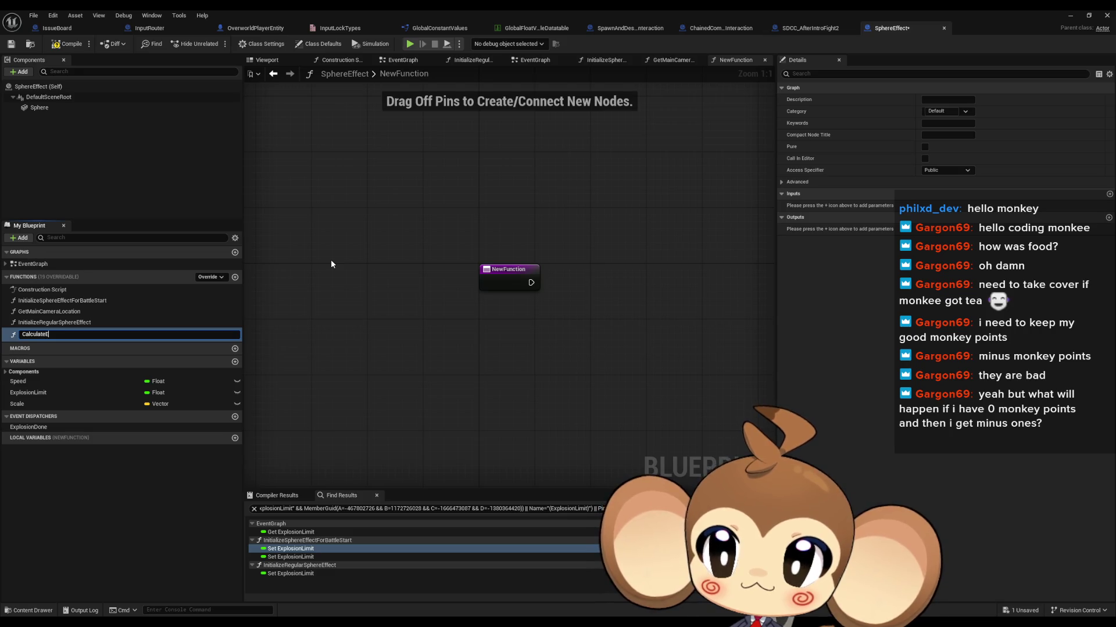
type("xplosionLimitFrom")
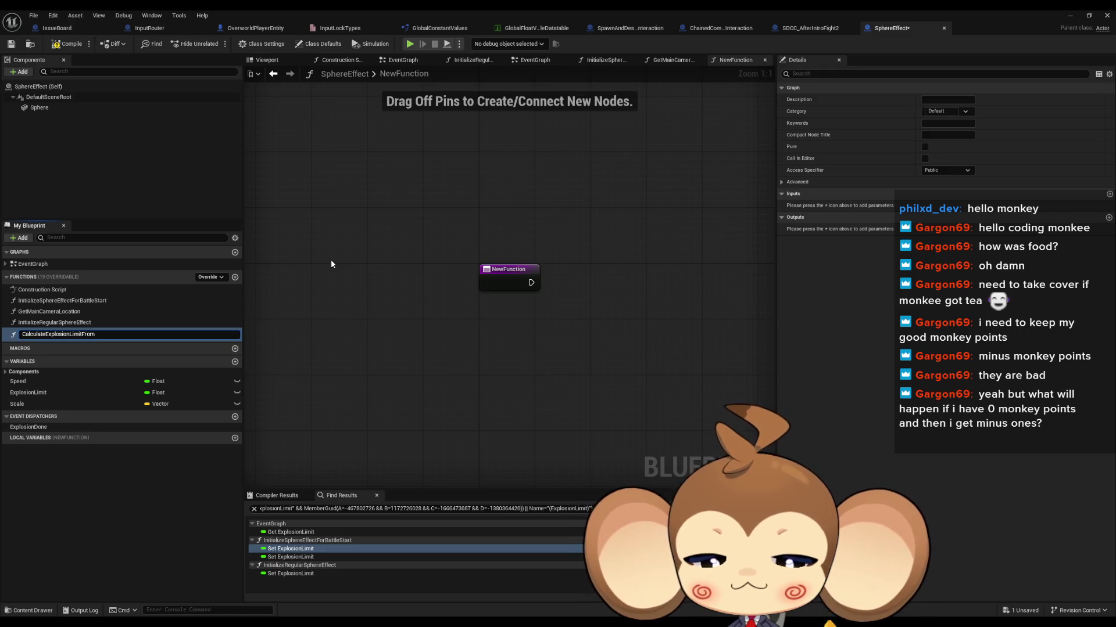
type("PlayerCa")
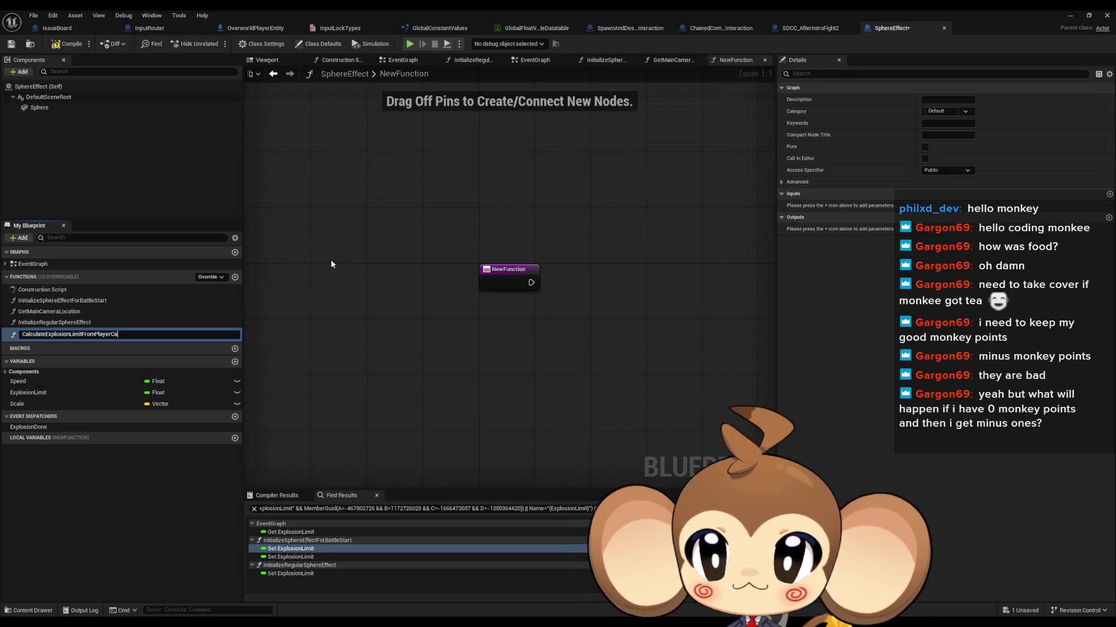
type("mera")
key("Return")
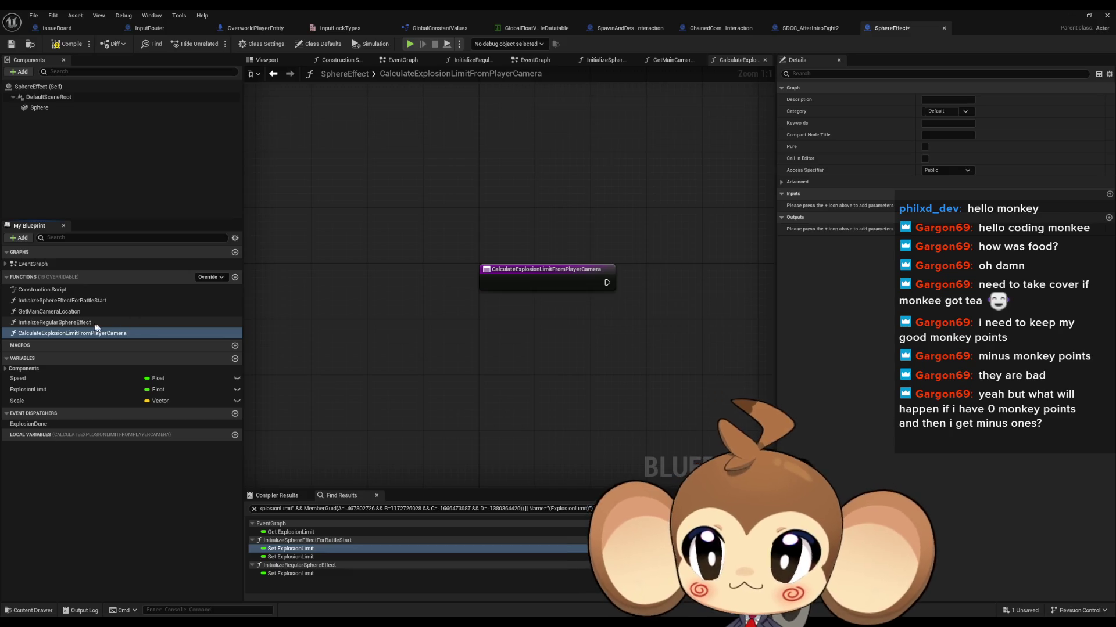
left_click(273, 74)
left_click_drag(351, 280, 686, 393)
left_click(297, 73)
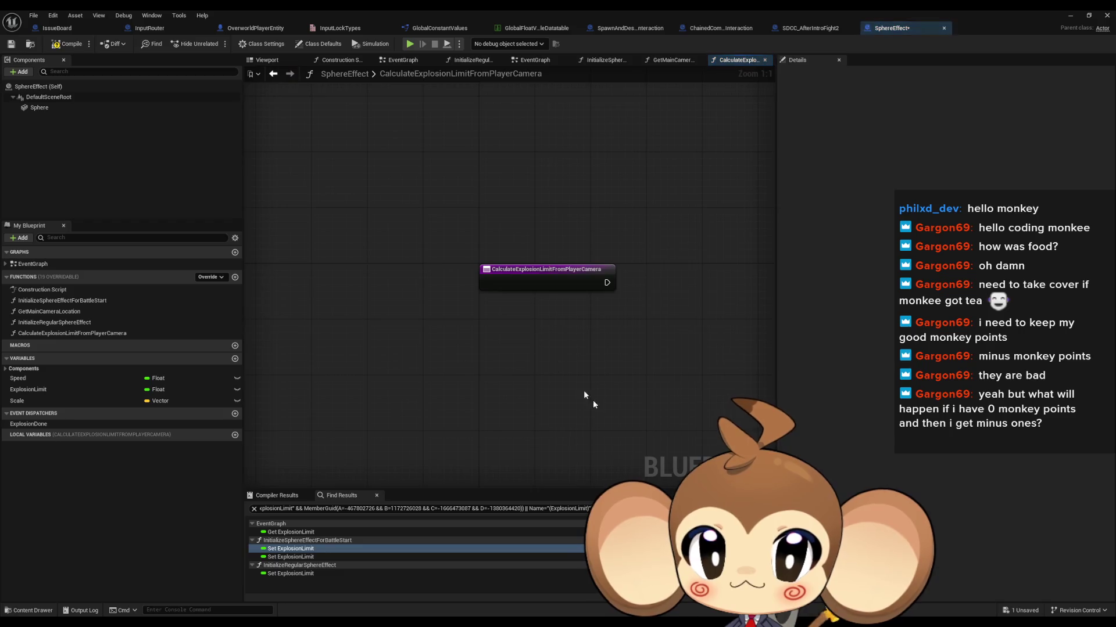
key("ctrl+v")
mouse_move(479, 325)
left_mouse_down()
mouse_move(309, 320)
mouse_move(499, 293)
mouse_move(500, 276)
left_mouse_up()
left_click(259, 392)
Add a new variable named PlayerCamera
left_click(234, 357)
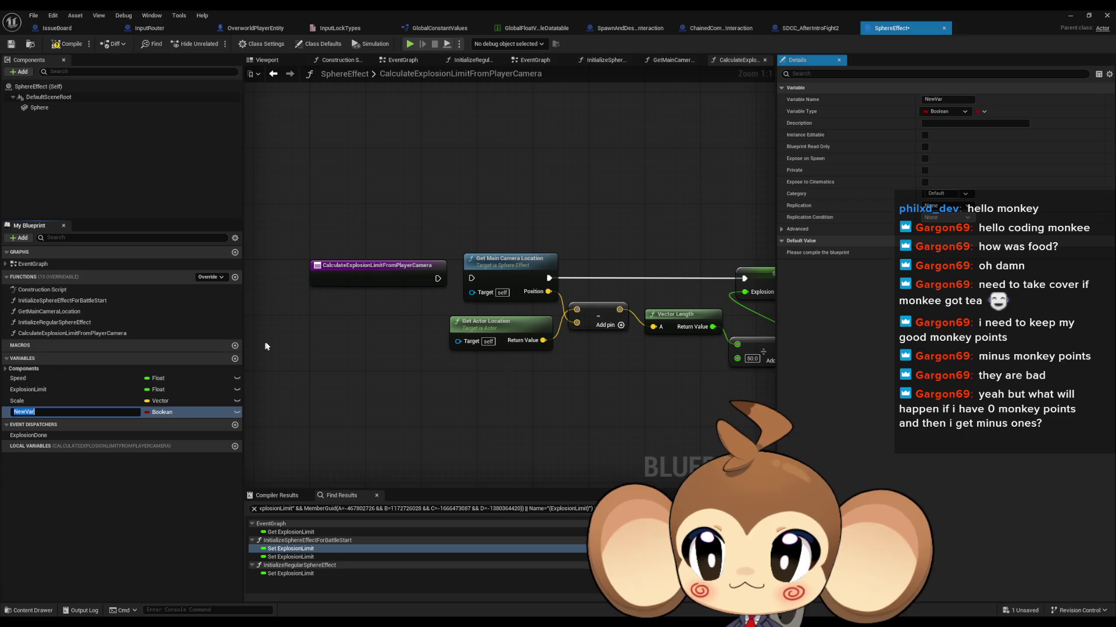
type("Pla")
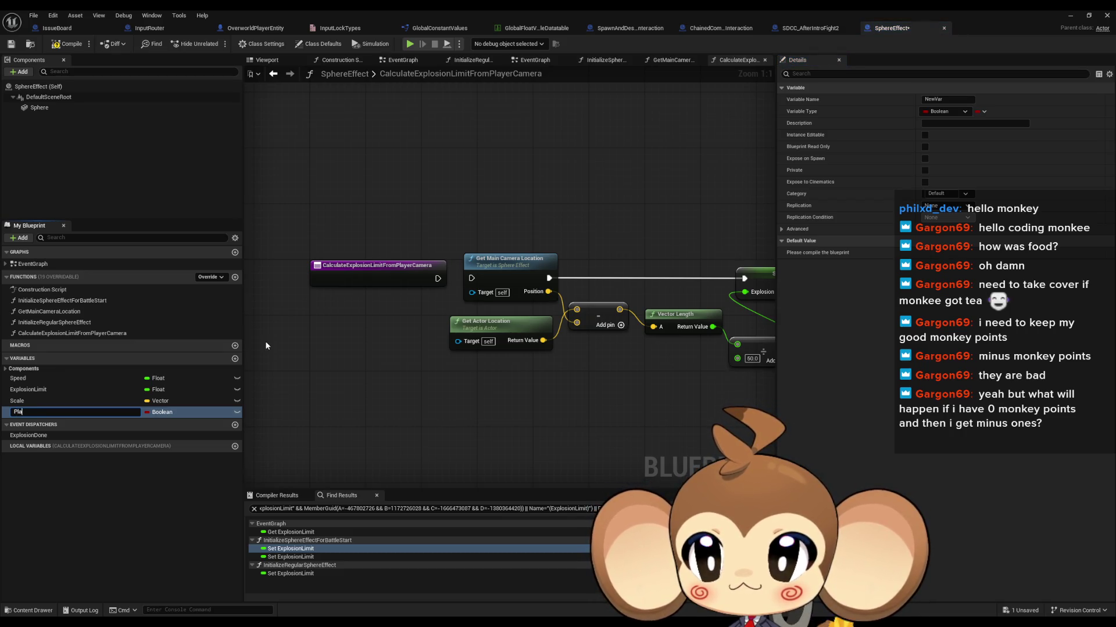
type("yerCamera")
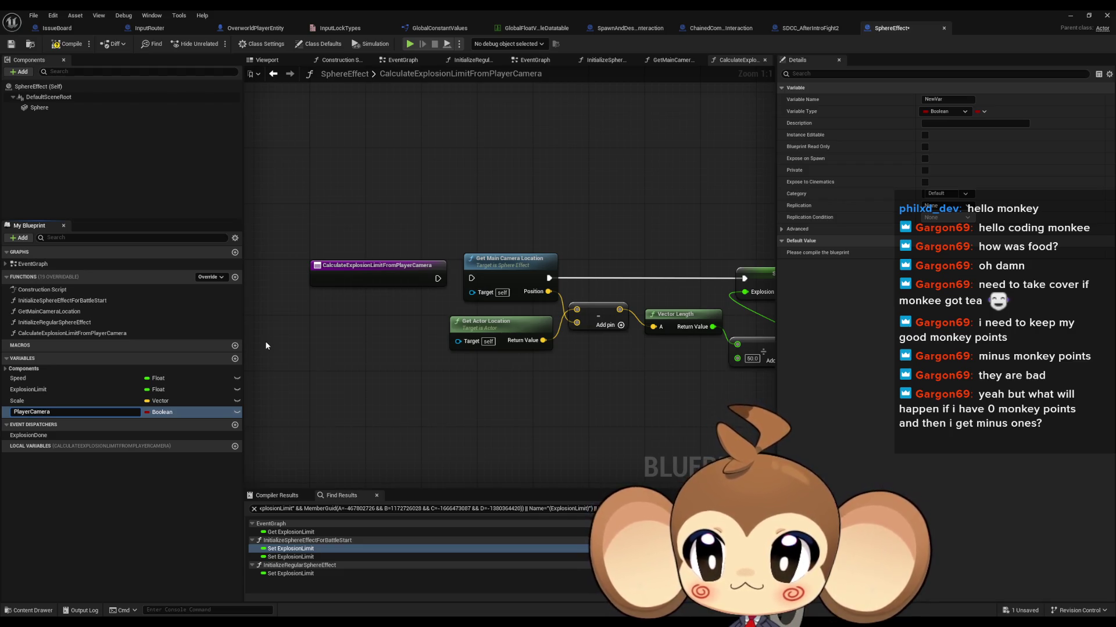
key("Return")
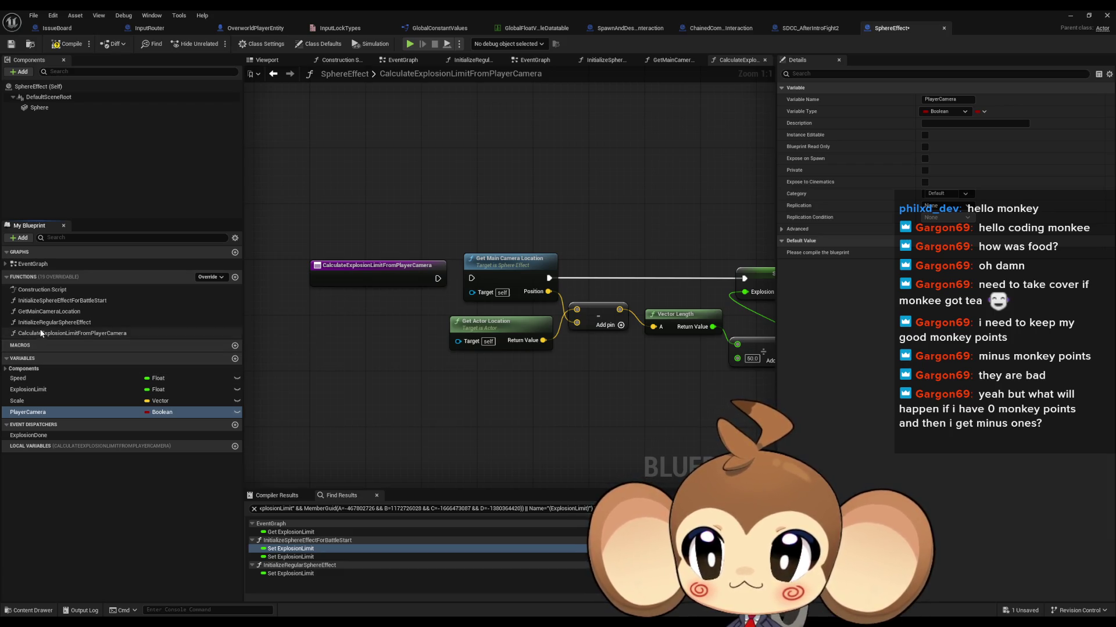
double_click(61, 301)
left_click(149, 412)
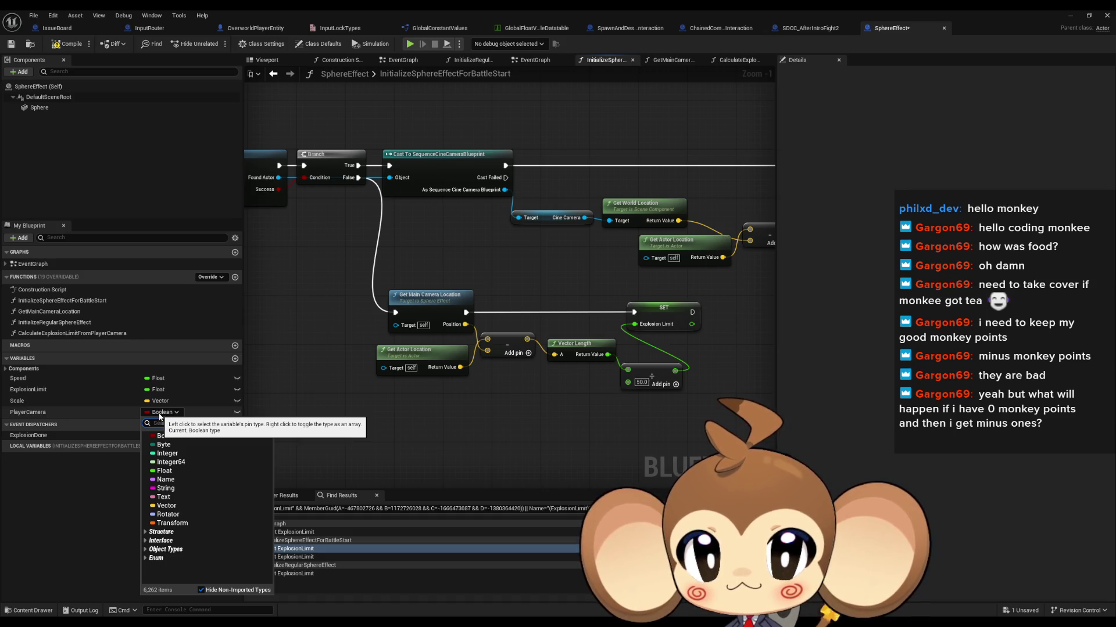
Check the GetMainCameraLocation graph, then try a PlayerCamera type change and undo it
left_click(447, 302)
double_click(430, 303)
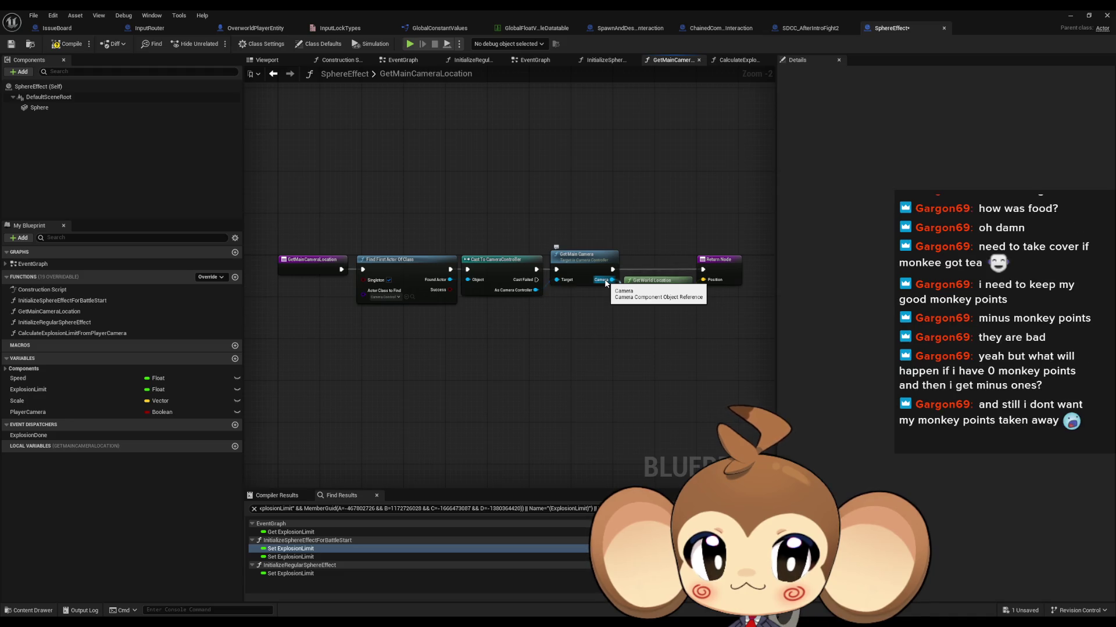
left_click(163, 412)
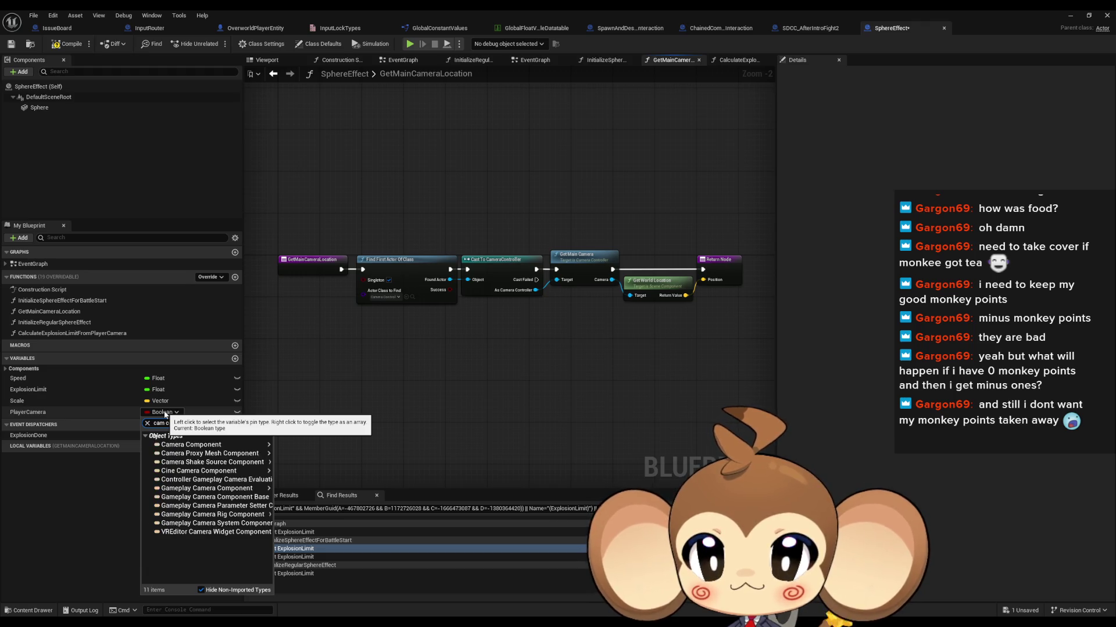
mouse_move(232, 446)
left_click(307, 445)
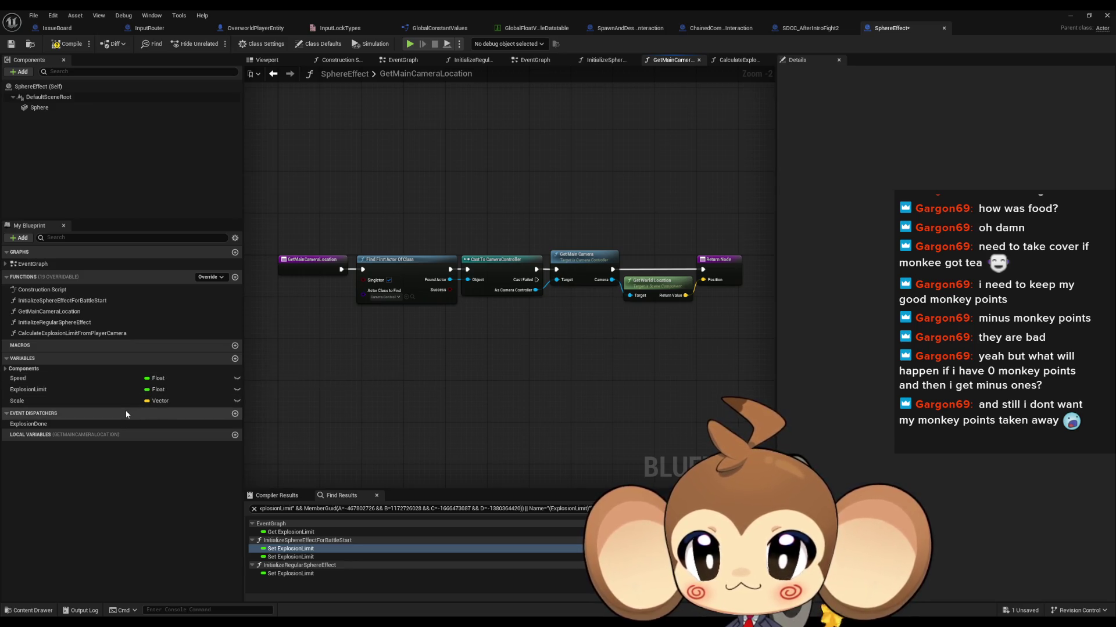
key("ctrl+z")
Search 'cam comp' and set PlayerCamera to a Camera Component object reference
left_click(161, 413)
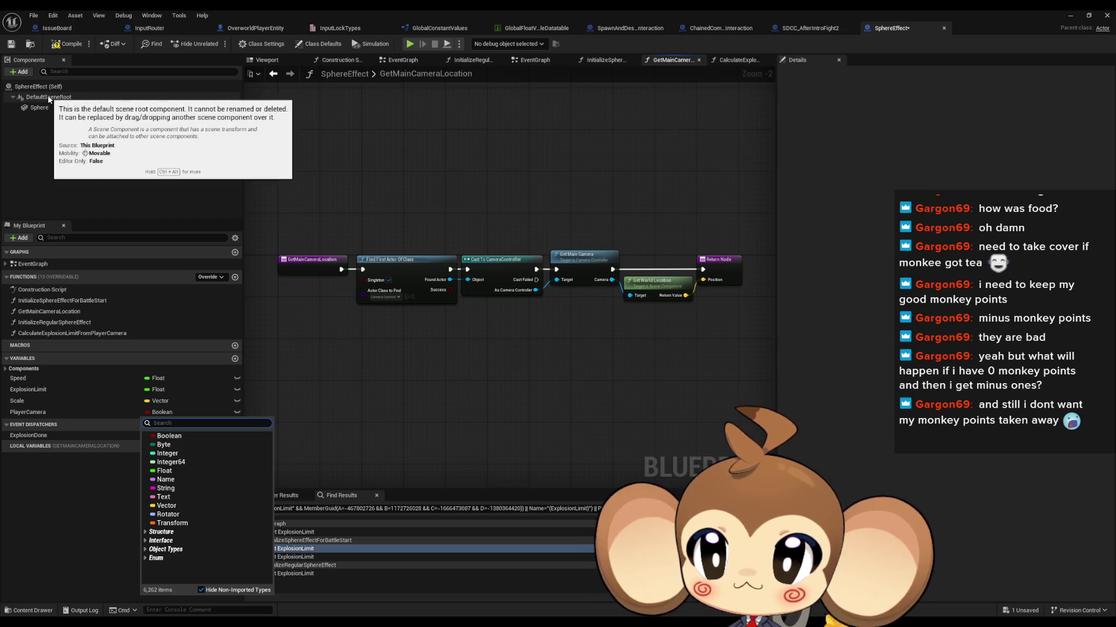
left_click(5, 369)
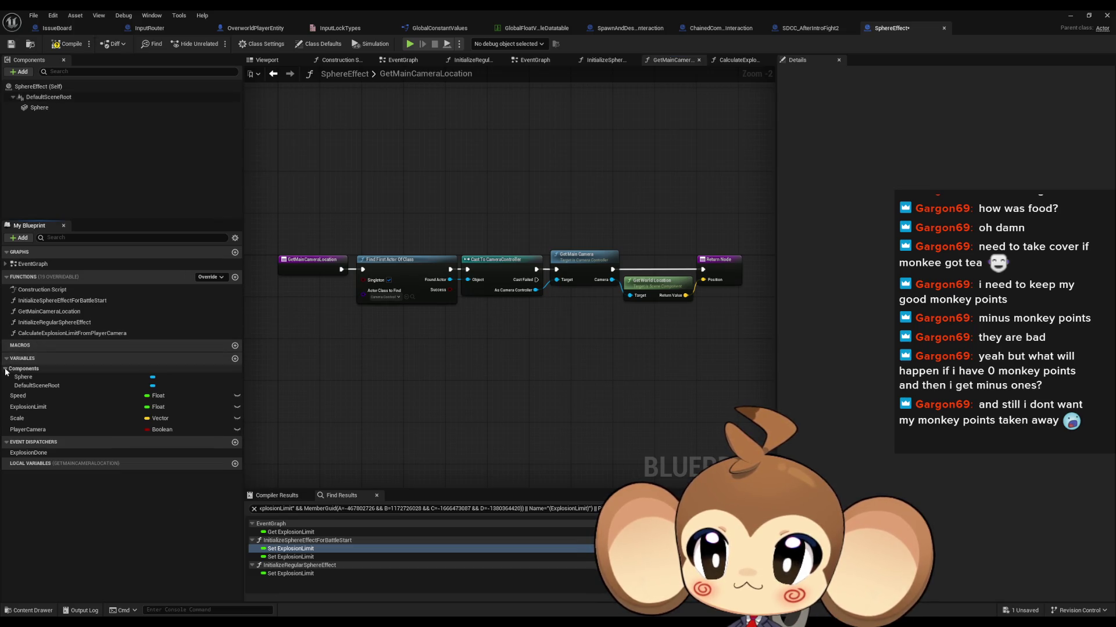
left_click(163, 430)
type("cam comp")
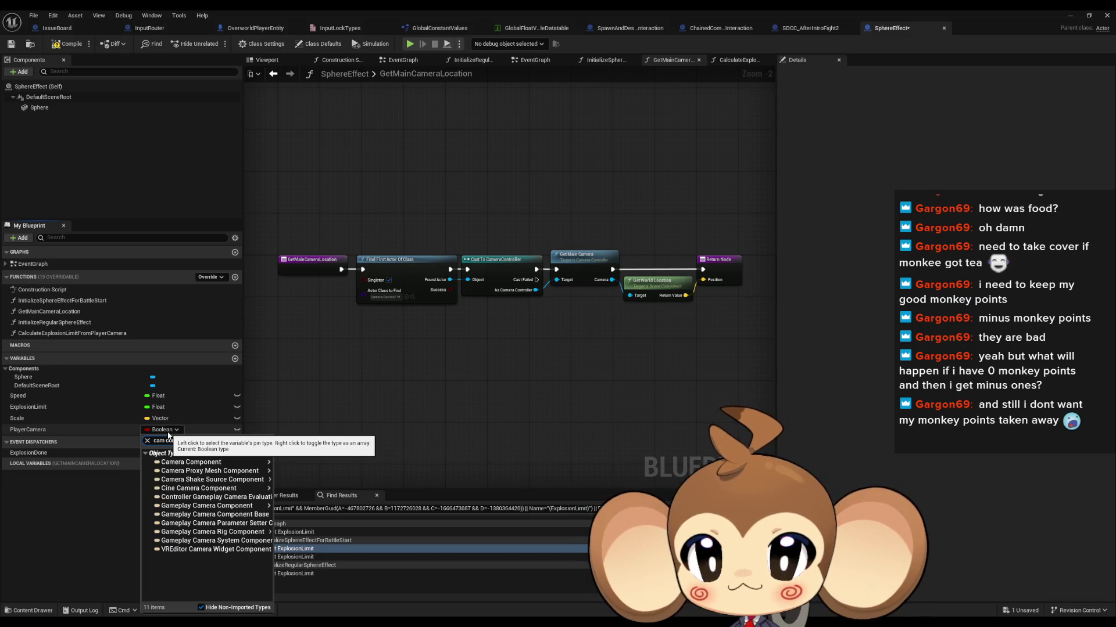
mouse_move(230, 492)
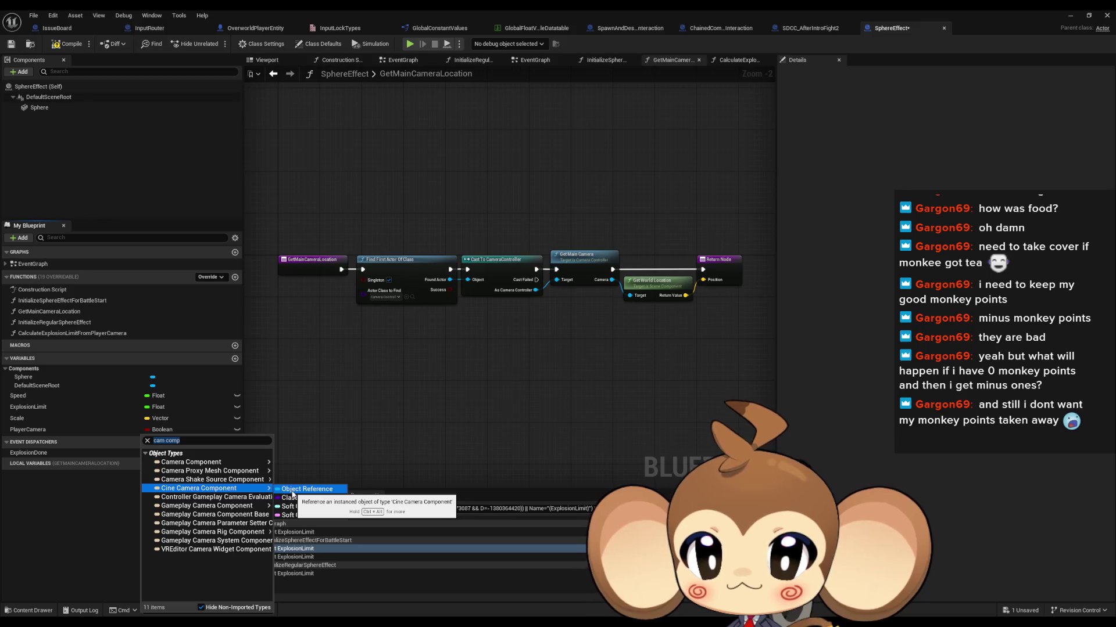
left_click(287, 466)
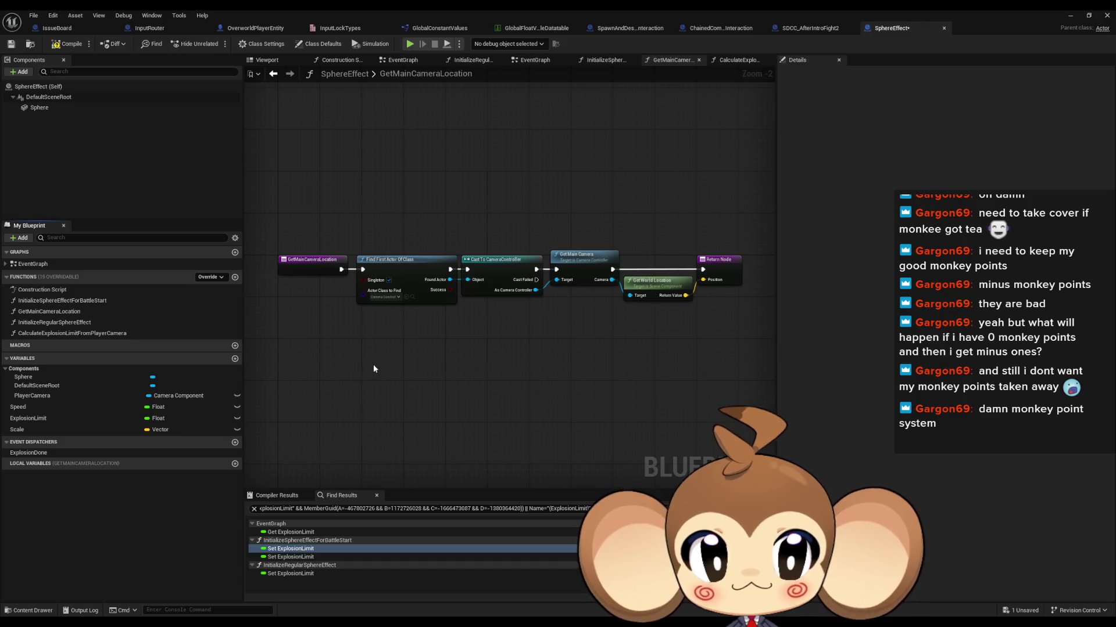
double_click(57, 334)
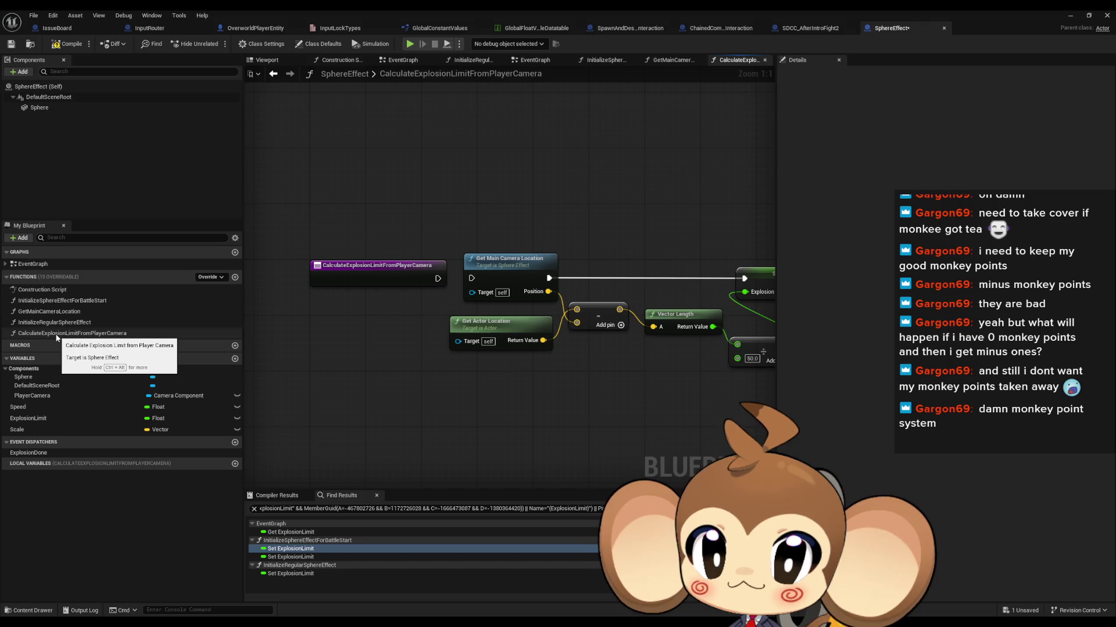
Paste Get World Location from GetMainCameraLocation, feed it a Player Camera getter, and rewire execution
mouse_move(35, 396)
left_mouse_down()
mouse_move(506, 232)
mouse_move(484, 189)
left_mouse_up()
left_click(512, 203)
double_click(511, 262)
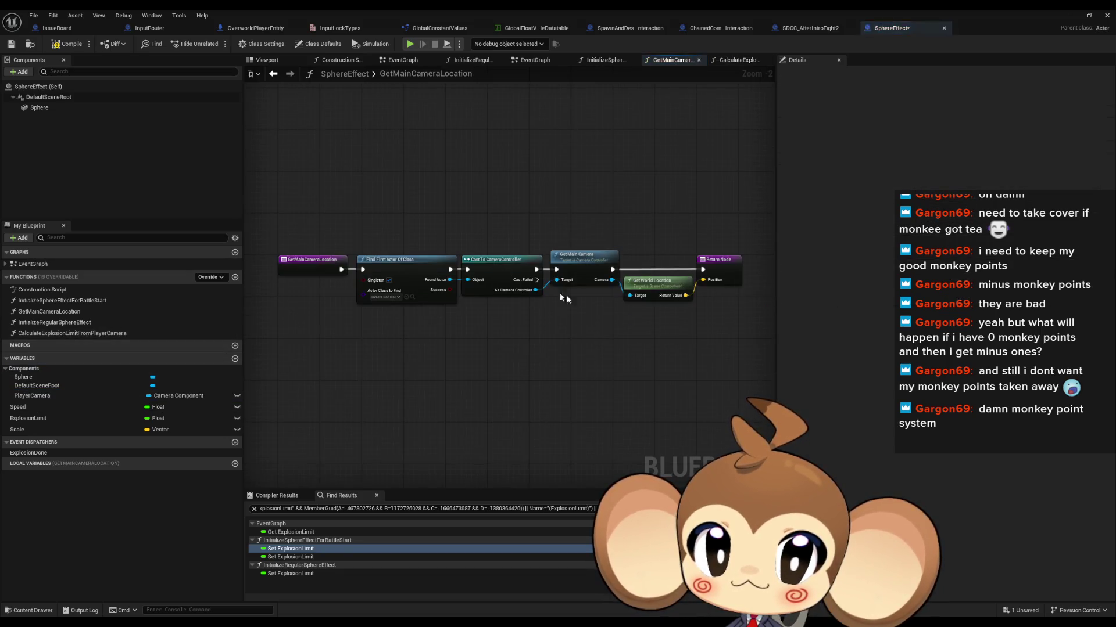
left_click(659, 290)
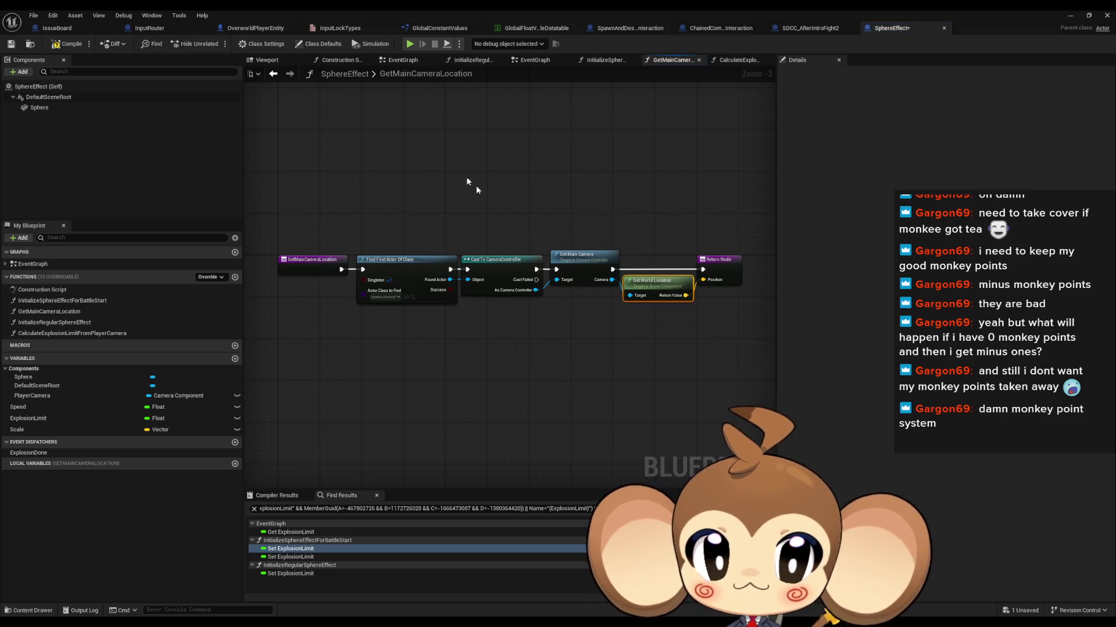
key("ctrl+c")
left_click(274, 74)
key("ctrl+v")
mouse_move(531, 199)
left_mouse_down()
mouse_move(583, 229)
mouse_move(497, 313)
mouse_move(530, 318)
left_mouse_up()
left_click_drag(422, 281, 390, 286)
left_click_drag(502, 286, 704, 289)
Remove the Get Main Camera Location node and wire the function entry directly to SET
key("Escape")
left_click_drag(391, 286, 697, 286)
key("Delete")
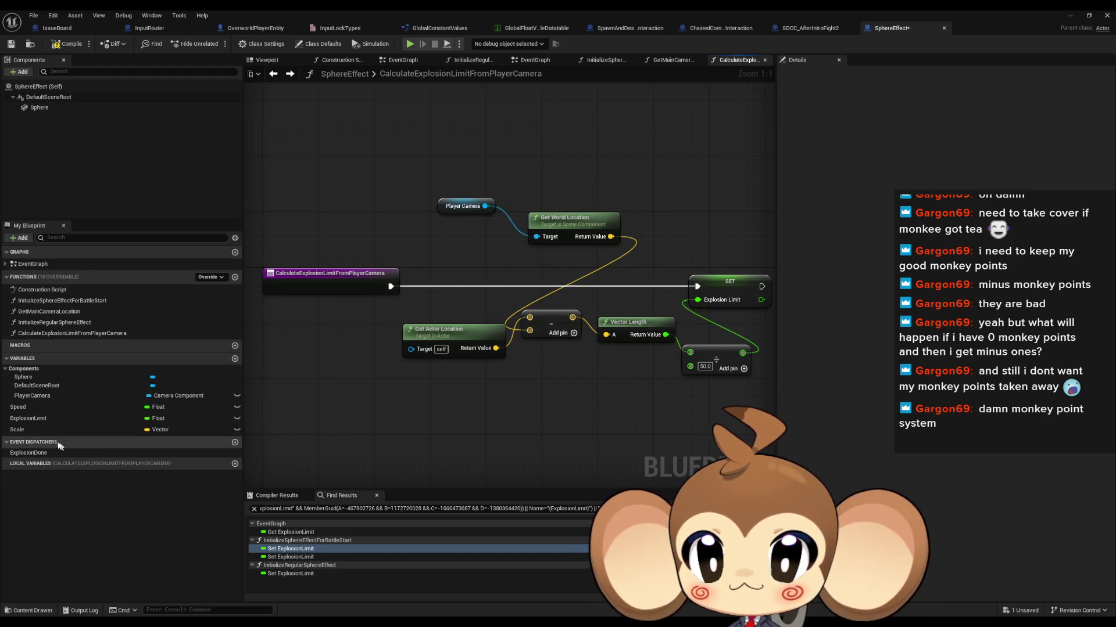
Open InitializeSphereEffectForBattleStart and frame its Find First Actor Of Class node
left_click(32, 396)
left_click(385, 175)
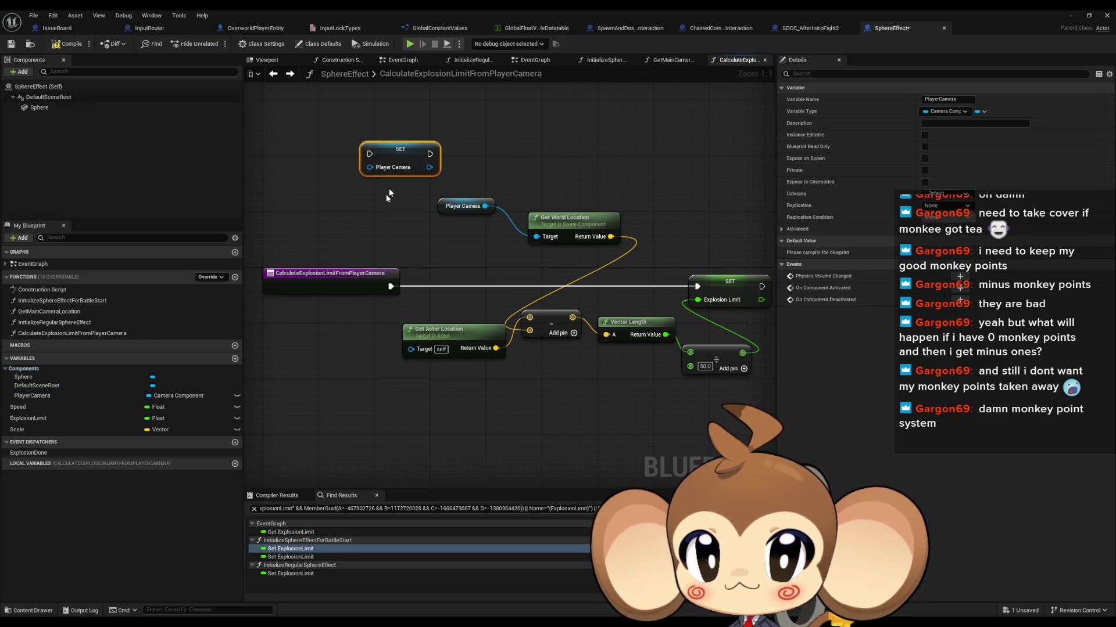
double_click(89, 301)
mouse_move(419, 254)
left_mouse_down()
mouse_move(548, 343)
mouse_move(535, 378)
mouse_move(499, 378)
mouse_move(583, 348)
left_mouse_up()
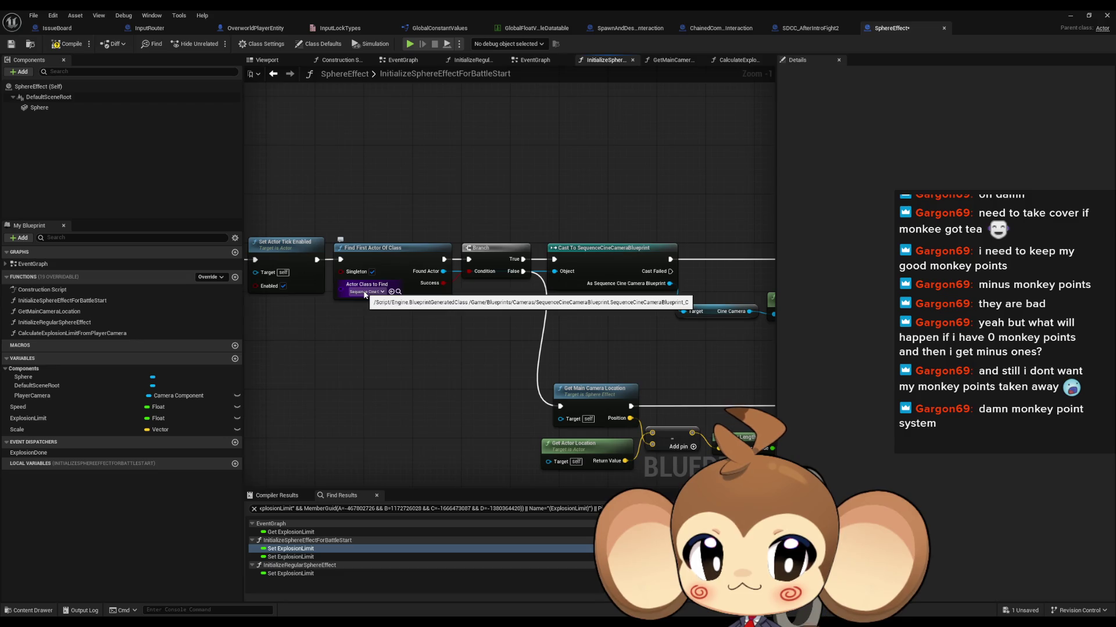
Add SET Player Camera, the Calculate call and the copied camera lookup nodes, wired from Branch False
key("ctrl+v")
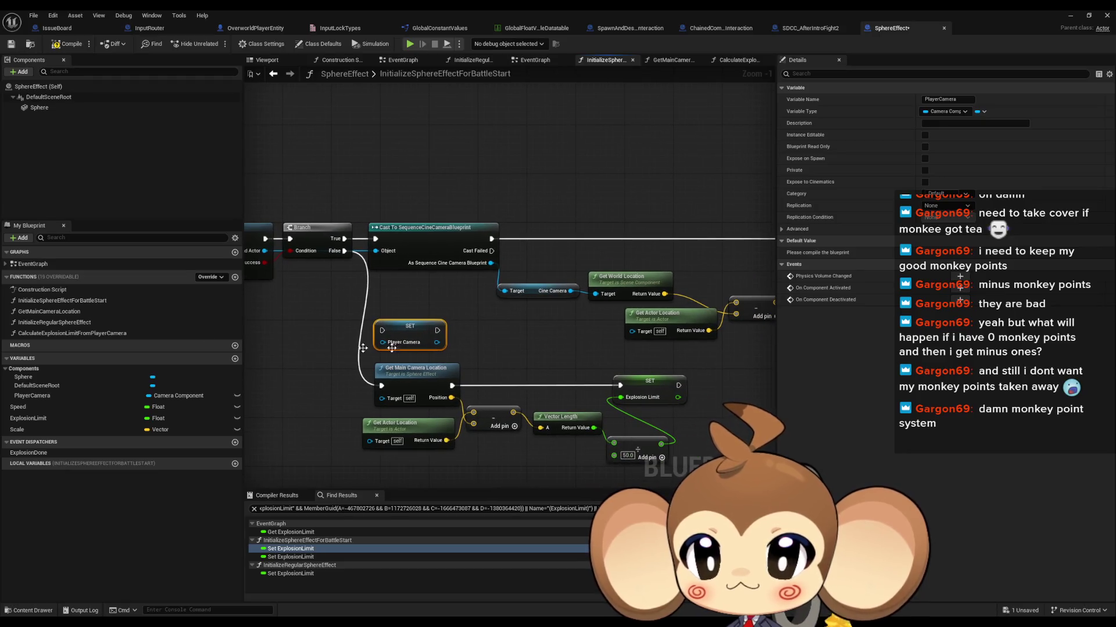
mouse_move(48, 334)
left_mouse_down()
mouse_move(493, 330)
mouse_move(494, 347)
mouse_move(437, 331)
left_mouse_up()
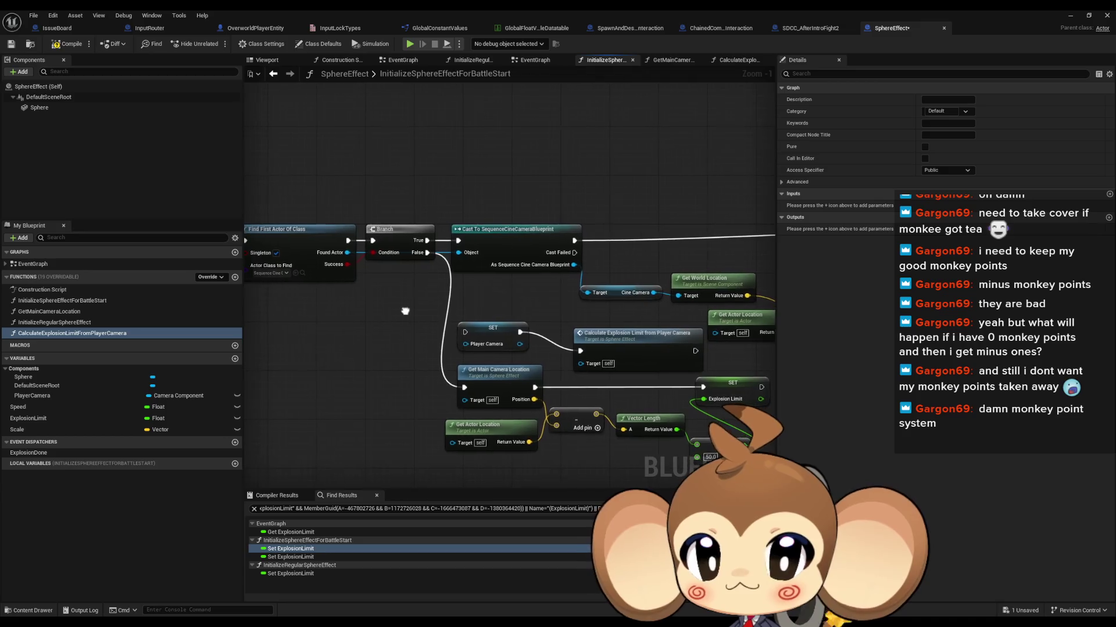
double_click(501, 372)
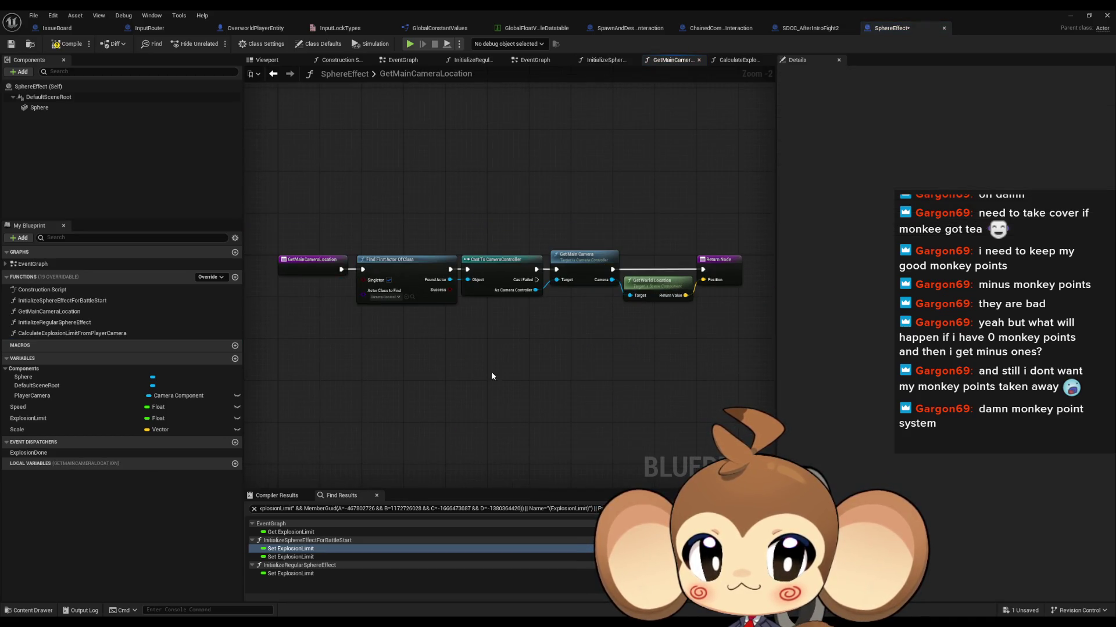
left_click_drag(405, 237, 590, 330)
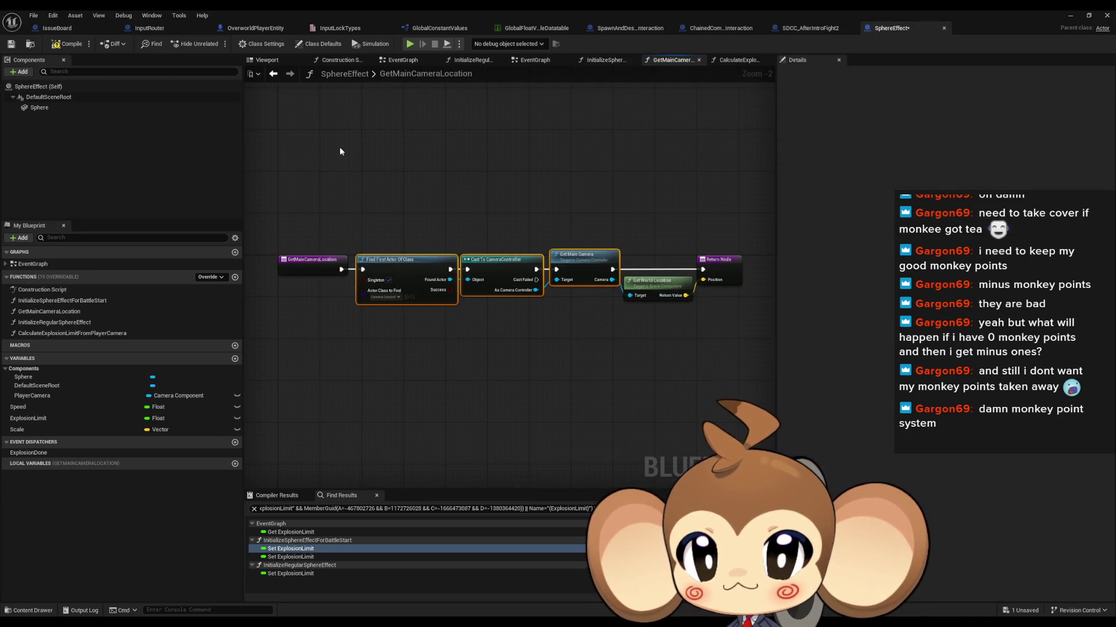
left_click(278, 73)
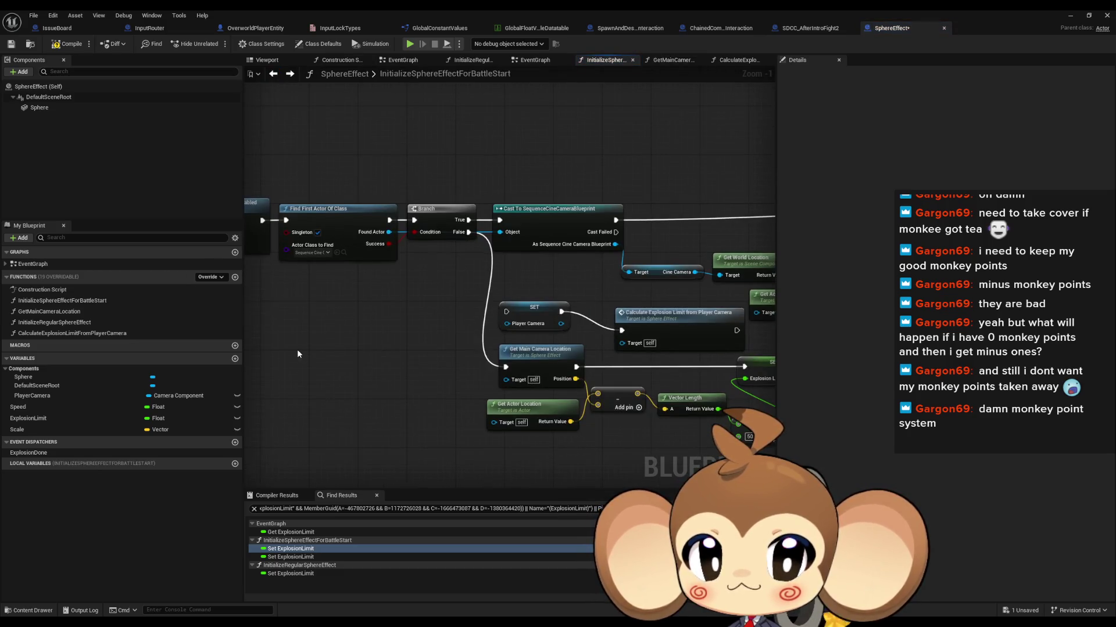
mouse_move(483, 372)
left_mouse_down()
mouse_move(523, 325)
mouse_move(506, 323)
left_mouse_up()
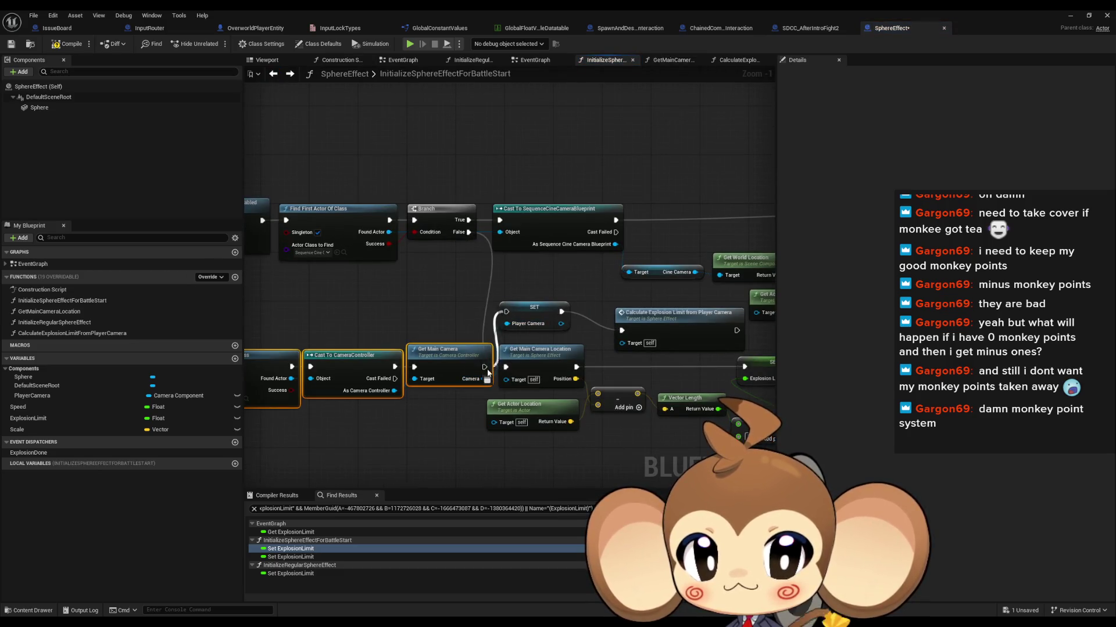
mouse_move(468, 232)
left_mouse_down()
mouse_move(334, 372)
mouse_move(401, 365)
mouse_move(387, 366)
left_mouse_up()
Move the old camera-distance nodes lower and put SET Player Camera and Calculate in their place
left_click_drag(635, 352, 374, 322)
mouse_move(468, 308)
left_mouse_down()
mouse_move(543, 407)
mouse_move(581, 407)
left_mouse_up()
left_click_drag(483, 319, 538, 465)
left_click_drag(465, 281, 465, 335)
left_click_drag(621, 294, 581, 342)
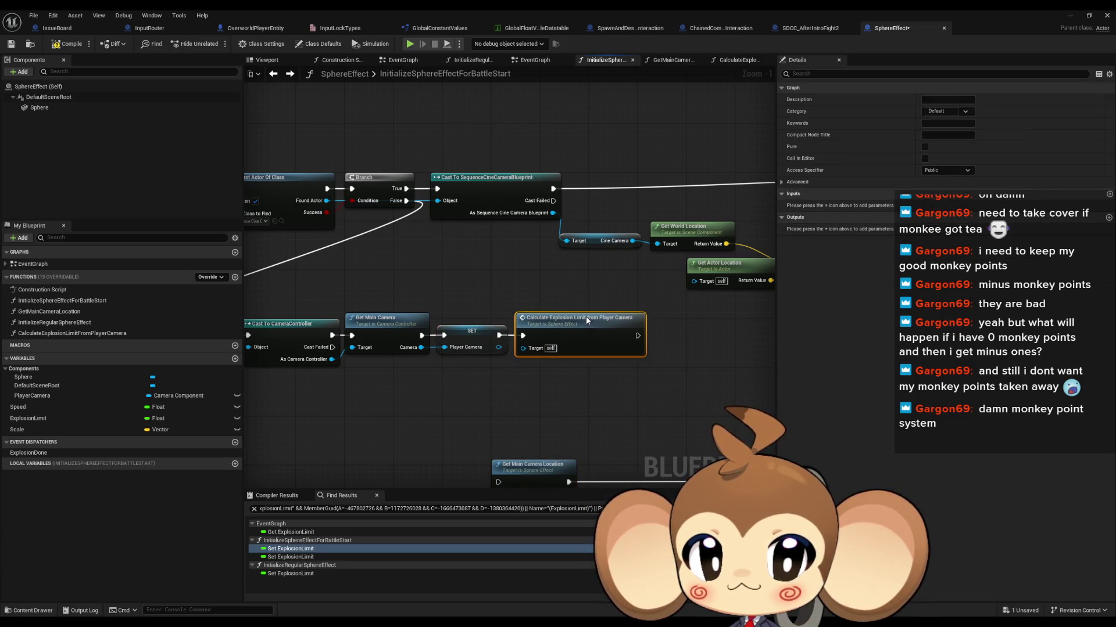
scroll(581, 342, "down", 2)
Line up the new camera lookup chain with the Calculate node and review the graph
left_click_drag(348, 314, 625, 363)
mouse_move(481, 322)
left_mouse_down()
mouse_move(359, 335)
mouse_move(656, 344)
left_mouse_up()
left_click(523, 310)
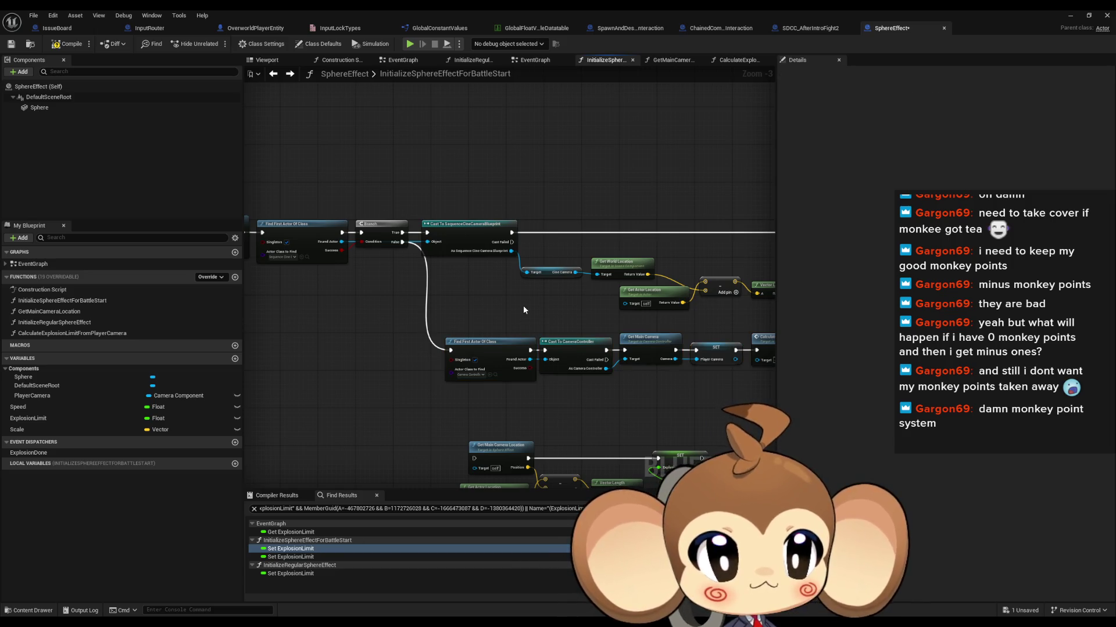
left_click_drag(523, 310, 437, 287)
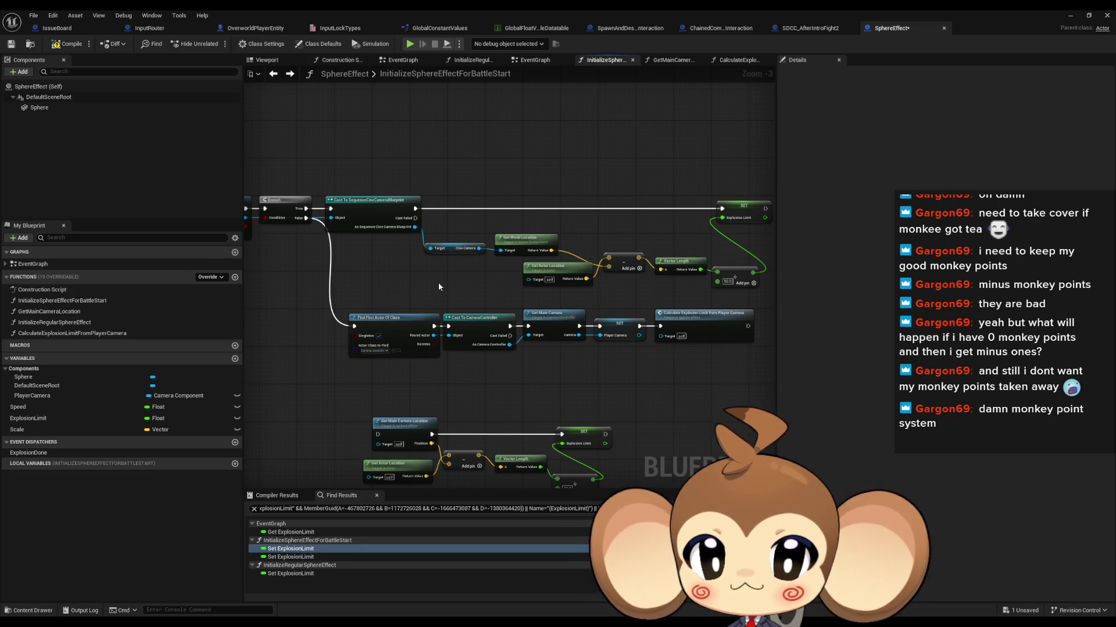
mouse_move(438, 282)
left_mouse_down()
mouse_move(685, 304)
mouse_move(614, 301)
left_mouse_up()
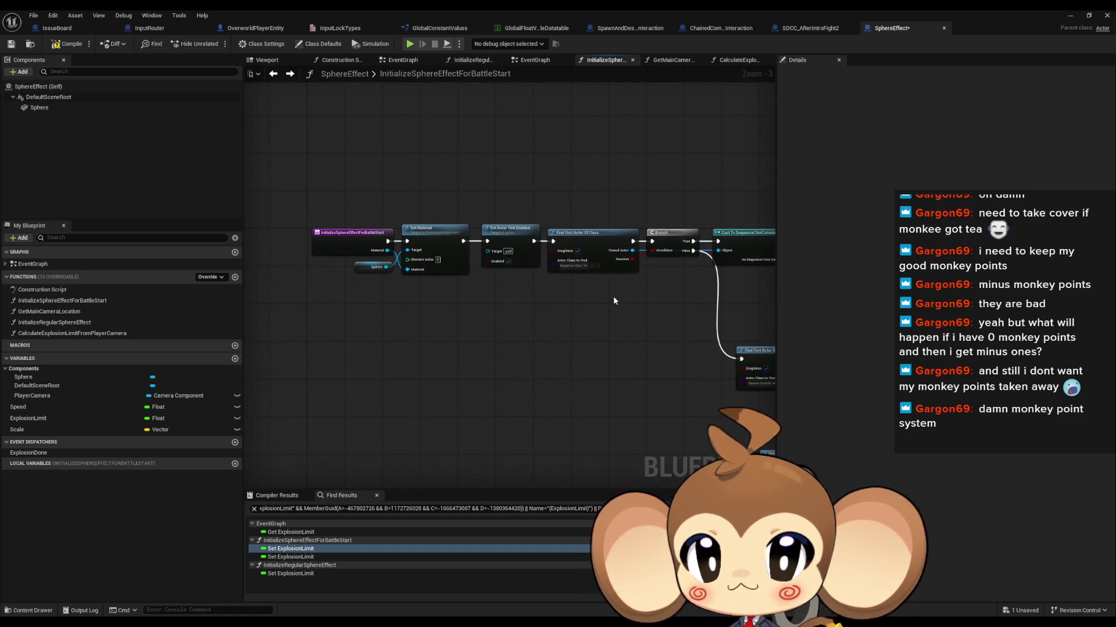
left_click(339, 209)
mouse_move(773, 343)
left_mouse_down()
mouse_move(348, 283)
mouse_move(442, 325)
mouse_move(644, 337)
left_mouse_up()
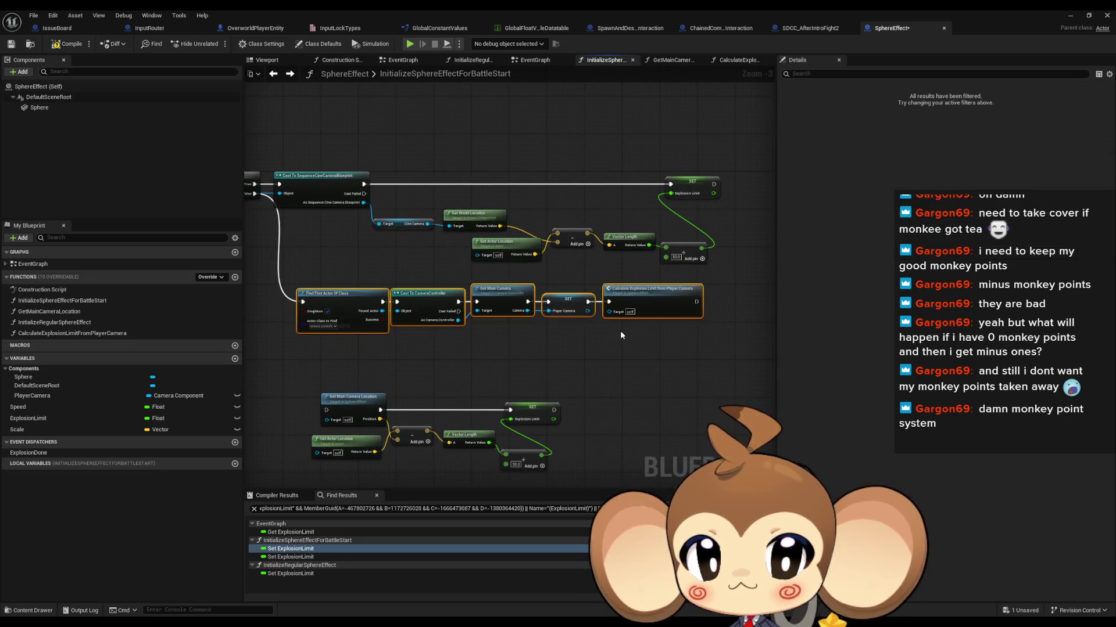
In CalculateExplosionLimitFromPlayerCamera, move Player Camera and Get World Location below Get Actor Location
double_click(623, 302)
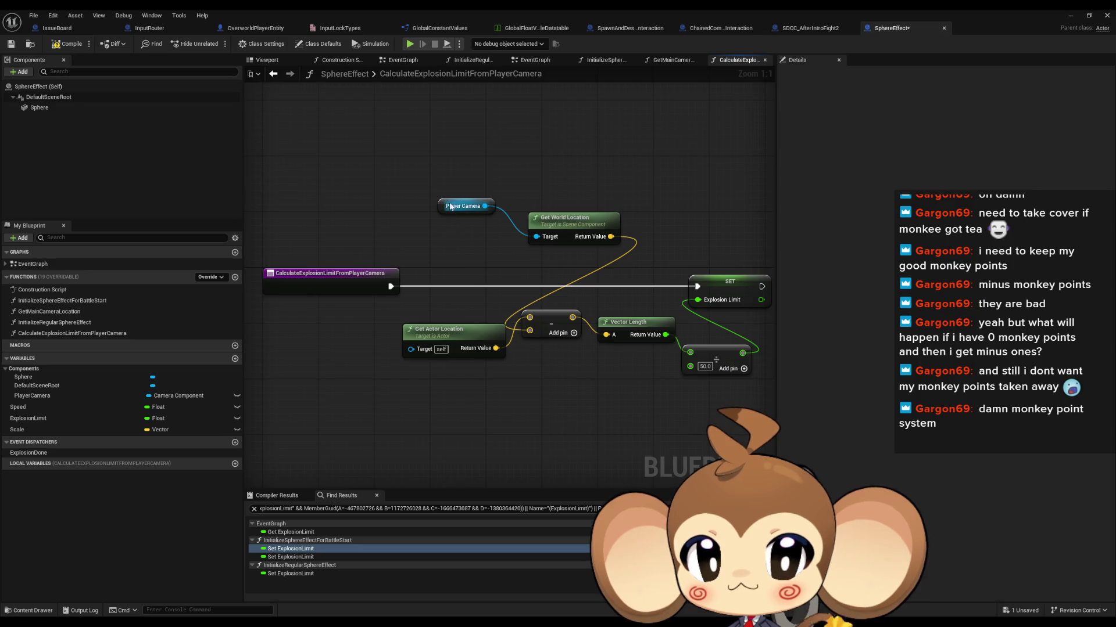
left_click_drag(450, 206, 479, 234)
left_click_drag(472, 192, 622, 256)
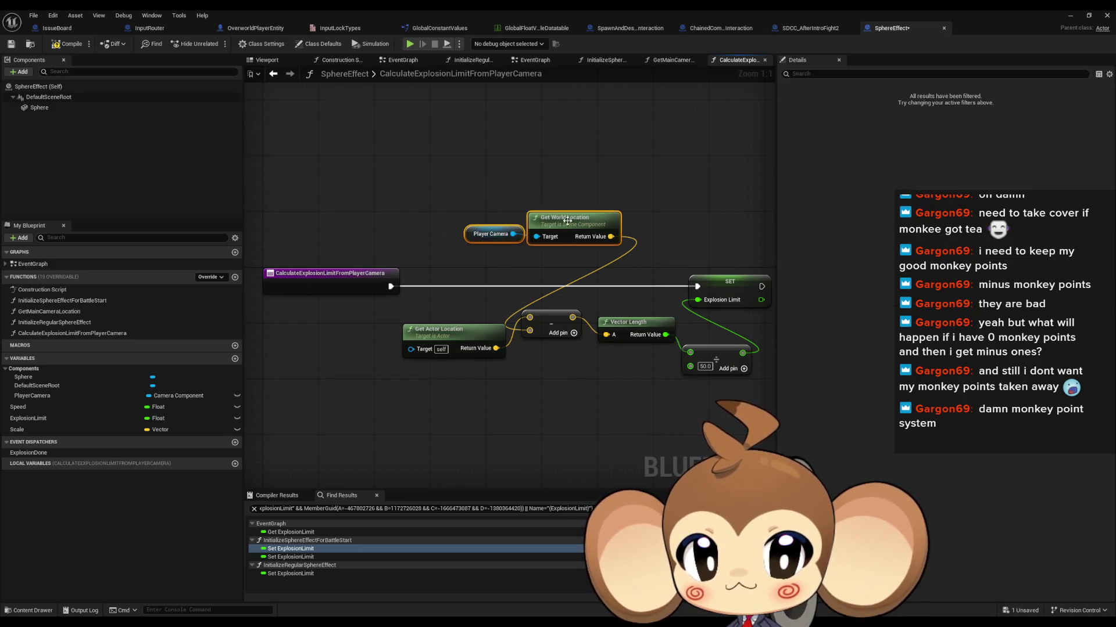
mouse_move(567, 218)
left_mouse_down()
mouse_move(459, 385)
mouse_move(447, 372)
left_mouse_up()
left_click(613, 404)
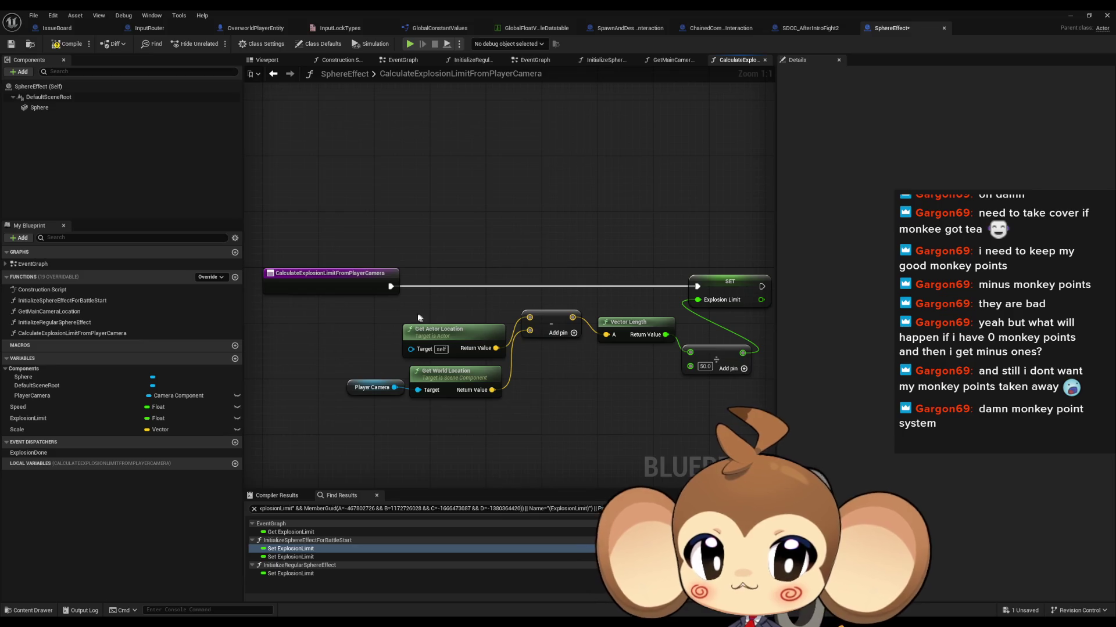
Align the subtract and Vector Length nodes, shift them and SET left, then open EventGraph
left_click_drag(528, 325, 526, 365)
mouse_move(333, 323)
left_mouse_down()
mouse_move(573, 395)
mouse_move(605, 340)
mouse_move(599, 361)
left_mouse_up()
left_click(606, 340)
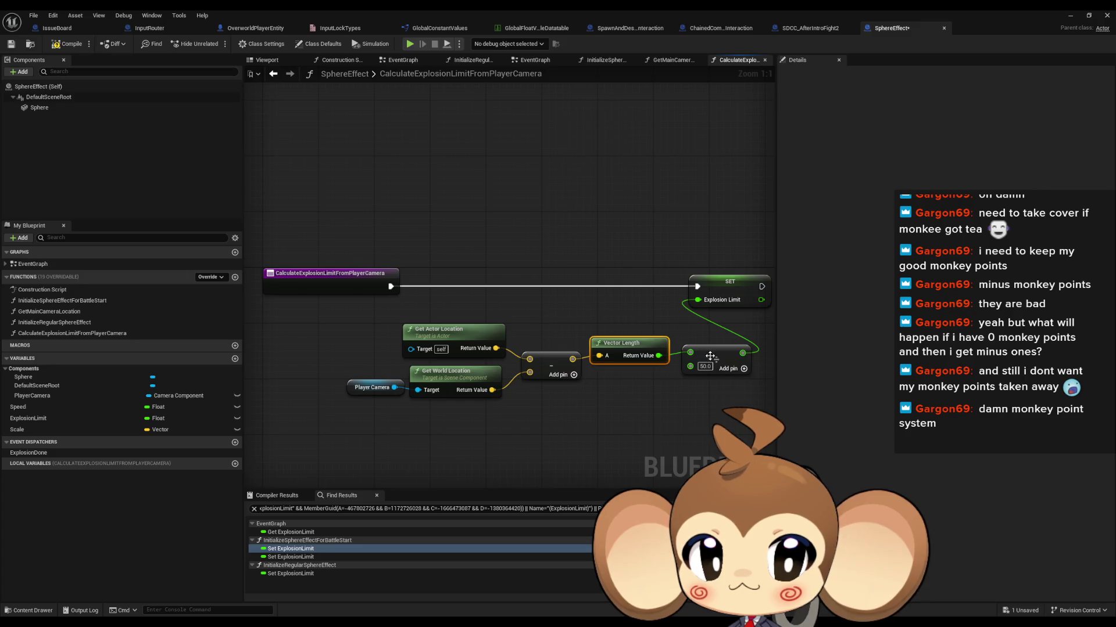
left_click_drag(350, 343, 738, 401)
left_click_drag(715, 360, 351, 345)
left_click_drag(704, 275, 424, 277)
left_click_drag(270, 338, 394, 341)
double_click(34, 264)
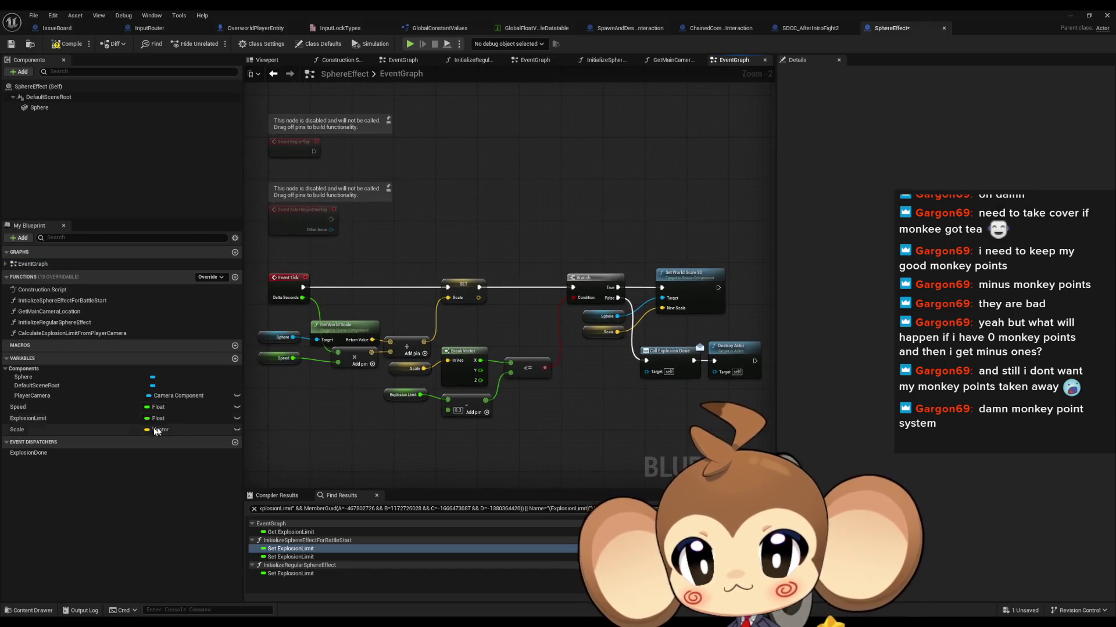
Find references to ExplosionLimit and review its Event Tick usage through to Destroy Actor
right_click(33, 422)
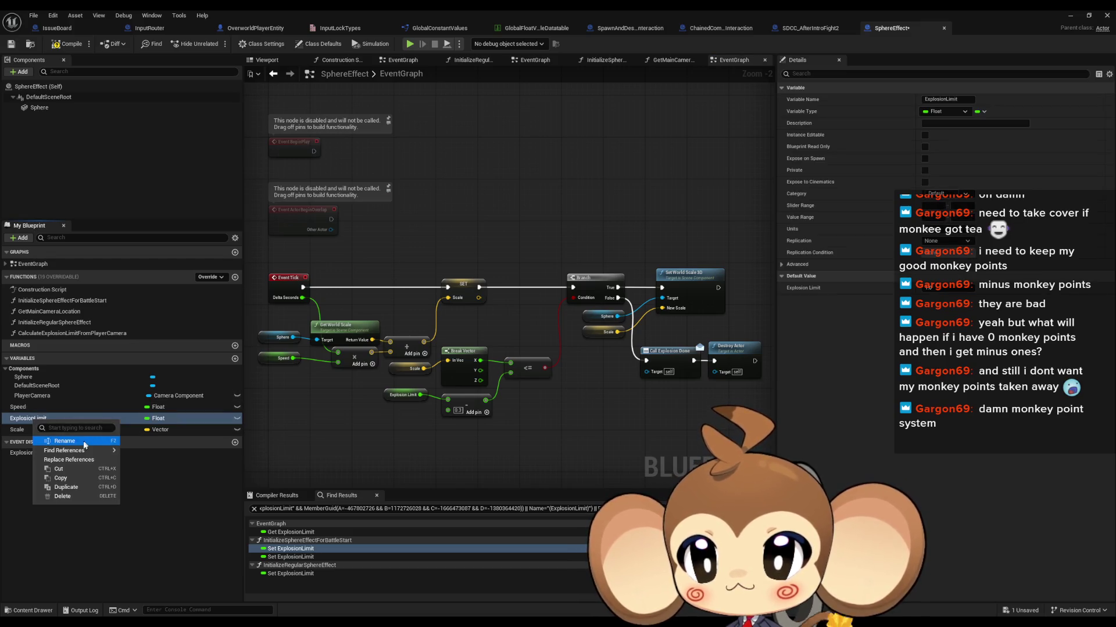
mouse_move(75, 452)
left_click(154, 465)
left_click(290, 532)
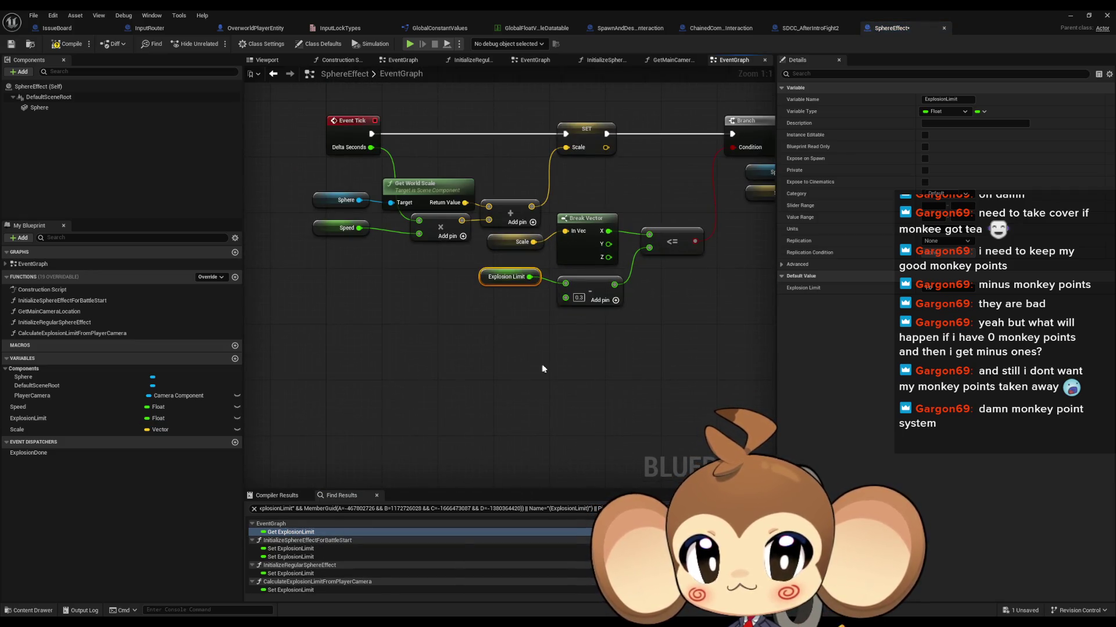
mouse_move(548, 368)
left_mouse_down()
mouse_move(507, 417)
mouse_move(415, 423)
left_mouse_up()
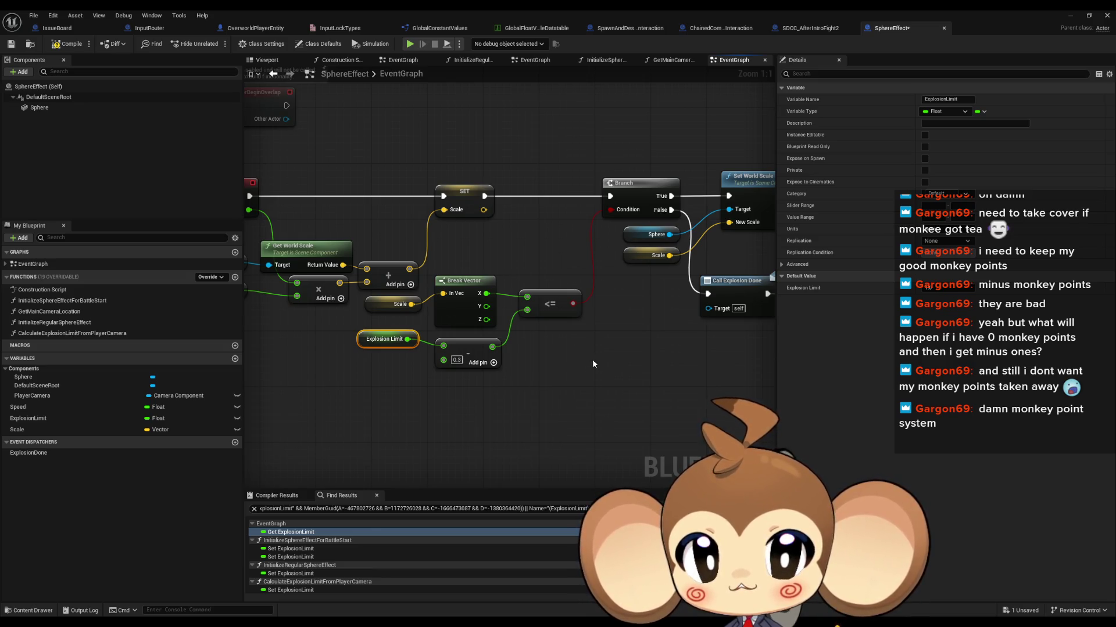
left_click_drag(591, 359, 490, 363)
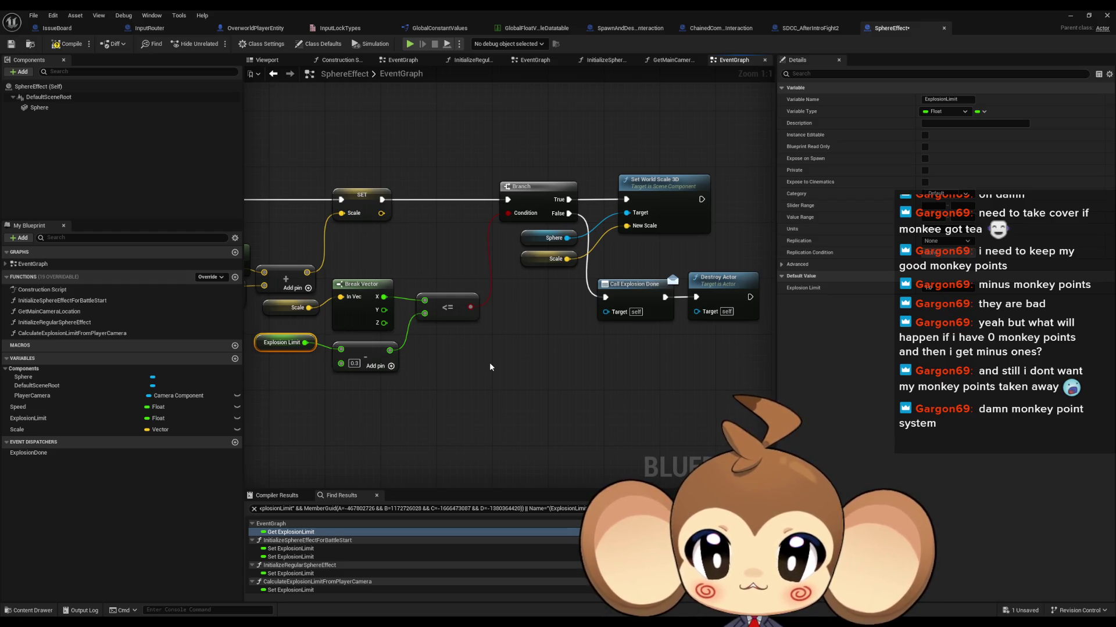
left_click_drag(489, 364, 557, 364)
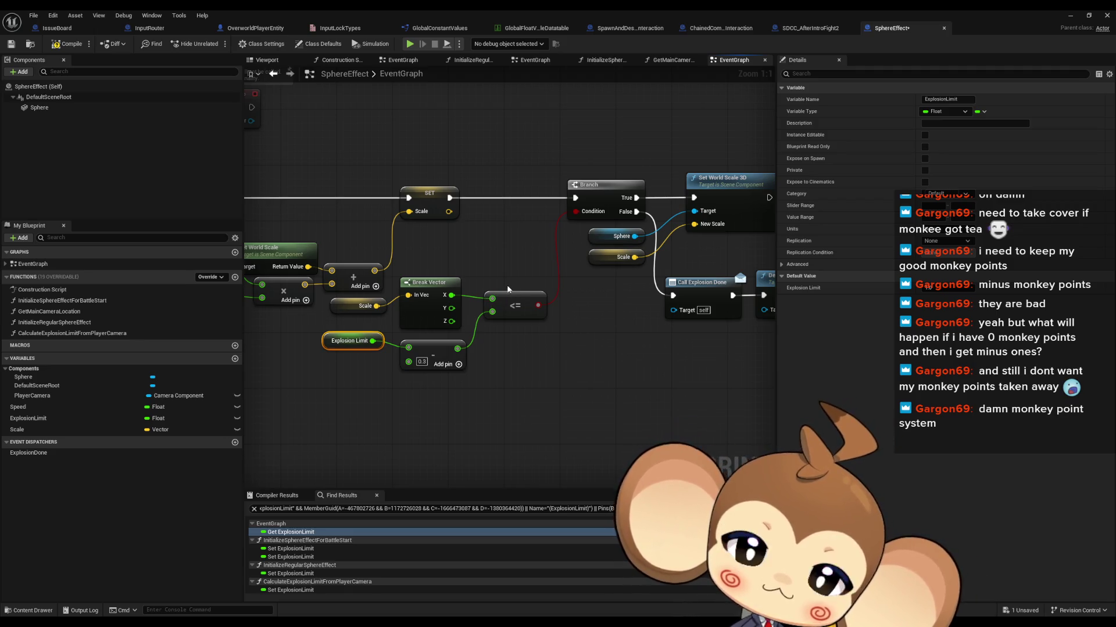
left_click_drag(522, 372, 631, 406)
Save the SphereEffect blueprint and minimize its editor to return to the level
left_click(631, 408)
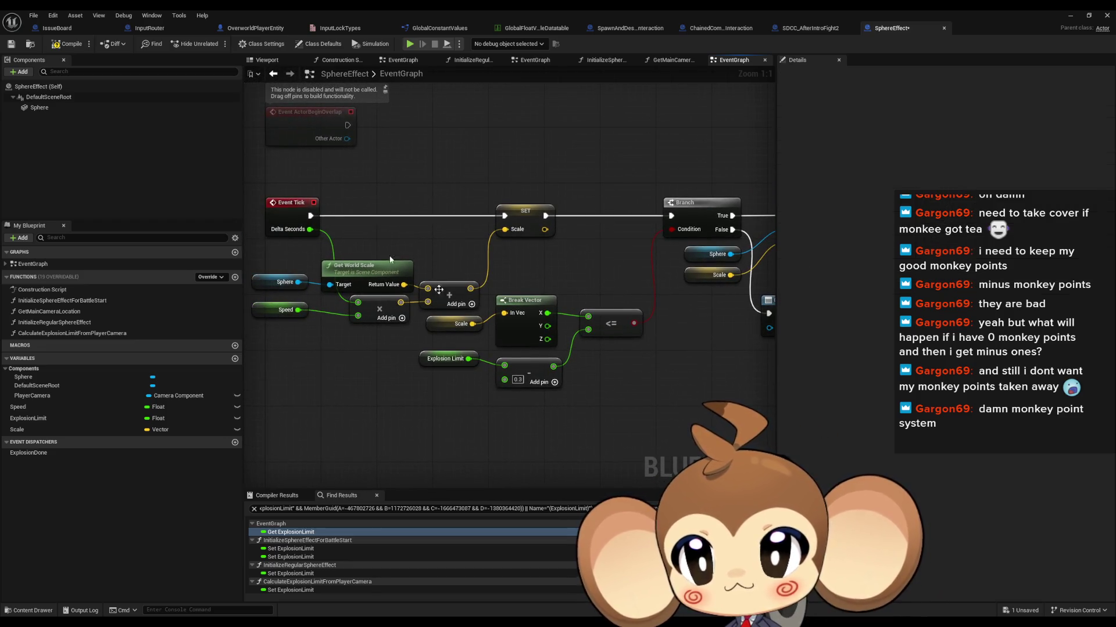
key("ctrl+s")
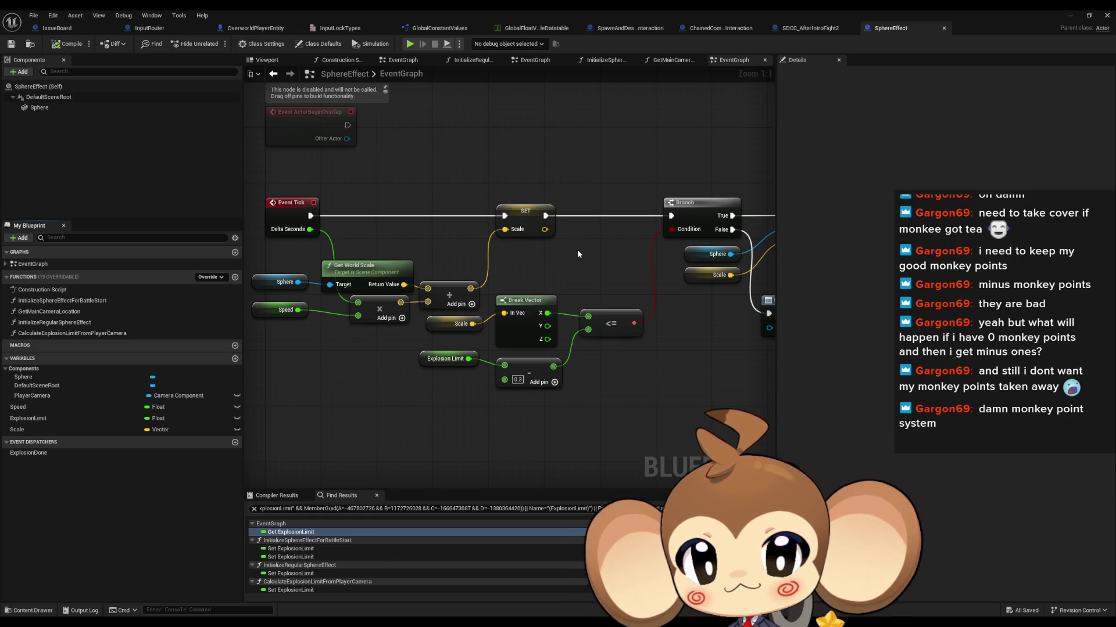
left_click_drag(578, 254, 474, 241)
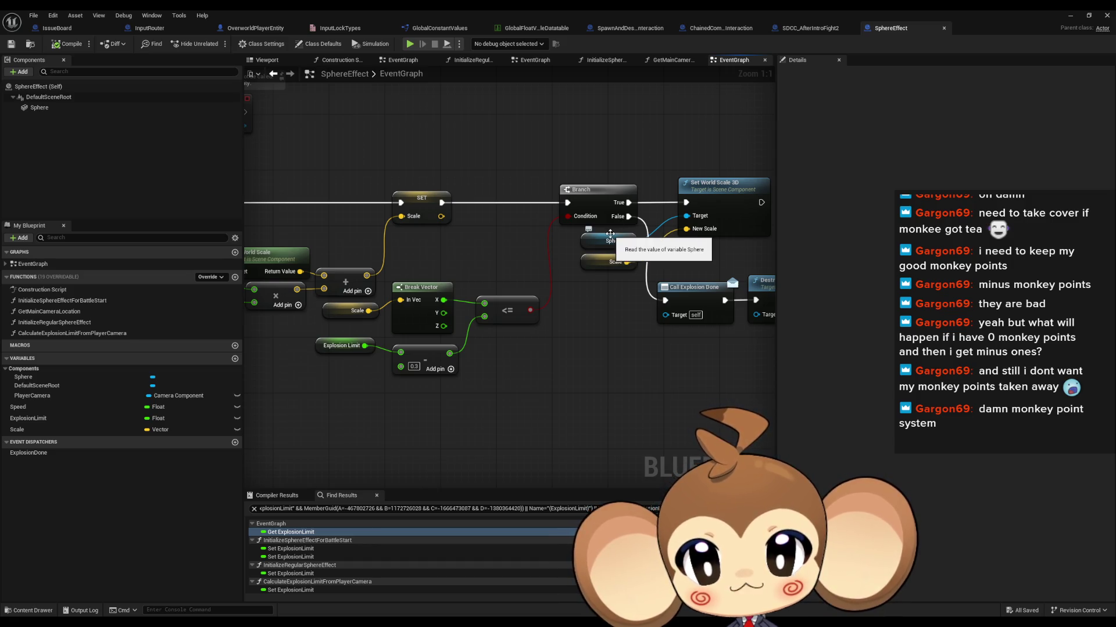
left_click(1070, 16)
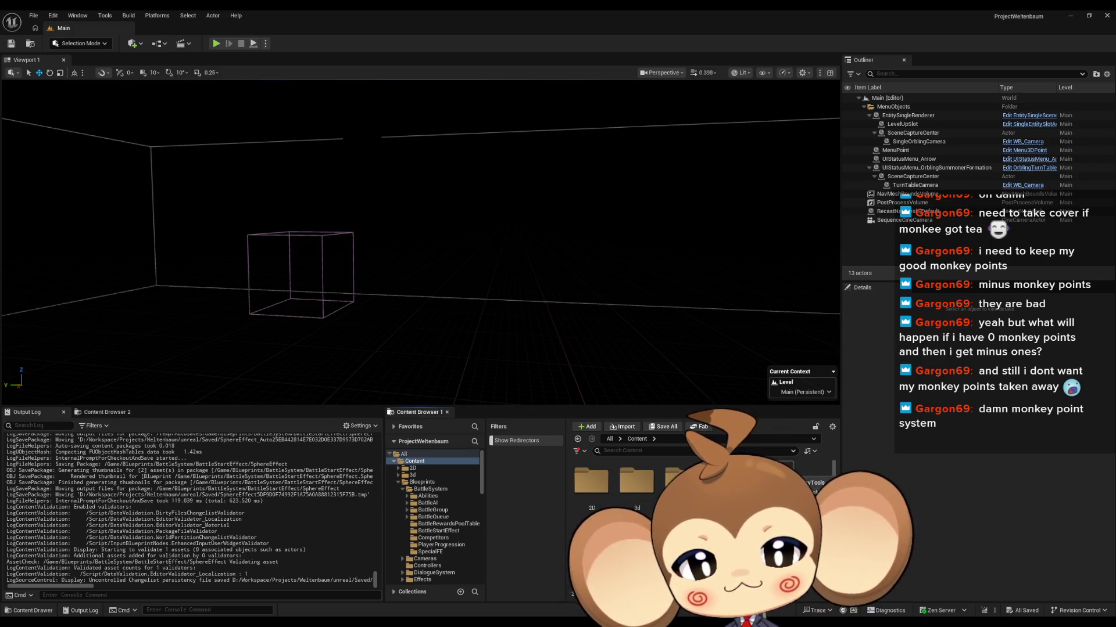
Browse to Content > Blueprints > Controllers and open the GameController Blueprint
scroll(639, 482, "down", 1)
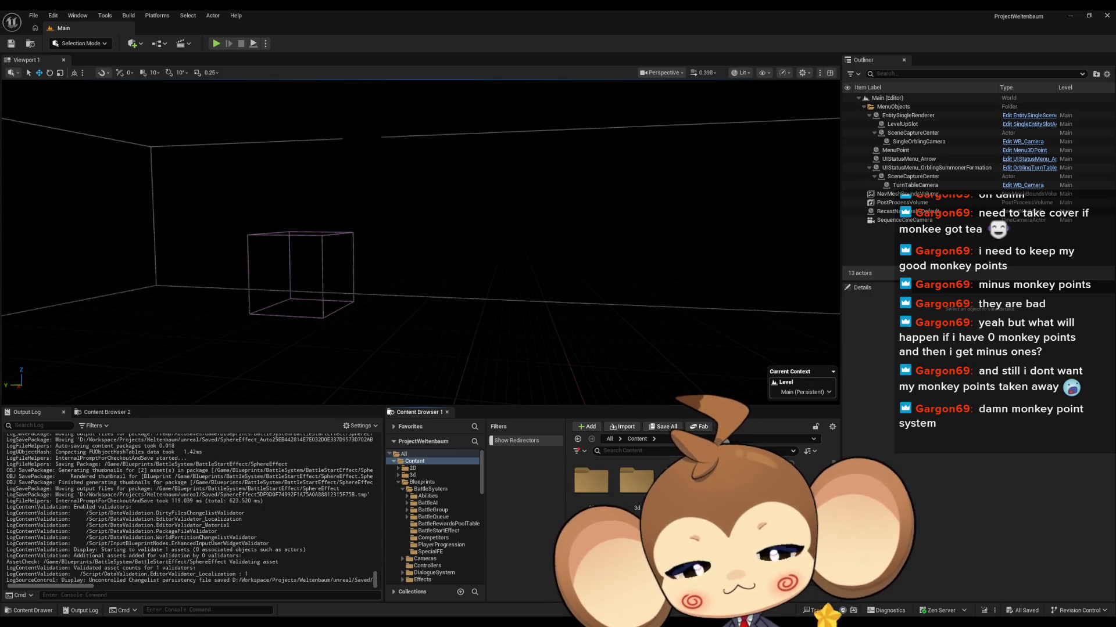
left_click(421, 481)
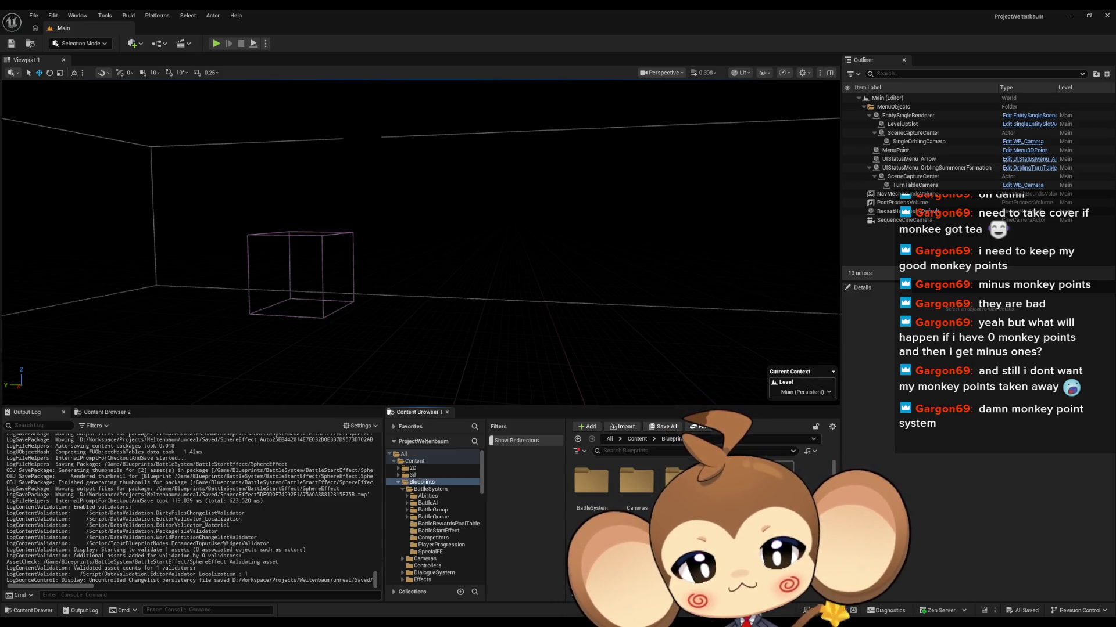
scroll(639, 488, "down", 2)
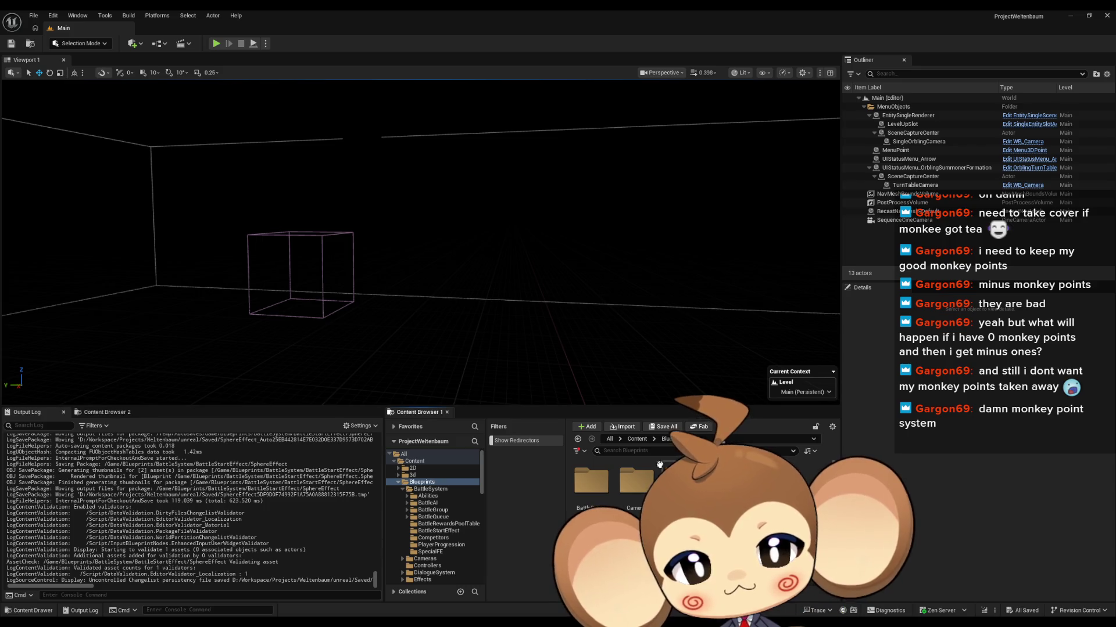
left_click(637, 439)
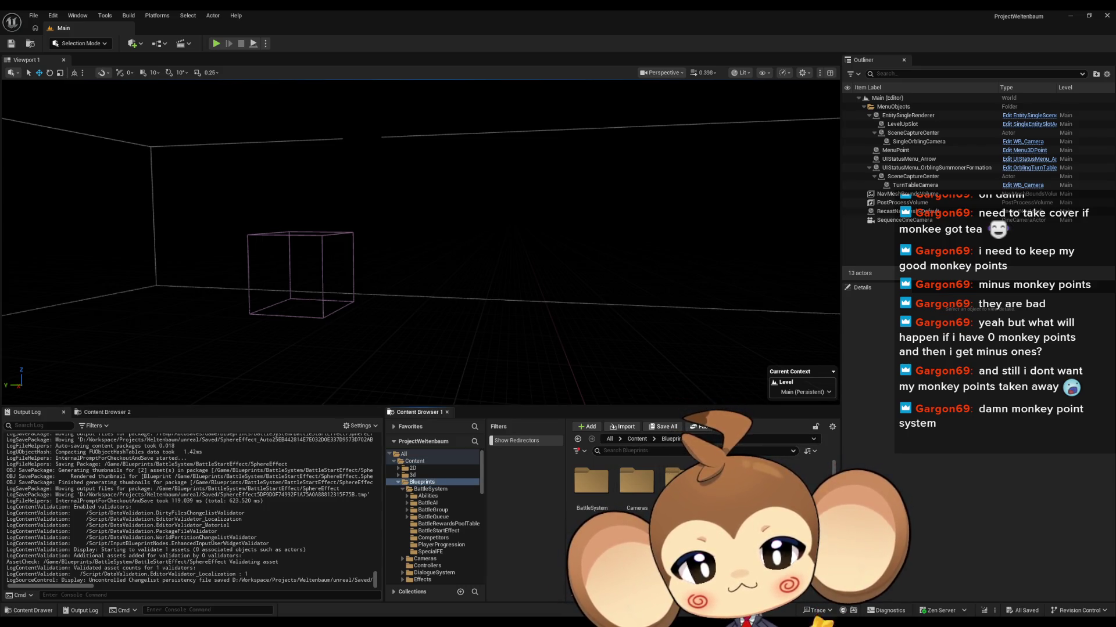
left_click(427, 566)
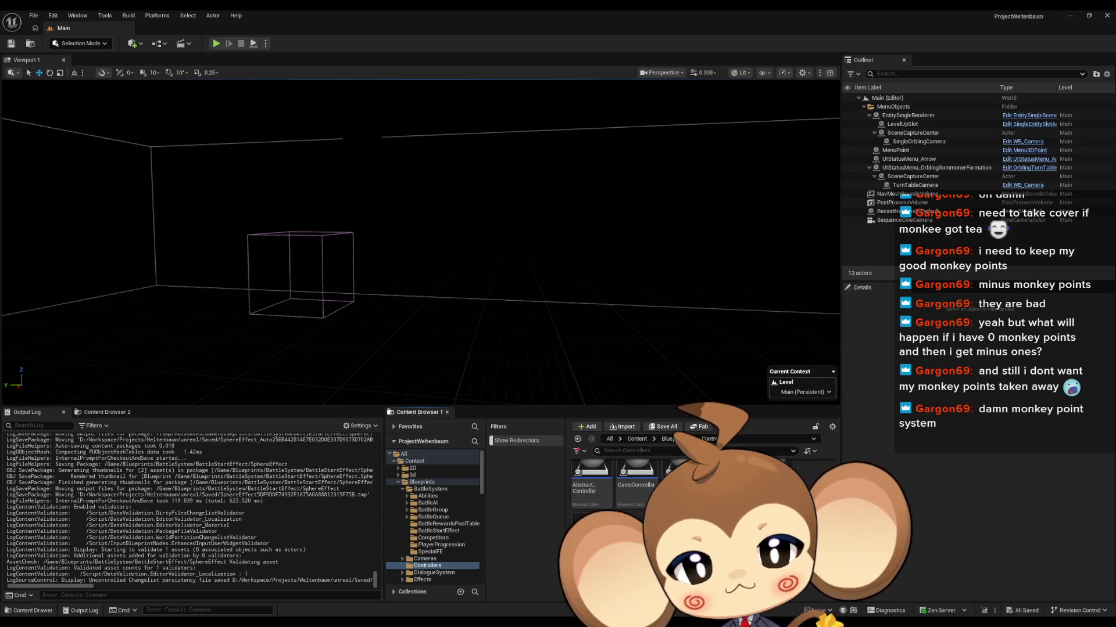
double_click(628, 483)
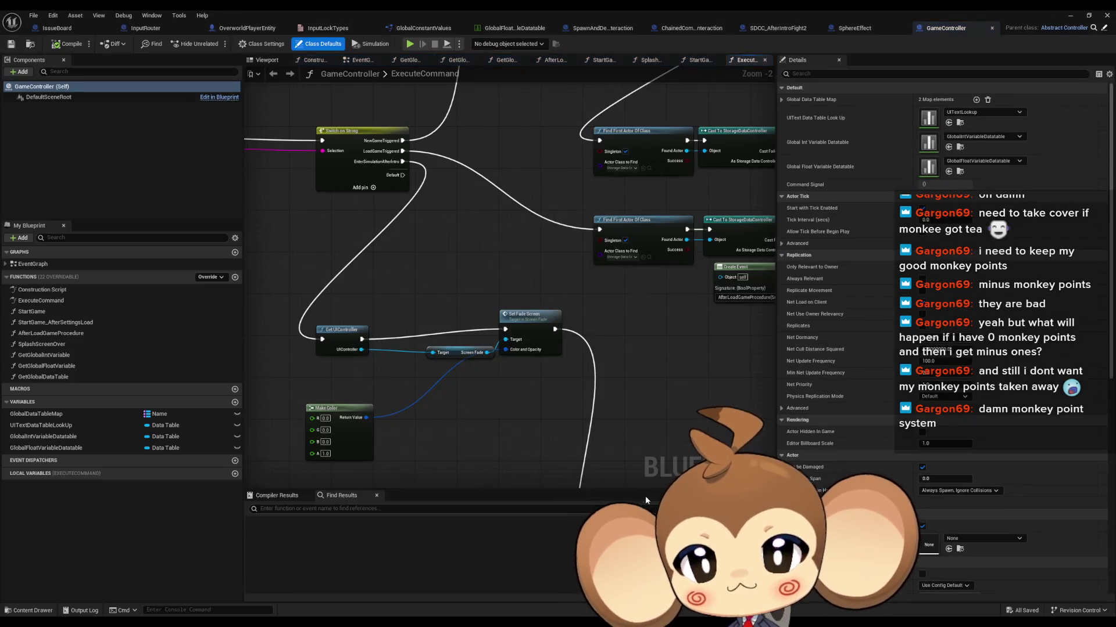
Inspect the Initialize Camera Controller, Create Player, Build Island and time controller nodes
scroll(655, 427, "up", 2)
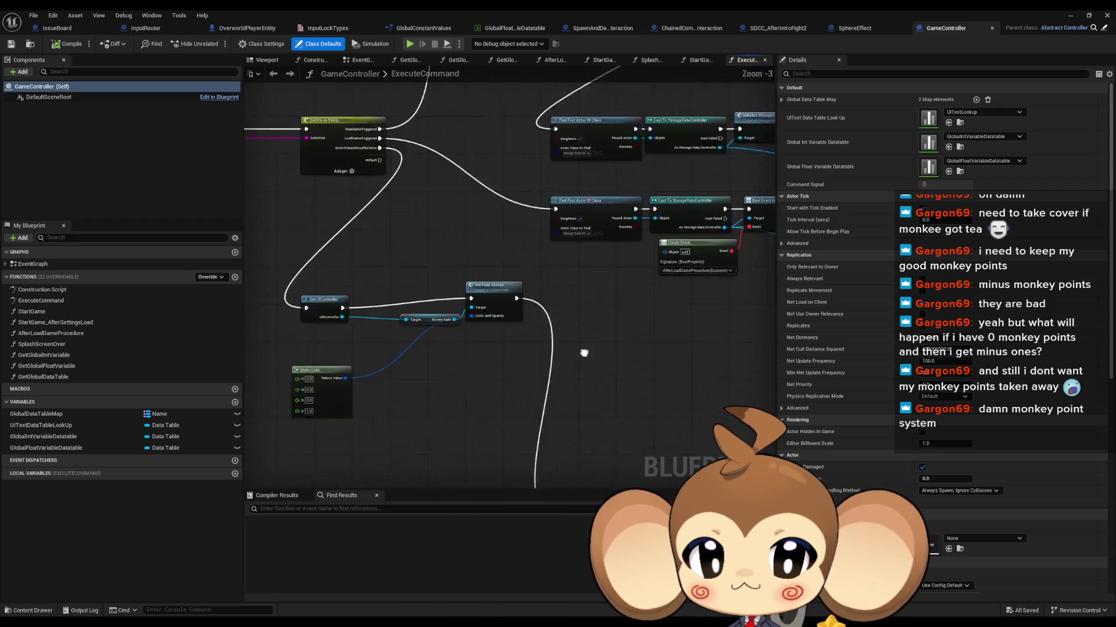
scroll(589, 290, "up", 4)
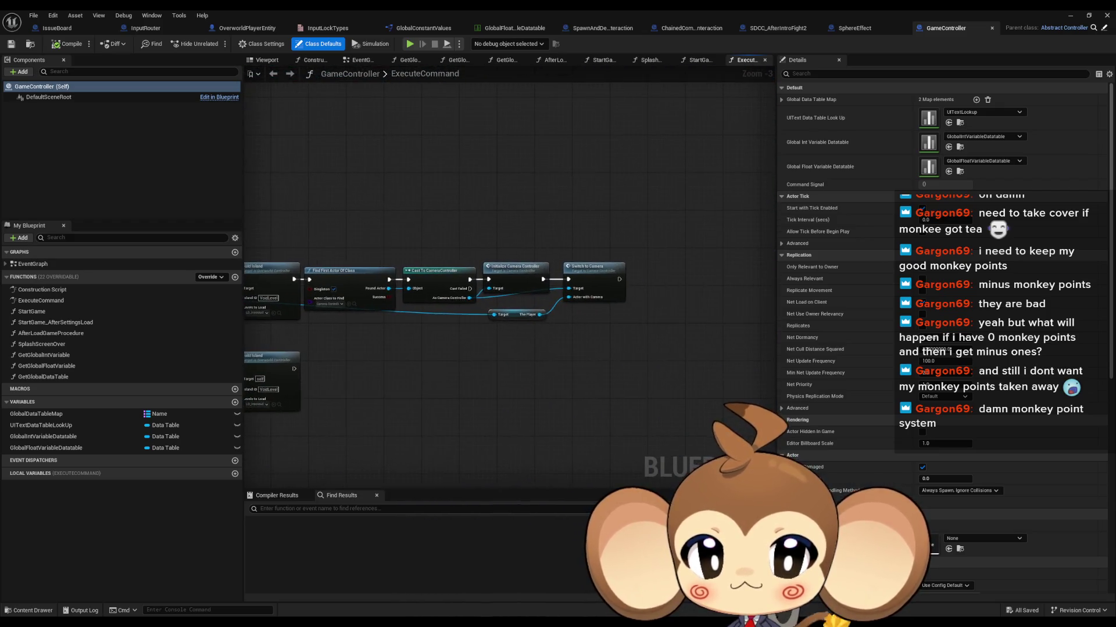
left_click(450, 277)
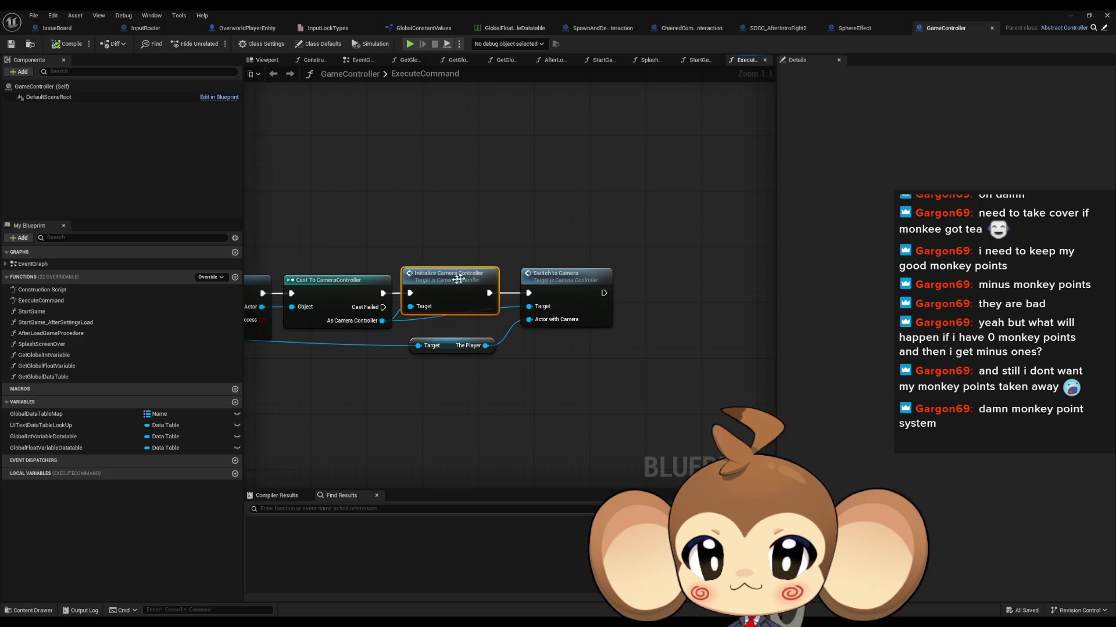
mouse_move(482, 230)
left_mouse_down()
mouse_move(610, 241)
mouse_move(645, 261)
mouse_move(784, 248)
left_mouse_up()
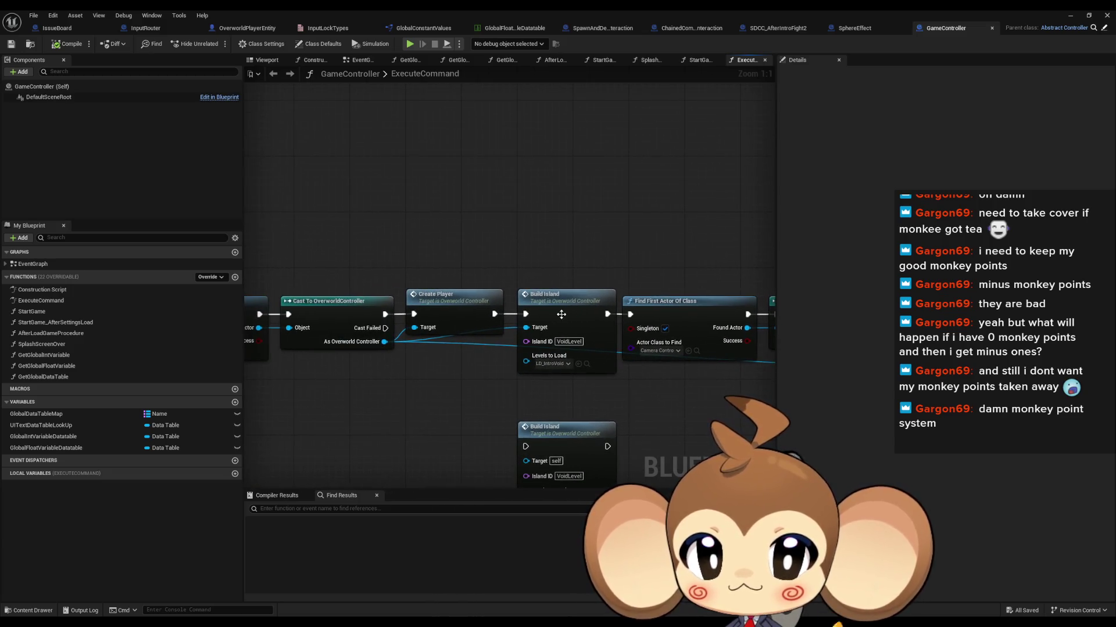
right_click(526, 297)
key("Escape")
left_click_drag(538, 226, 720, 242)
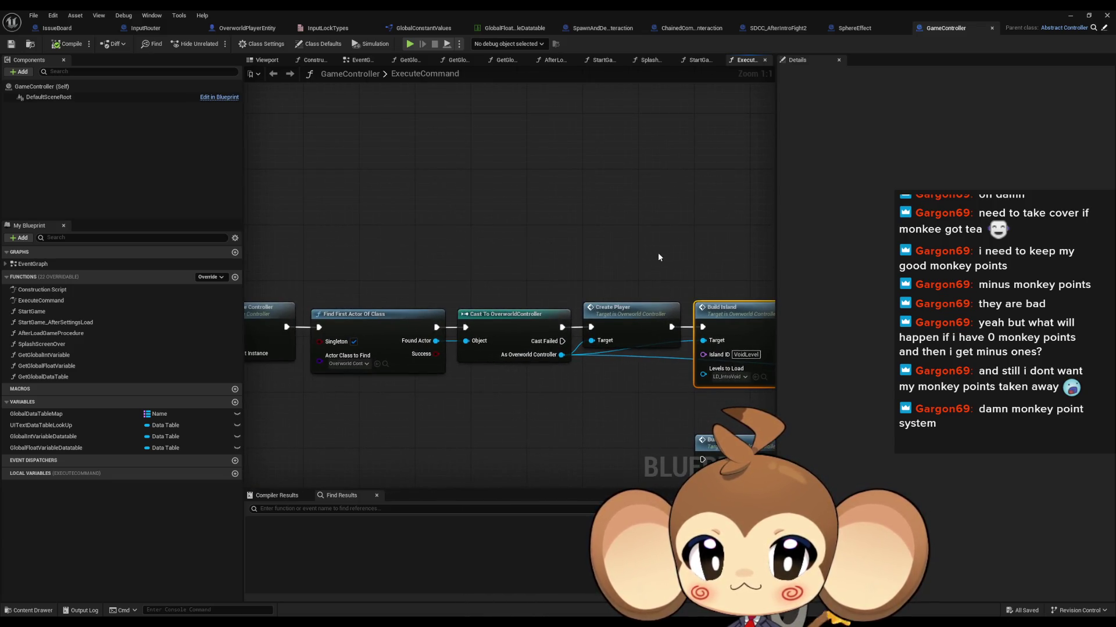
mouse_move(566, 249)
left_mouse_down()
mouse_move(392, 476)
mouse_move(403, 251)
mouse_move(429, 275)
left_mouse_up()
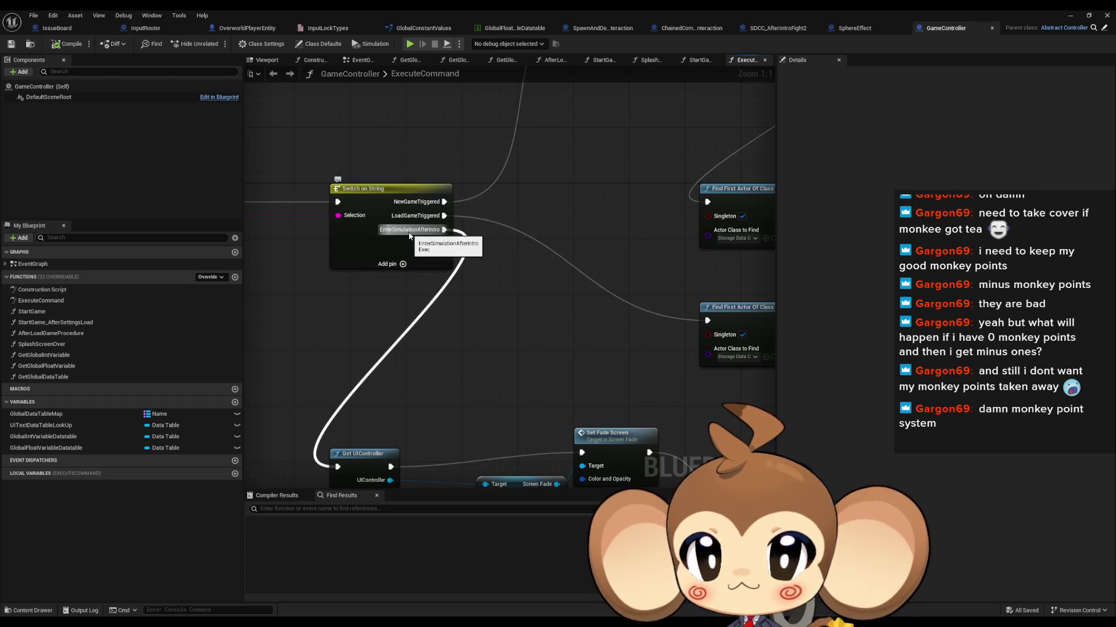
mouse_move(409, 236)
left_mouse_down()
mouse_move(697, 250)
mouse_move(363, 218)
mouse_move(379, 242)
left_mouse_up()
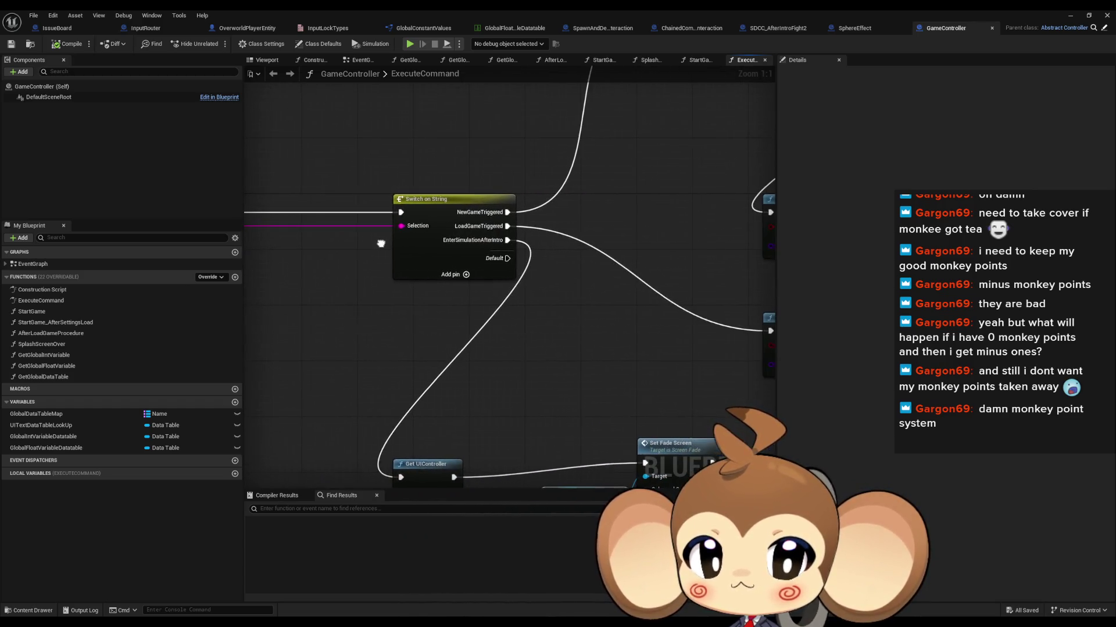
Review Switch on String's cases and the Find First Actor and Cast To chains
left_click(414, 259)
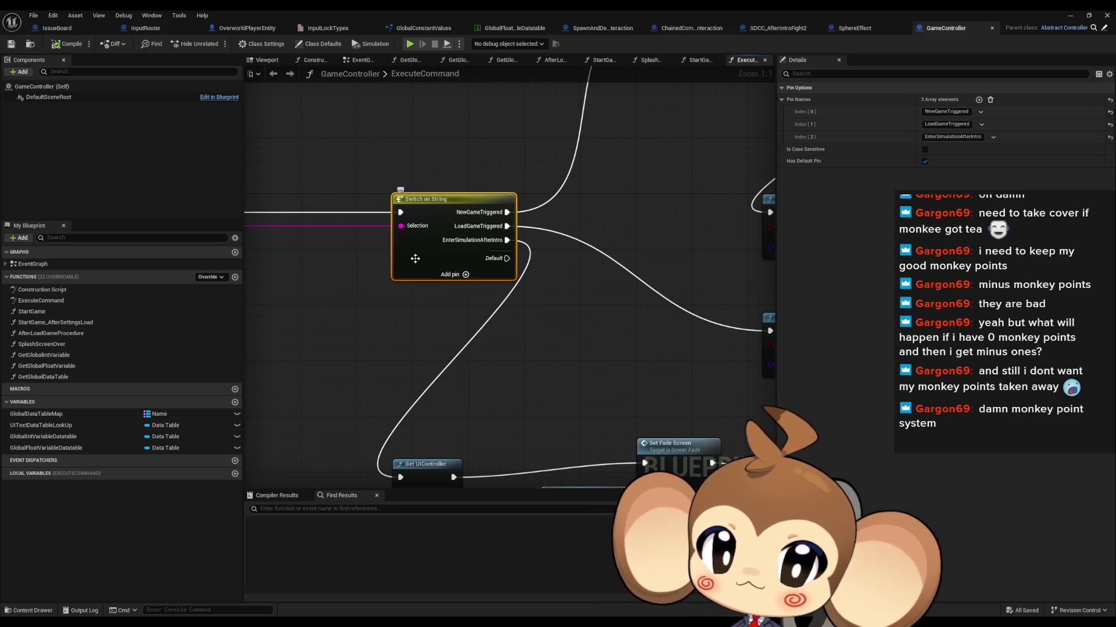
scroll(615, 344, "down", 3)
mouse_move(615, 343)
left_mouse_down()
mouse_move(371, 312)
mouse_move(388, 282)
mouse_move(443, 264)
mouse_move(482, 226)
mouse_move(497, 233)
mouse_move(601, 110)
left_mouse_up()
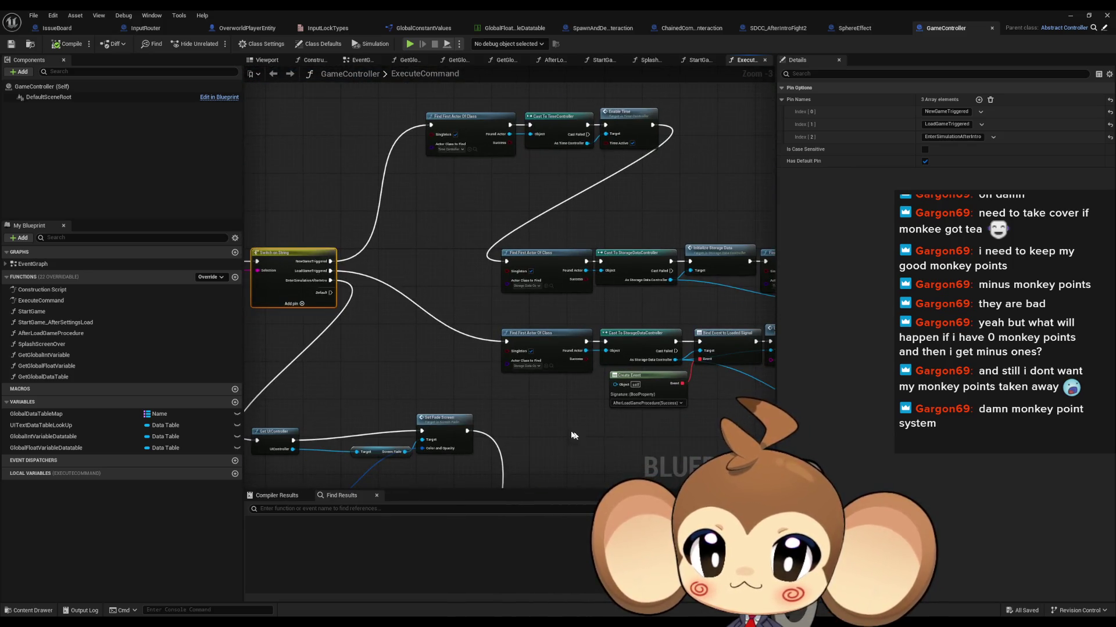
left_click_drag(678, 295, 228, 268)
scroll(639, 221, "up", 3)
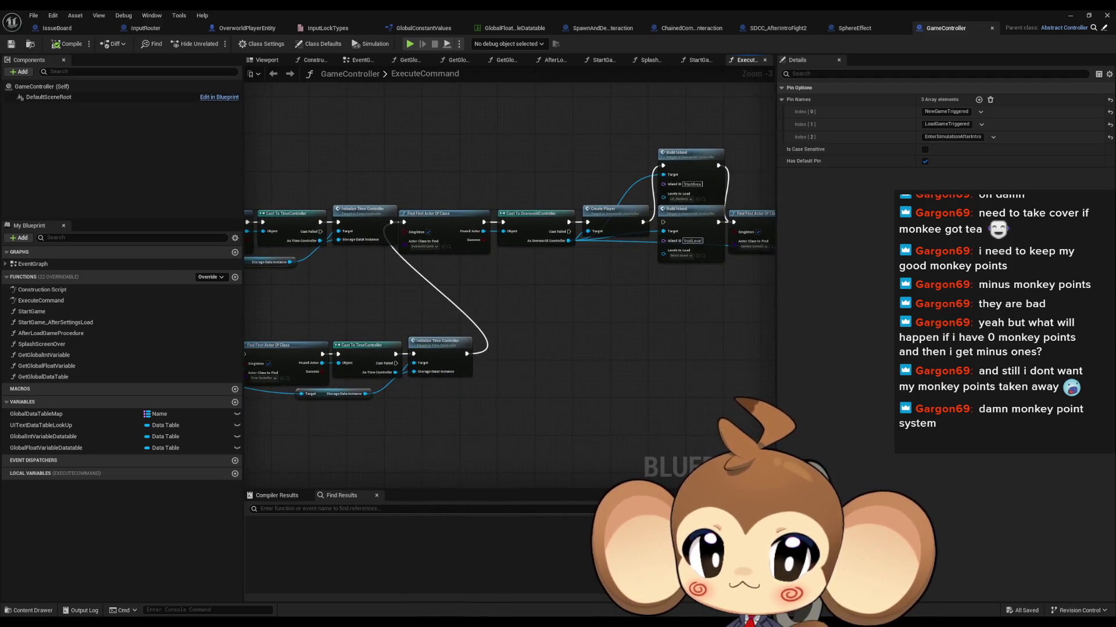
left_click_drag(639, 221, 383, 140)
left_click(482, 132)
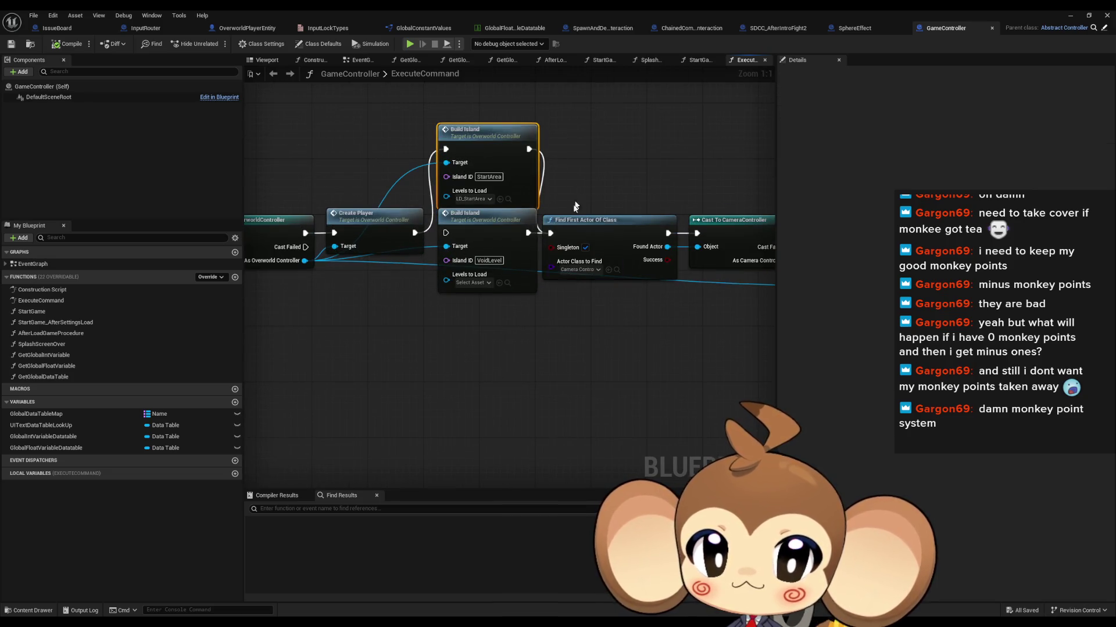
scroll(504, 124, "down", 6)
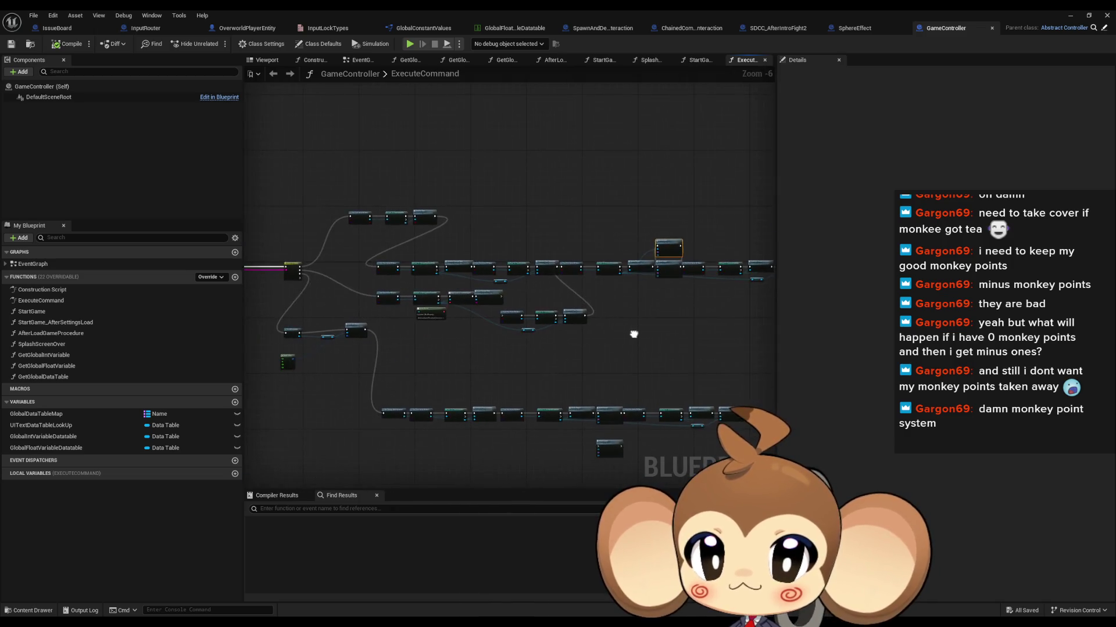
left_click_drag(633, 335, 682, 338)
scroll(358, 268, "up", 4)
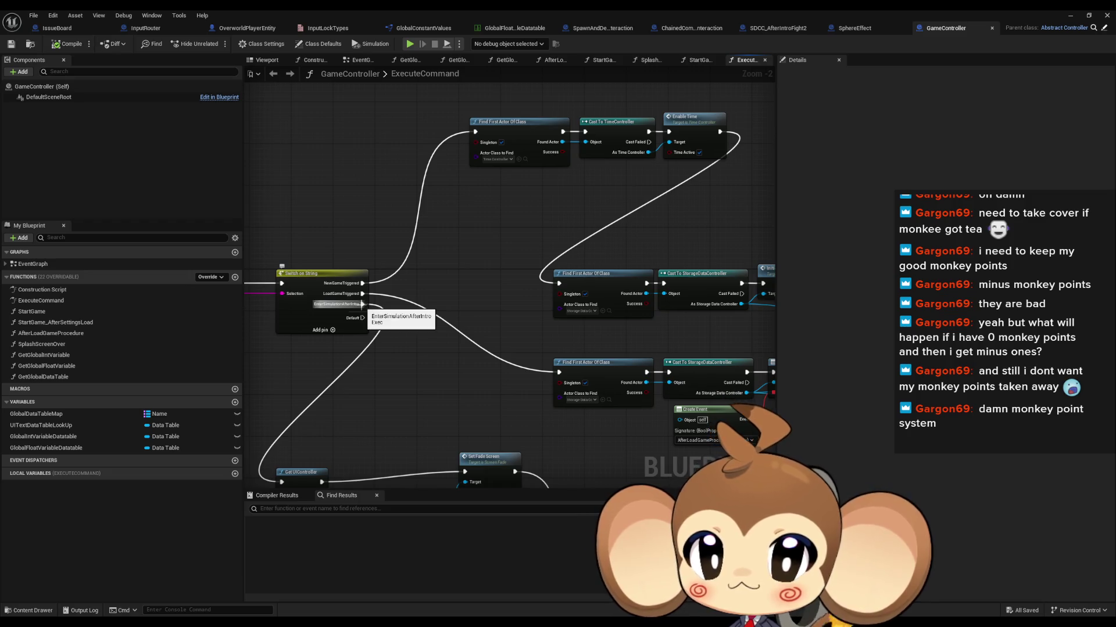
Link EnterSimulationAfterIntro to the top Find First Actor Of Class, then minimize the editor
left_click_drag(361, 304, 475, 132)
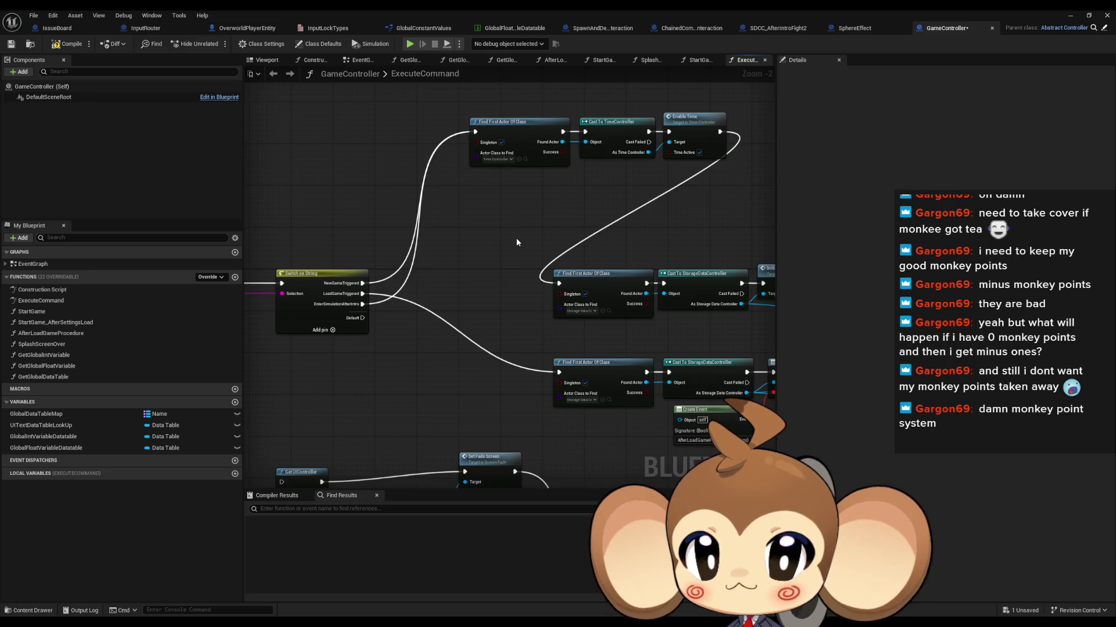
left_click_drag(516, 238, 400, 192)
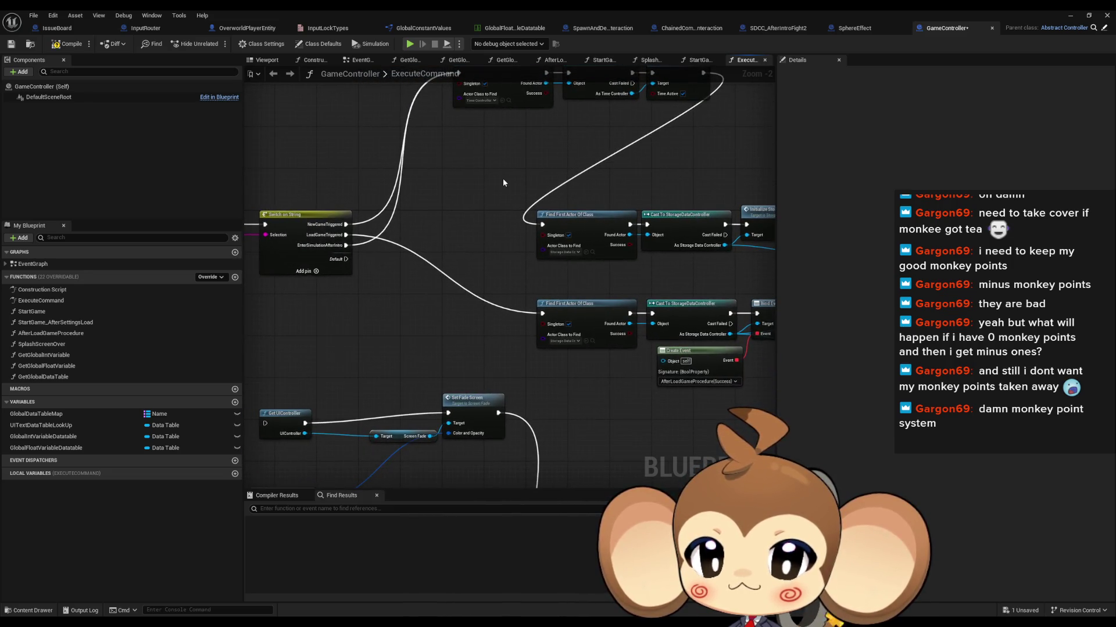
key("ctrl+y")
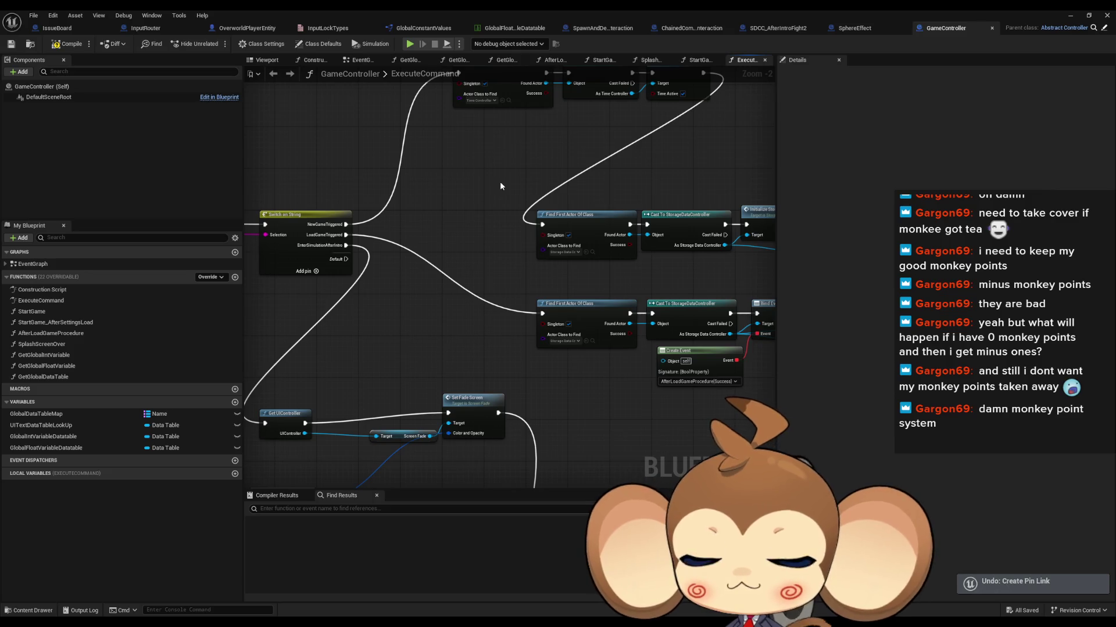
left_click(1070, 18)
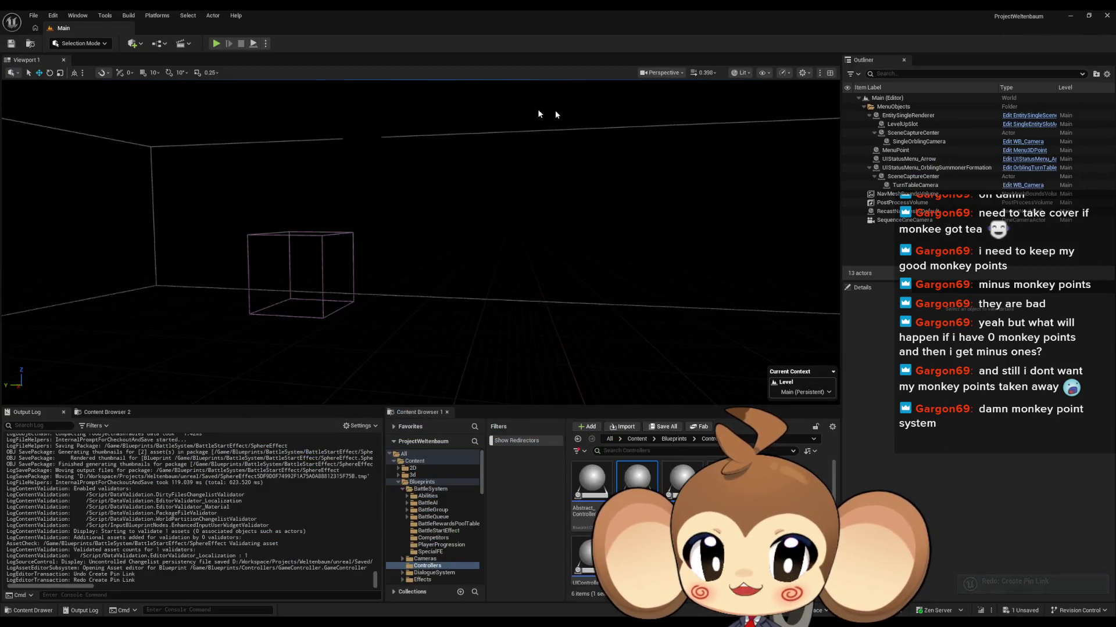
Run a short play-in-editor test, stop it, and open the TimeController Blueprint
left_click(216, 43)
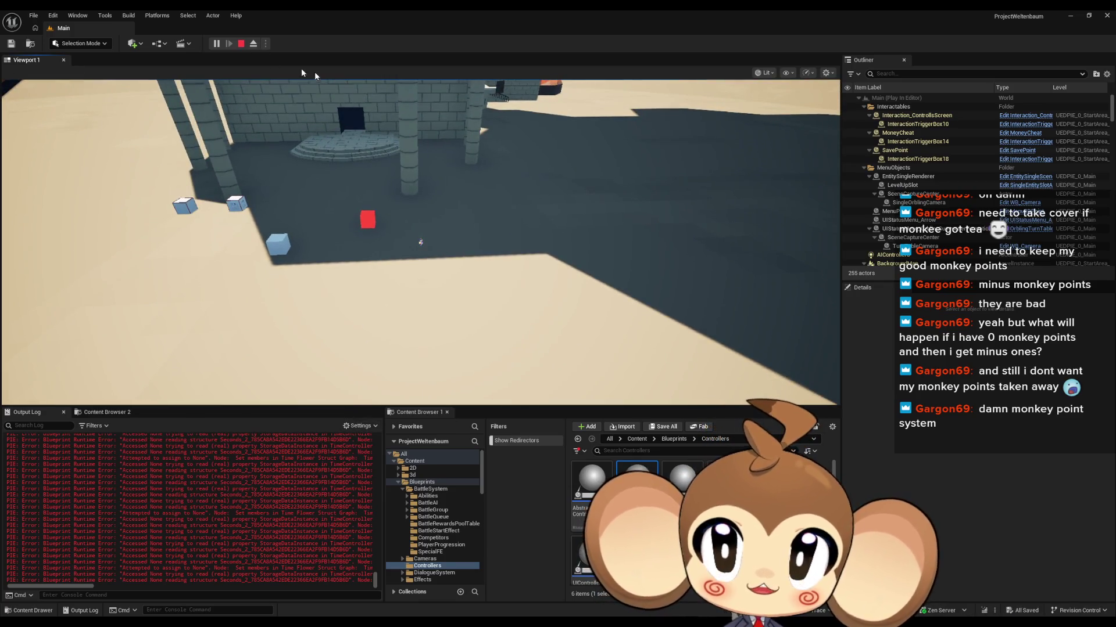
left_click(241, 44)
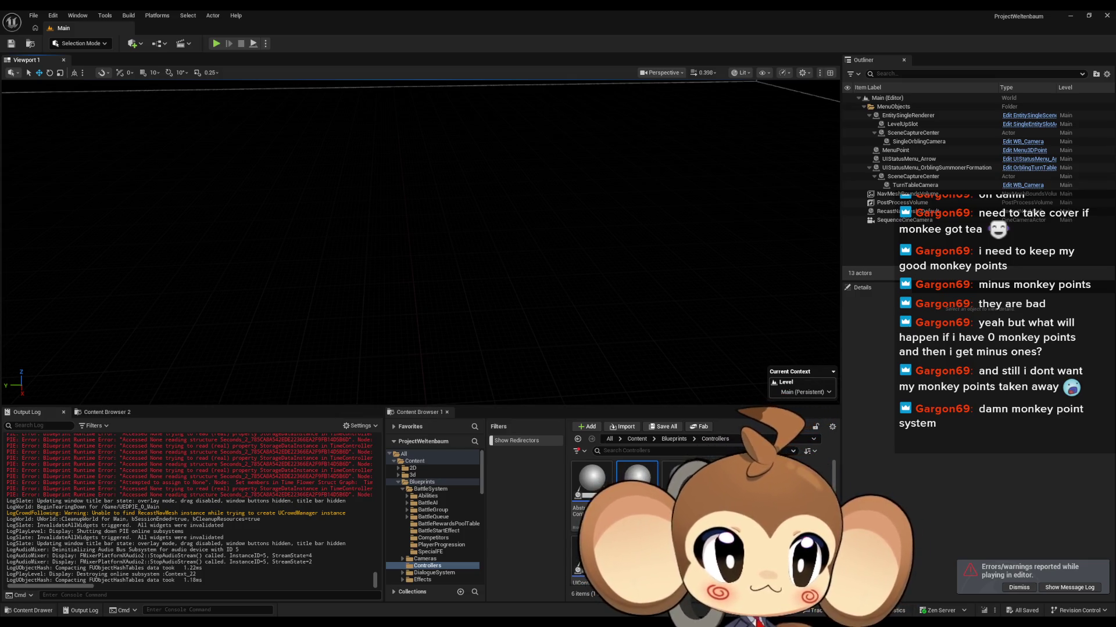
double_click(637, 483)
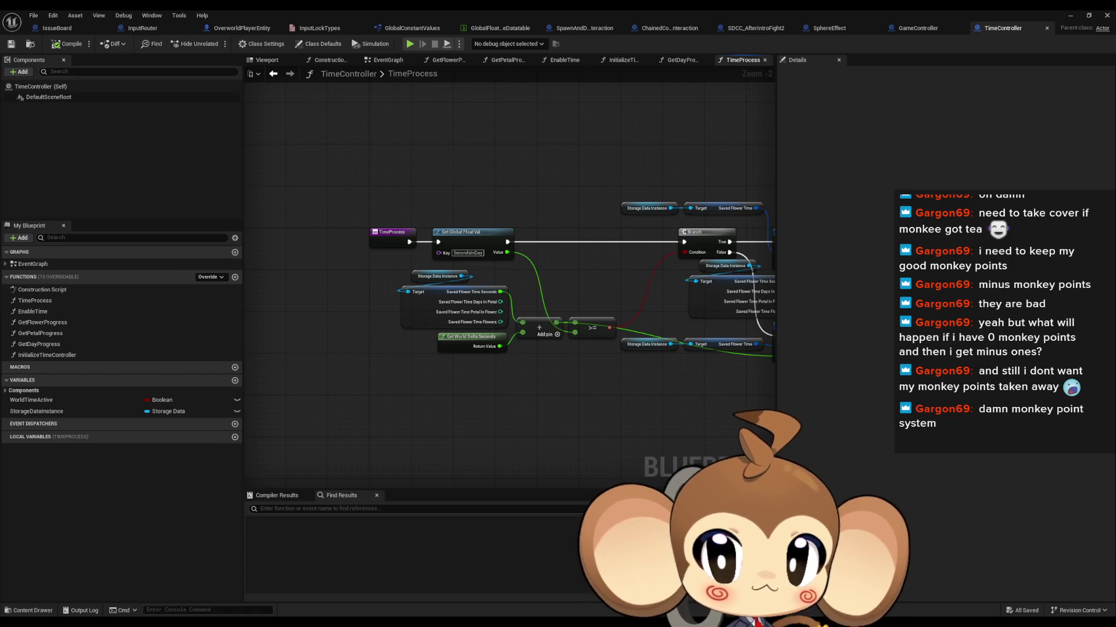
Inspect the Storage Data Instance node and Get Global Float Val in TimeProcess
scroll(633, 406, "up", 2)
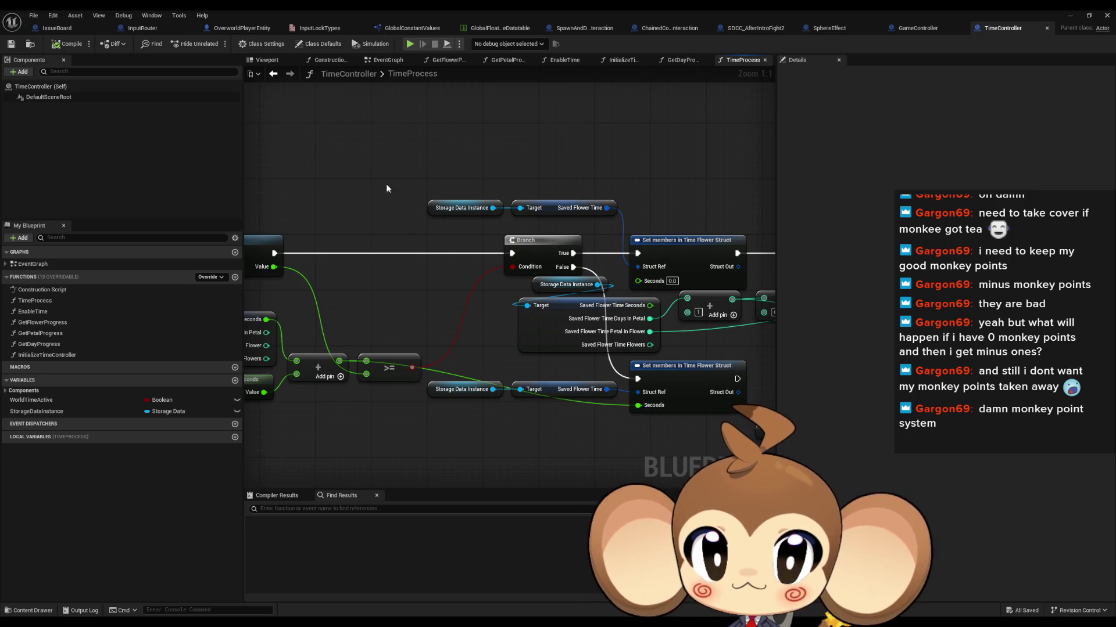
left_click(459, 208)
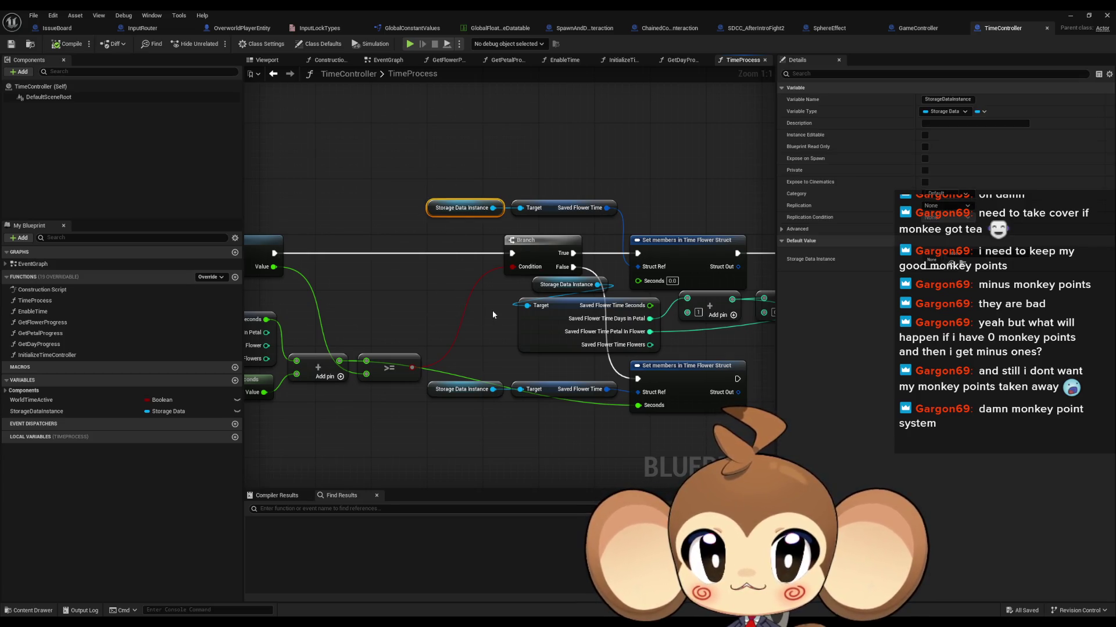
left_click_drag(492, 313, 612, 332)
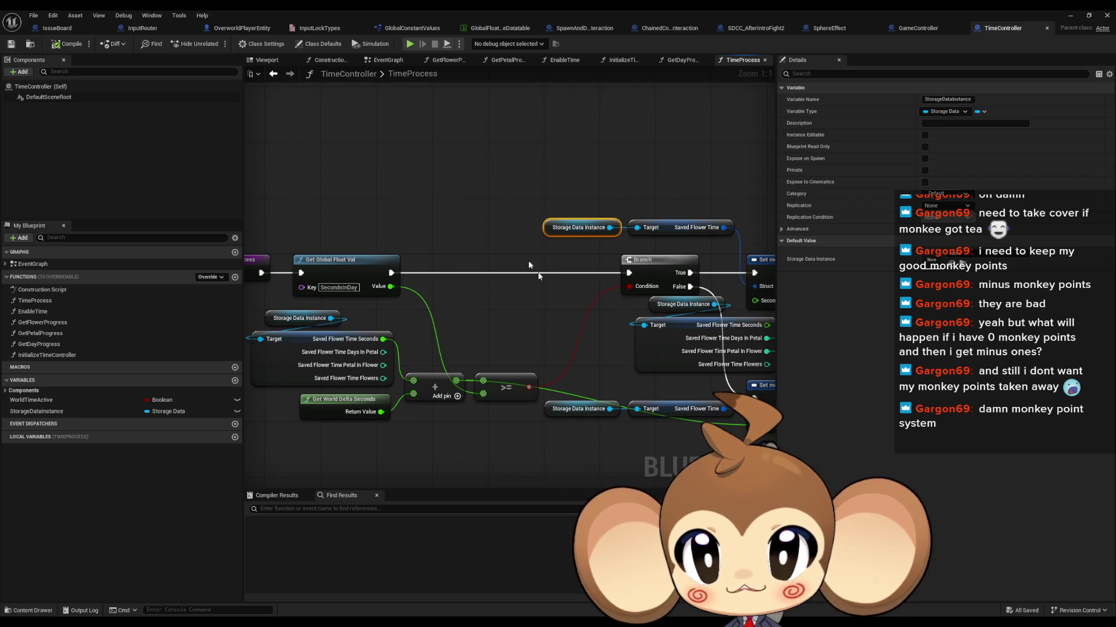
Switch to GameController's ExecuteCommand graph and view the Get Storage Data Instance chain
left_click(921, 29)
mouse_move(489, 178)
left_mouse_down()
mouse_move(360, 256)
mouse_move(448, 303)
mouse_move(451, 270)
mouse_move(261, 209)
left_mouse_up()
left_click_drag(256, 367, 336, 435)
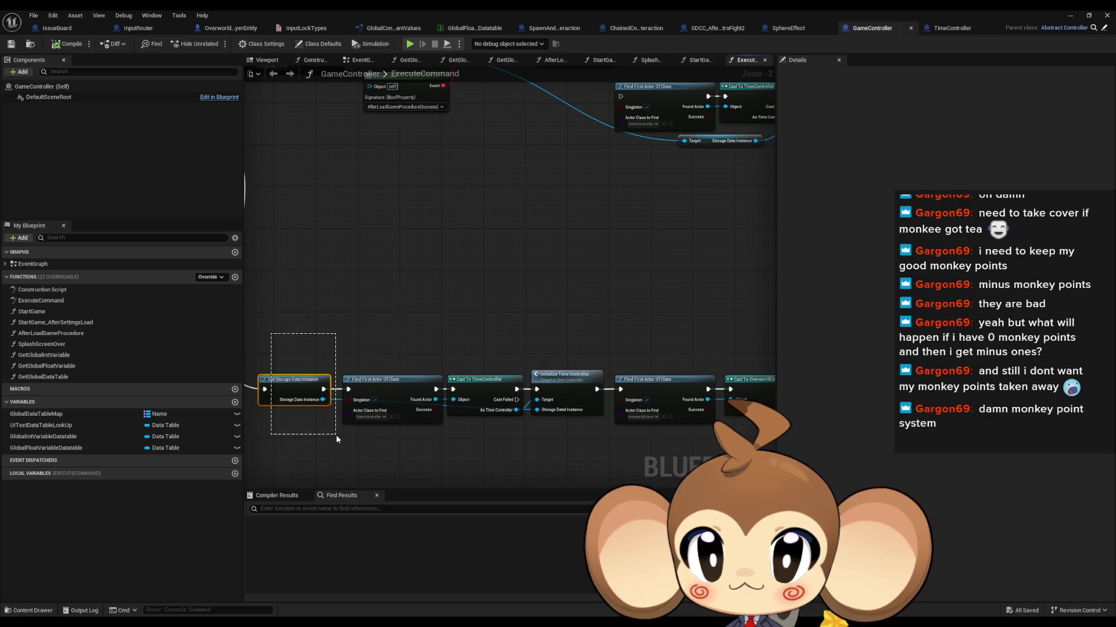
Survey the ExecuteCommand nodes around Initialize Storage Data and Storage Data Instance
mouse_move(331, 154)
left_mouse_down()
mouse_move(377, 199)
mouse_move(372, 110)
mouse_move(545, 289)
left_mouse_up()
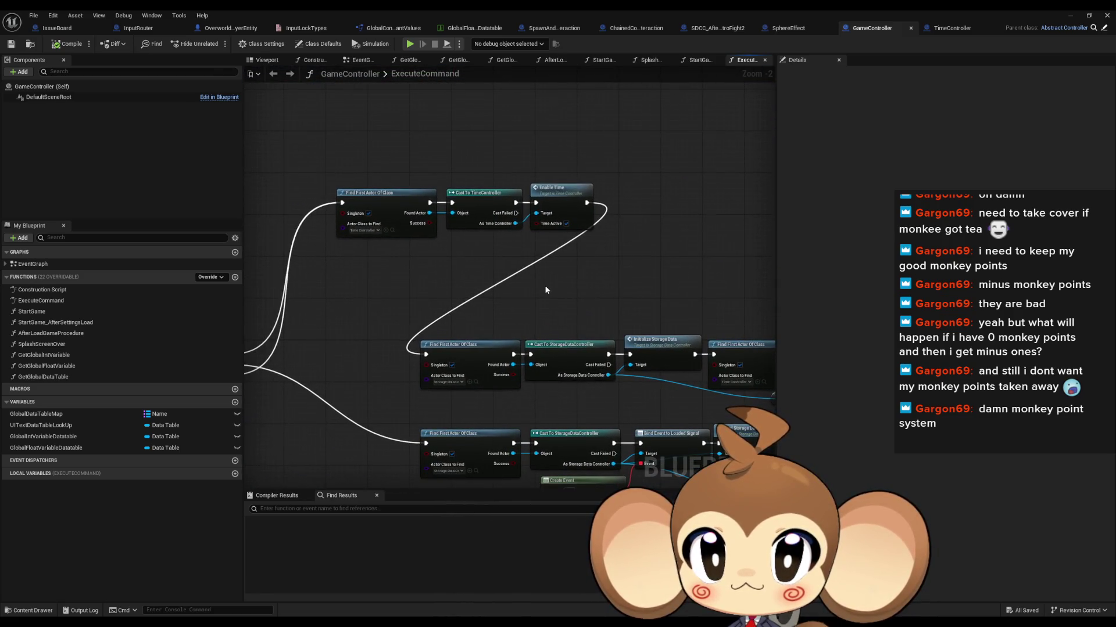
mouse_move(630, 291)
left_mouse_down()
mouse_move(573, 267)
mouse_move(447, 252)
left_mouse_up()
left_click_drag(480, 329, 614, 330)
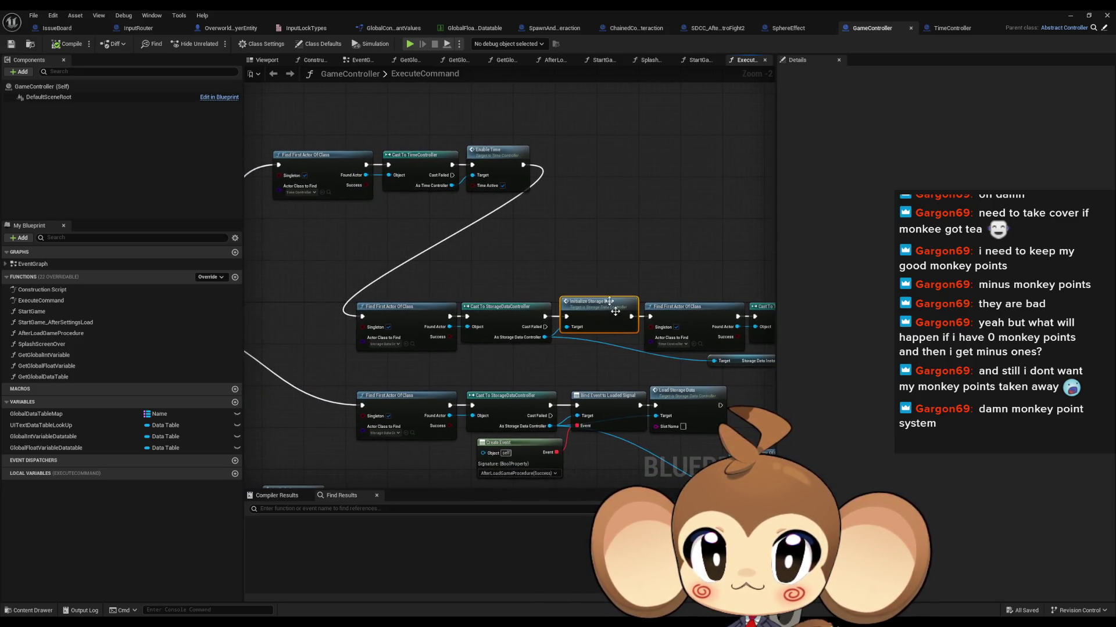
mouse_move(302, 123)
left_mouse_down()
mouse_move(581, 195)
mouse_move(608, 277)
left_mouse_up()
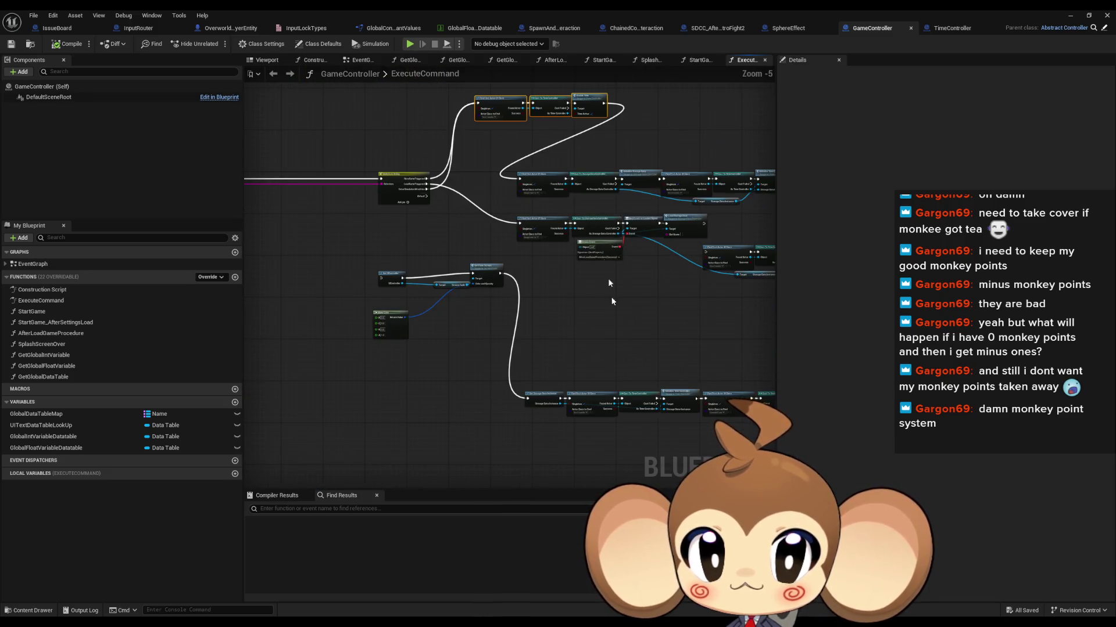
scroll(612, 323, "down", 1)
scroll(613, 323, "up", 3)
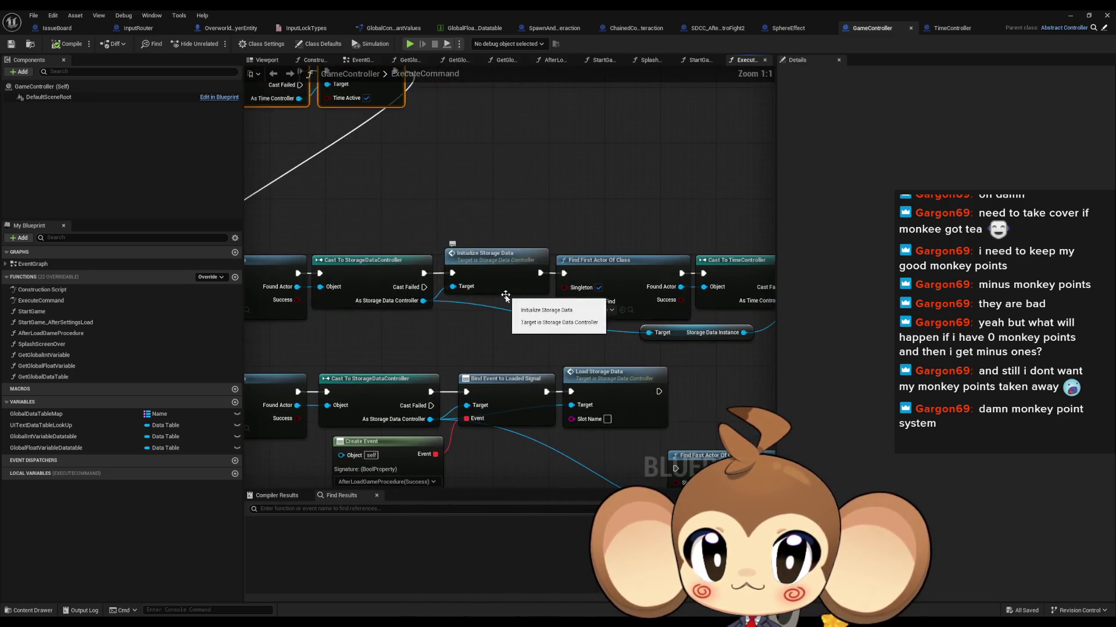
left_click(516, 288)
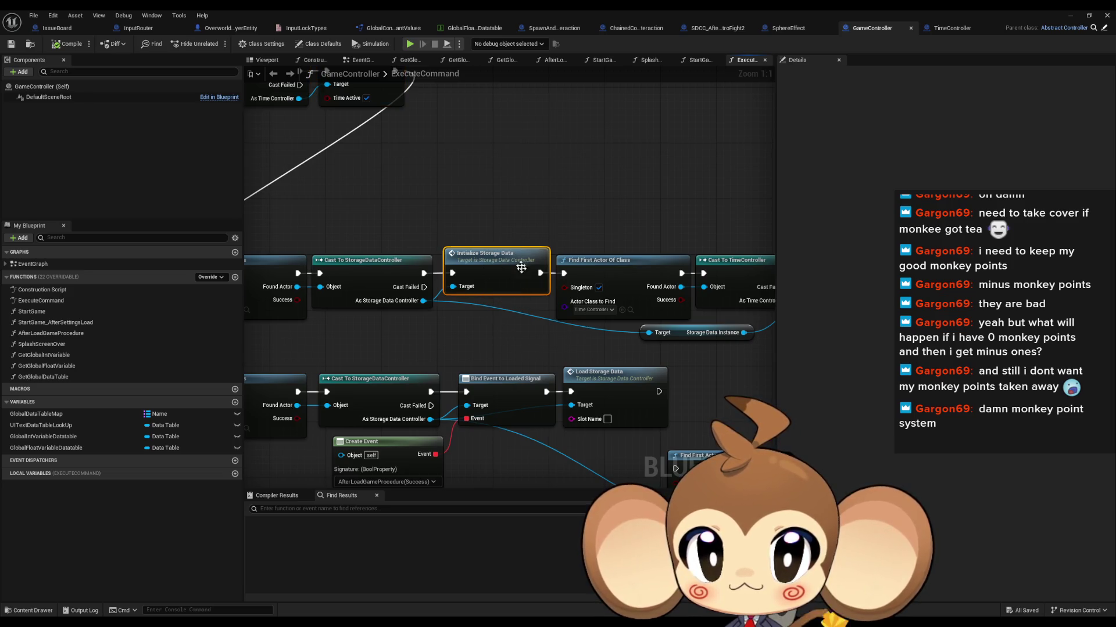
left_click_drag(615, 304, 490, 309)
left_click(588, 336)
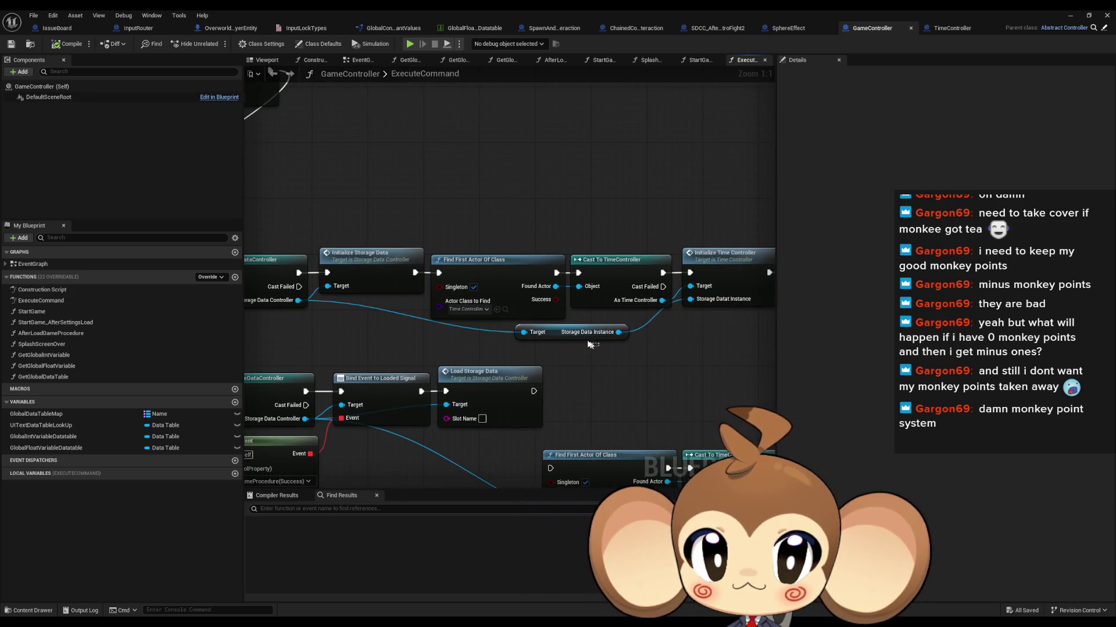
scroll(670, 379, "down", 1)
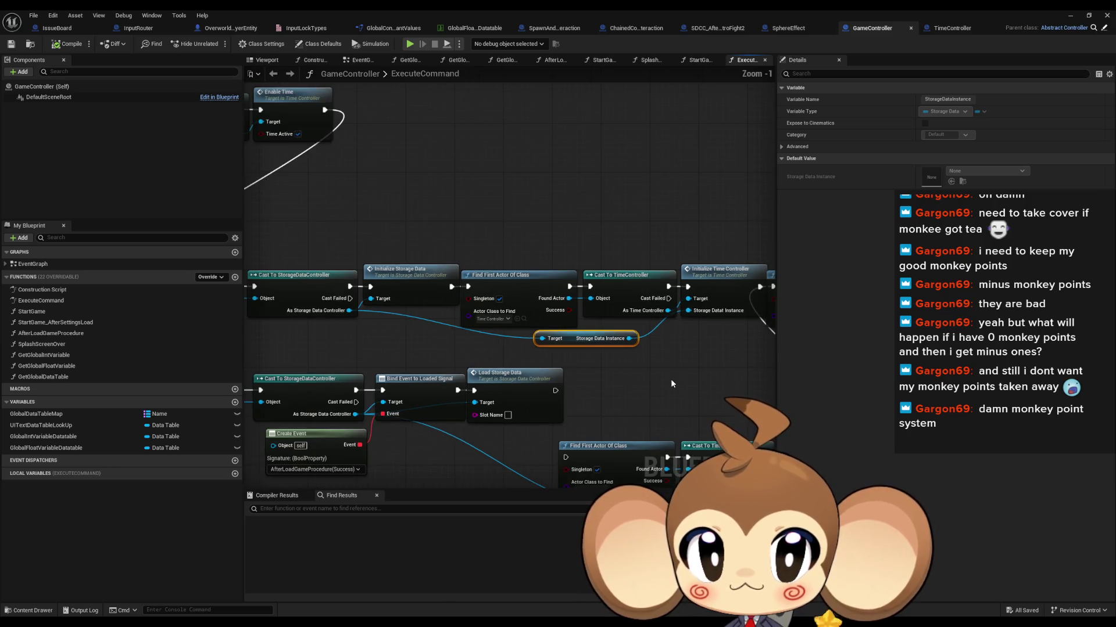
mouse_move(434, 311)
left_mouse_down()
mouse_move(636, 364)
mouse_move(417, 352)
left_mouse_up()
Move the Enable Time chain right and rewire exec pins so it follows Initialize Storage Data
mouse_move(624, 220)
left_mouse_down()
mouse_move(372, 175)
mouse_move(639, 181)
left_mouse_up()
left_click_drag(349, 406, 469, 359)
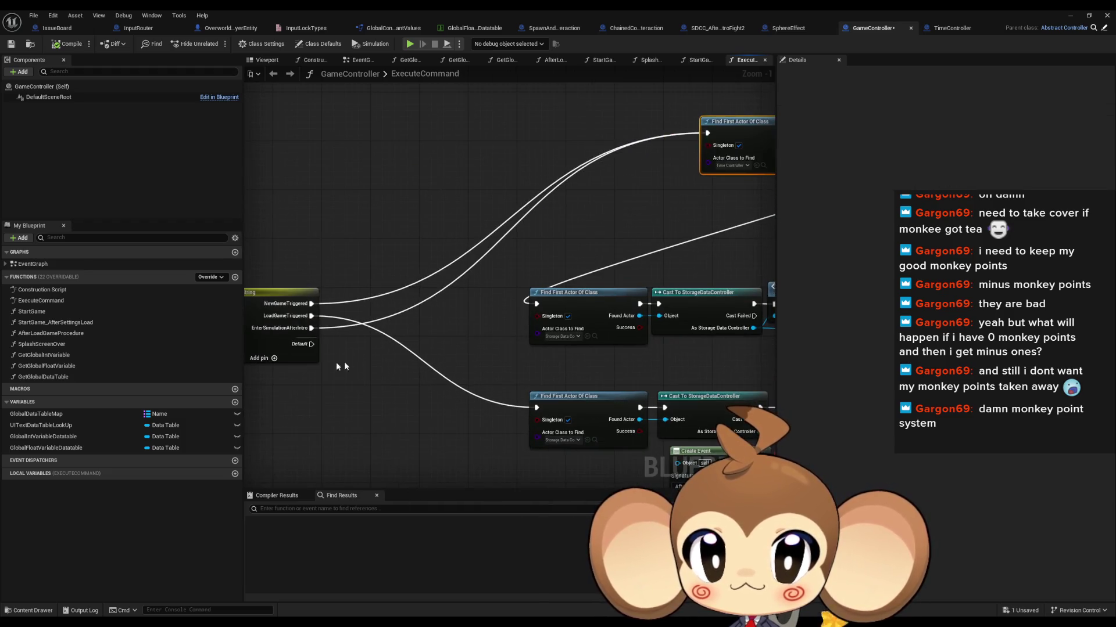
left_click_drag(312, 328, 536, 303)
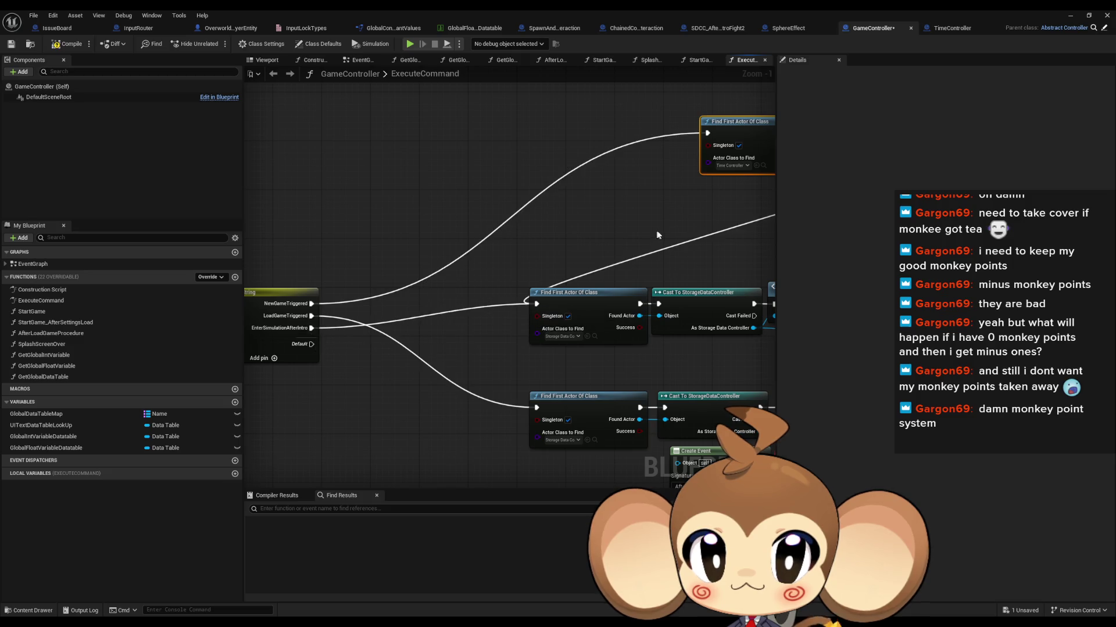
mouse_move(655, 231)
left_mouse_down()
mouse_move(246, 228)
mouse_move(261, 247)
mouse_move(401, 251)
mouse_move(753, 233)
left_mouse_up()
mouse_move(303, 302)
left_mouse_down()
mouse_move(556, 303)
mouse_move(530, 302)
left_mouse_up()
mouse_move(854, 273)
left_mouse_down()
mouse_move(526, 284)
mouse_move(386, 186)
mouse_move(372, 142)
left_mouse_up()
mouse_move(672, 144)
left_mouse_down()
mouse_move(654, 204)
mouse_move(536, 313)
left_mouse_up()
left_click(1077, 16)
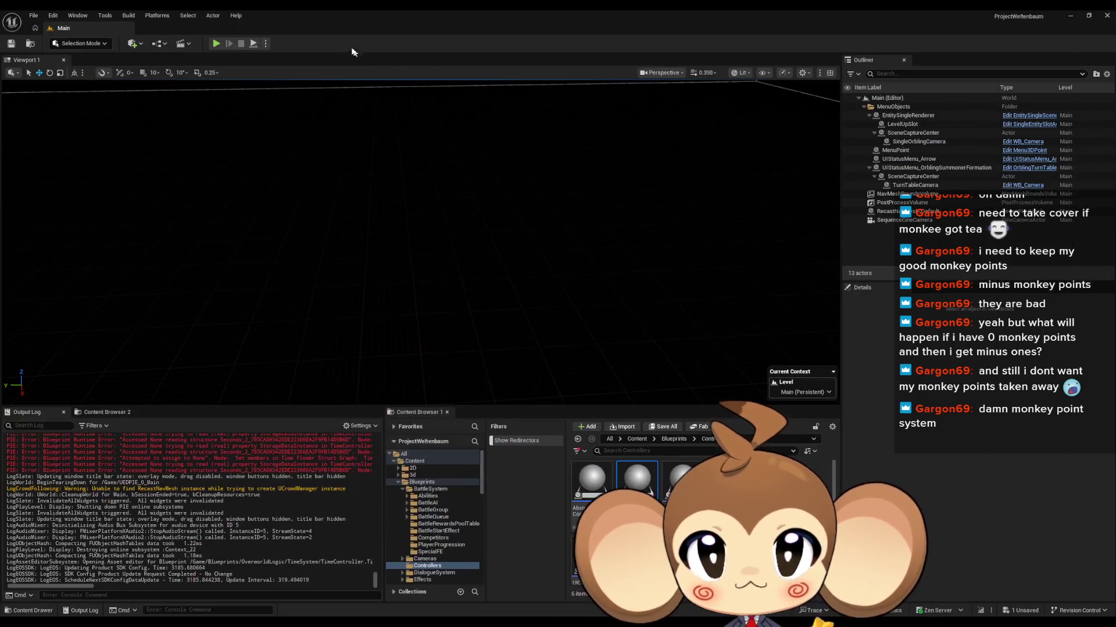
Play-test the level twice until StorageDataInstance Accessed None errors appear, then return to TimeController
left_click(216, 44)
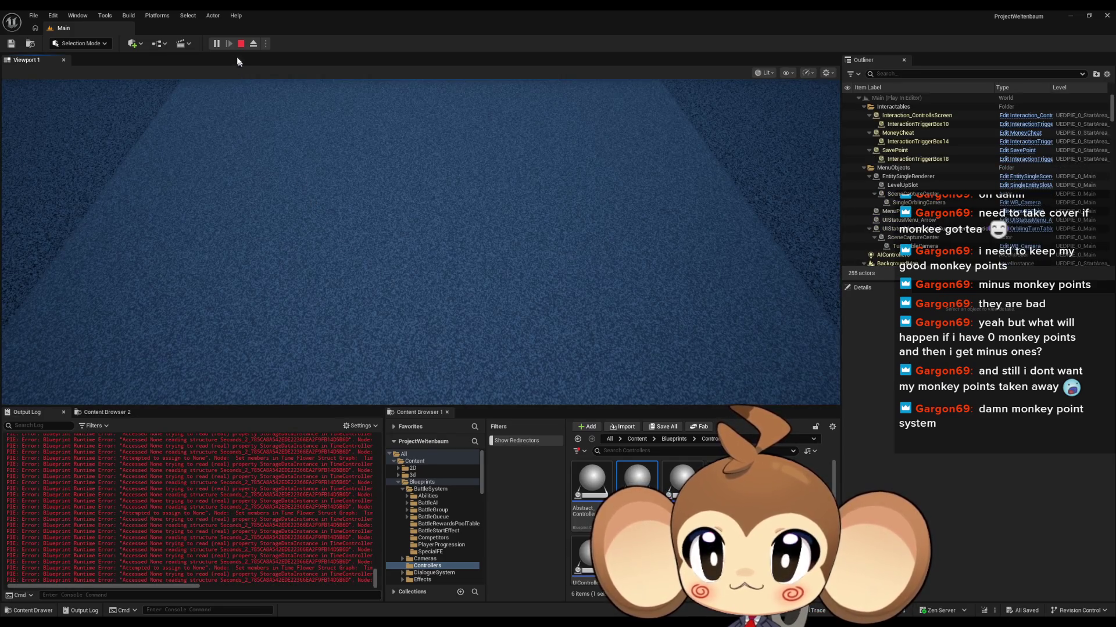
left_click(238, 45)
key("alt+p")
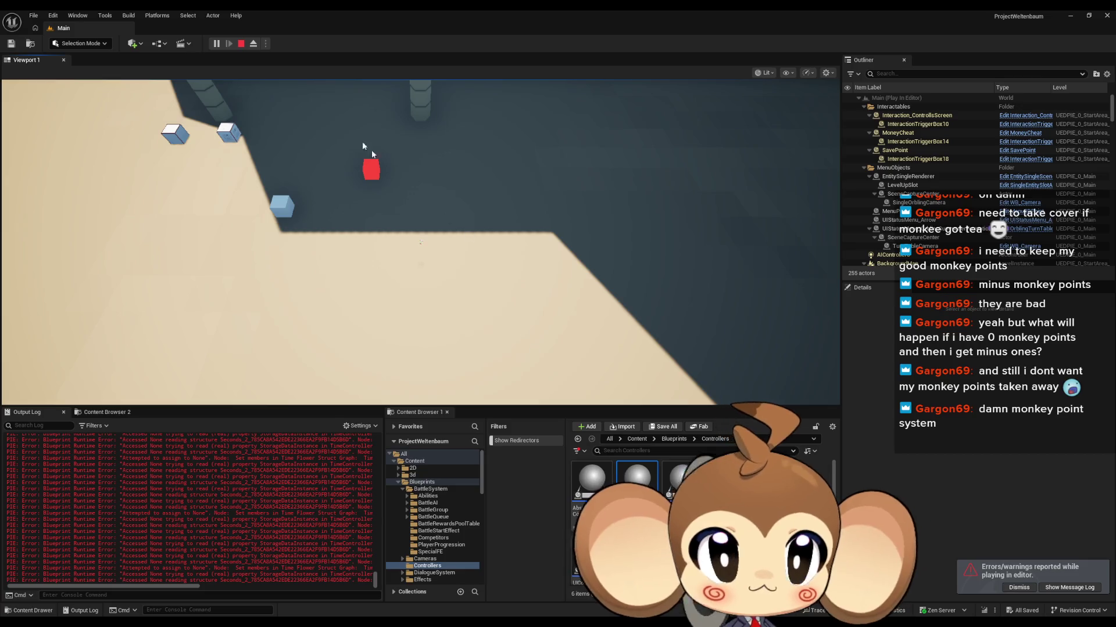
key("Escape")
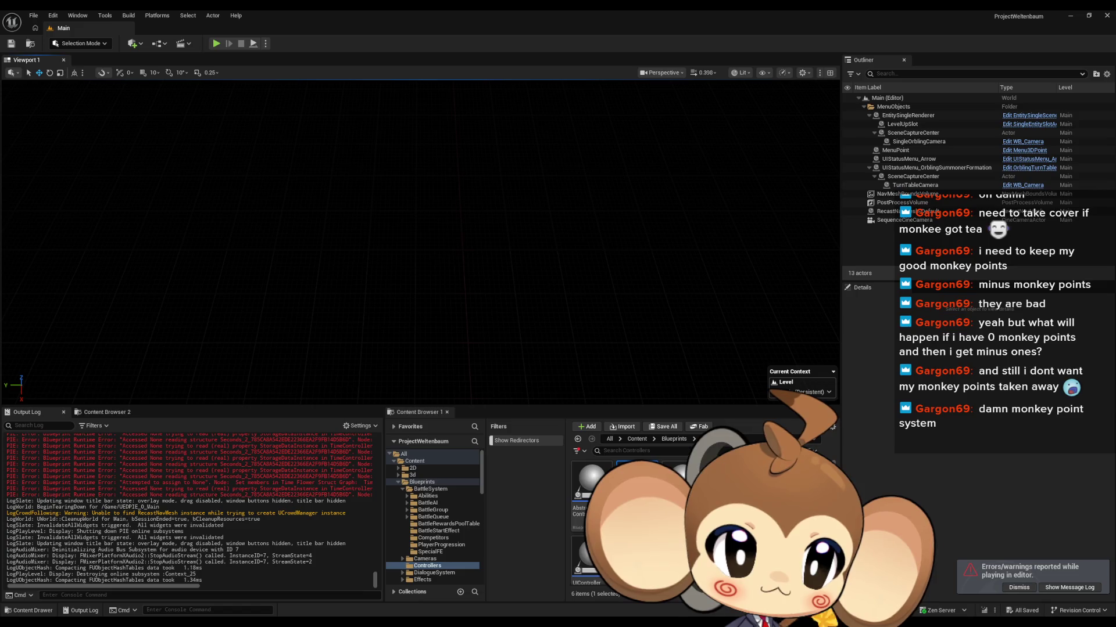
key("alt+Tab")
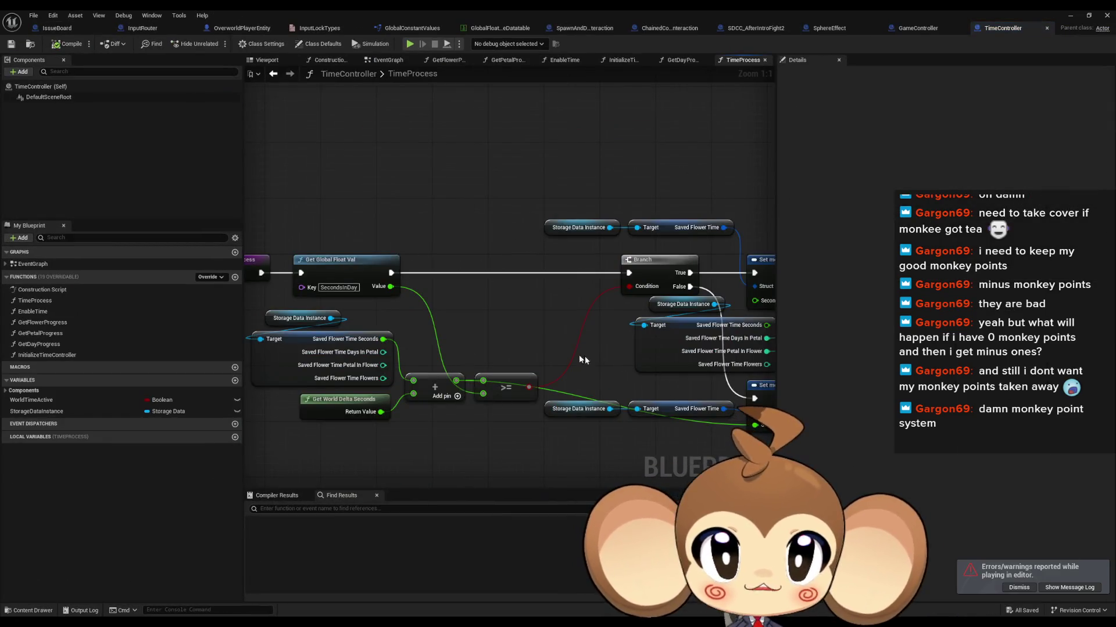
Inspect the Storage Data Instance getter in TimeProcess, then return to GameController's ExecuteCommand graph
scroll(560, 357, "down", 1)
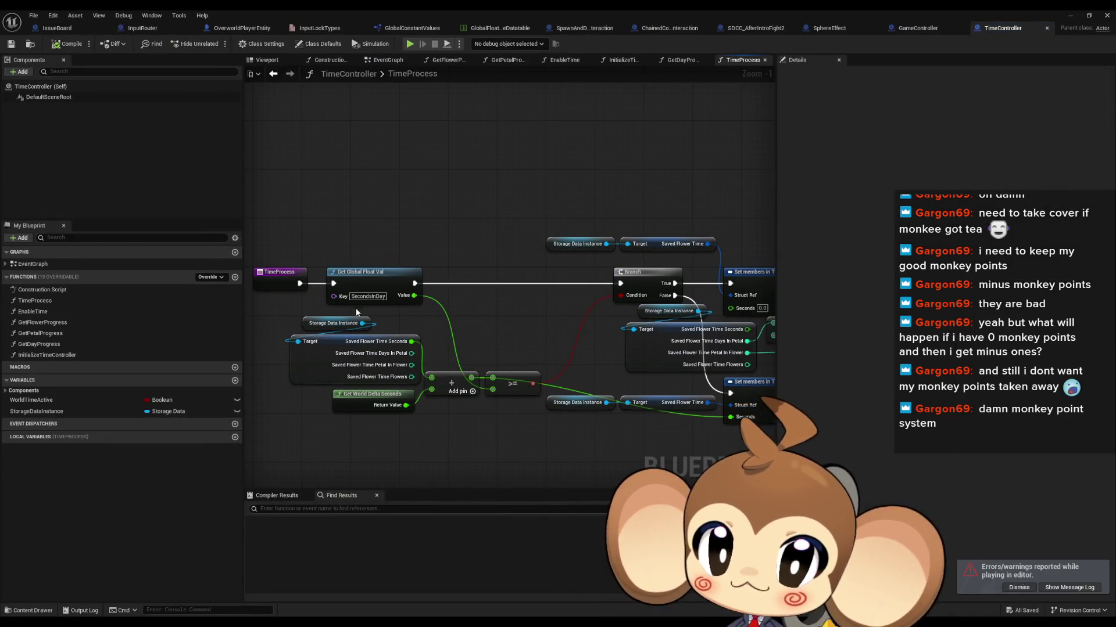
left_click(334, 323)
left_click(463, 251)
left_click_drag(463, 251, 45, 230)
left_click_drag(511, 290, 450, 287)
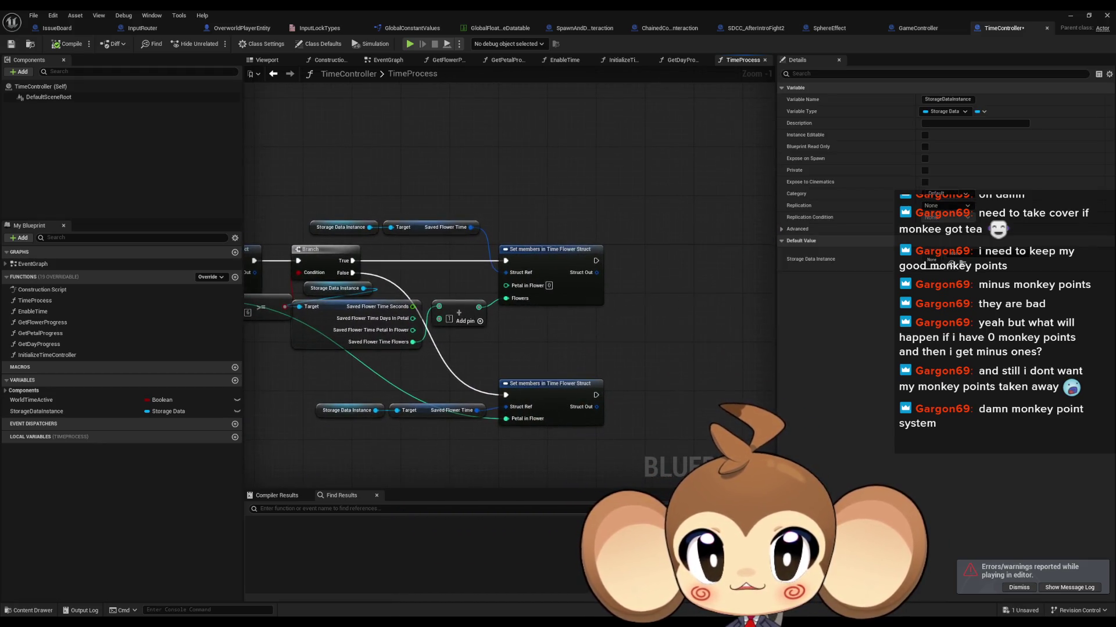
left_click_drag(267, 256, 626, 250)
left_click(933, 29)
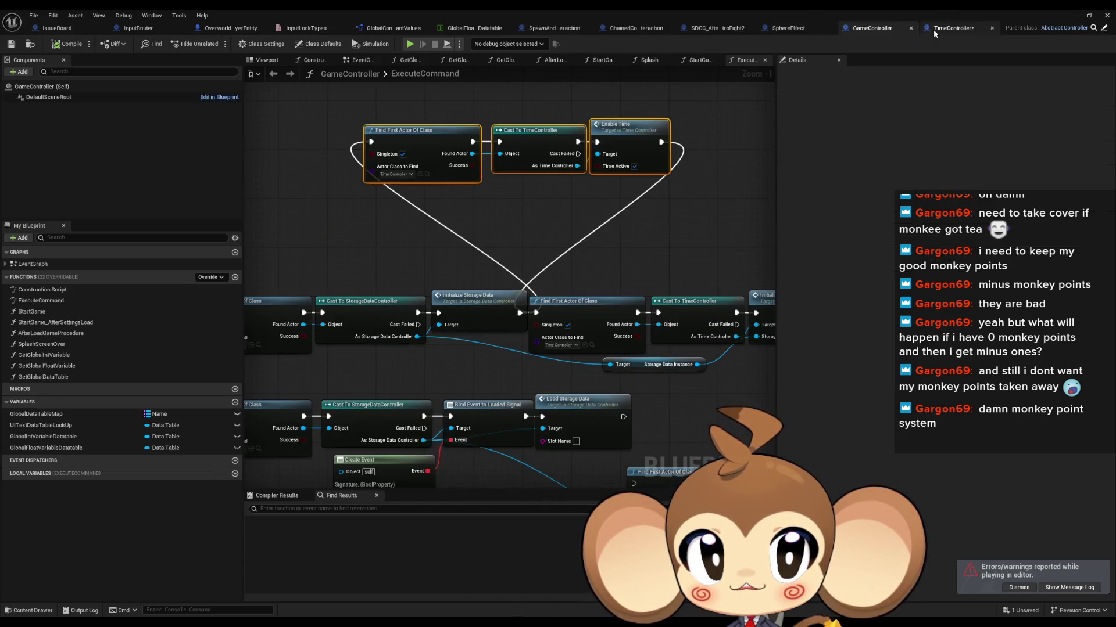
Look over the Cast To TimeController, Enable Time and Initialize Storage Data nodes
left_click(537, 130)
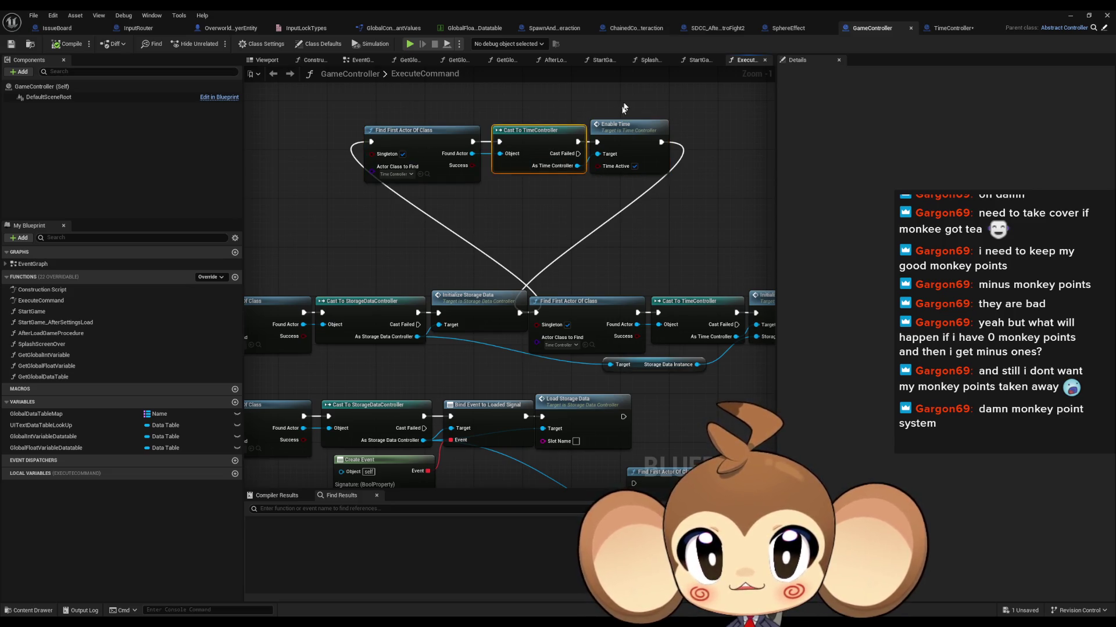
left_click(620, 124)
left_click(458, 304)
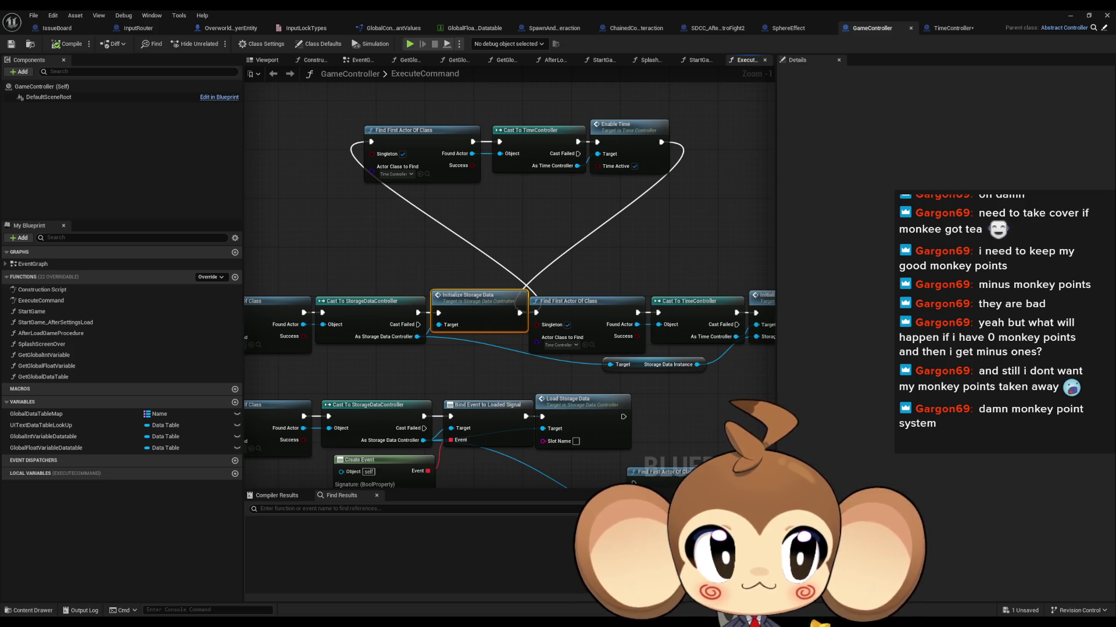
Add a breakpoint on Find First Actor Of Class and play the level until it pauses
right_click(593, 312)
left_click(604, 503)
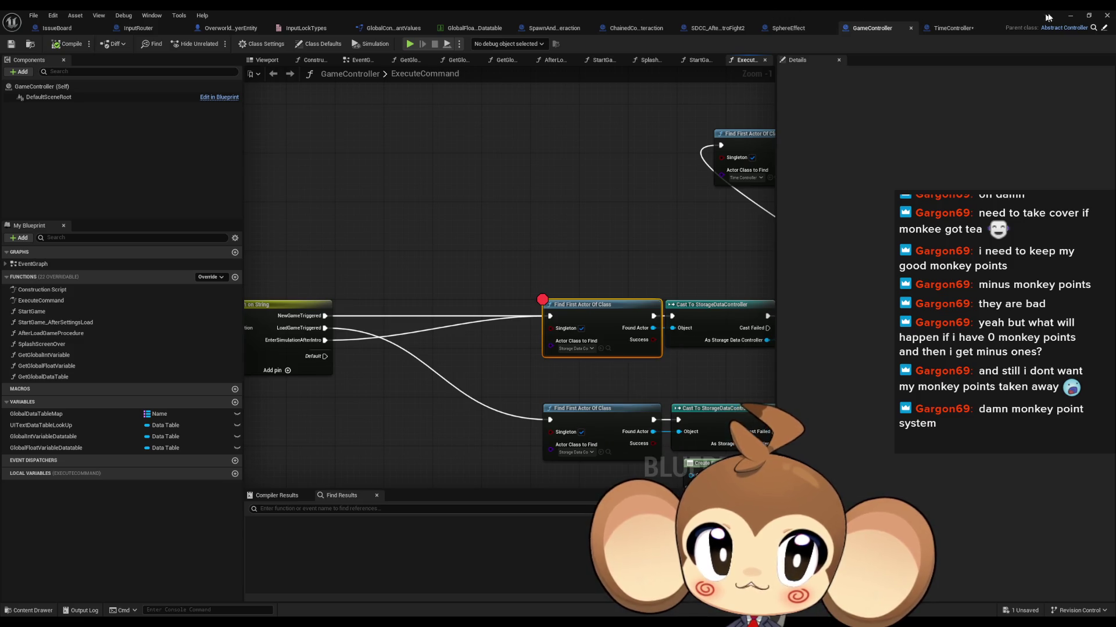
left_click(1071, 14)
left_click(217, 44)
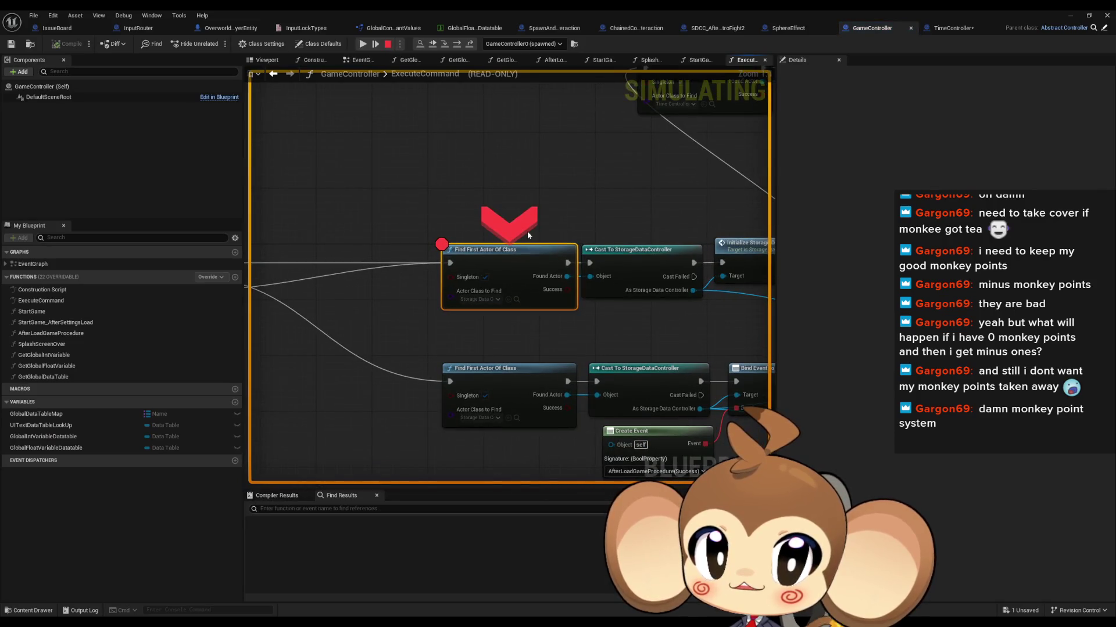
Step through Initialize Storage Data, past Does Save Game Exist and the Branch, to Load Storage Data
left_click(455, 44)
left_click(454, 45)
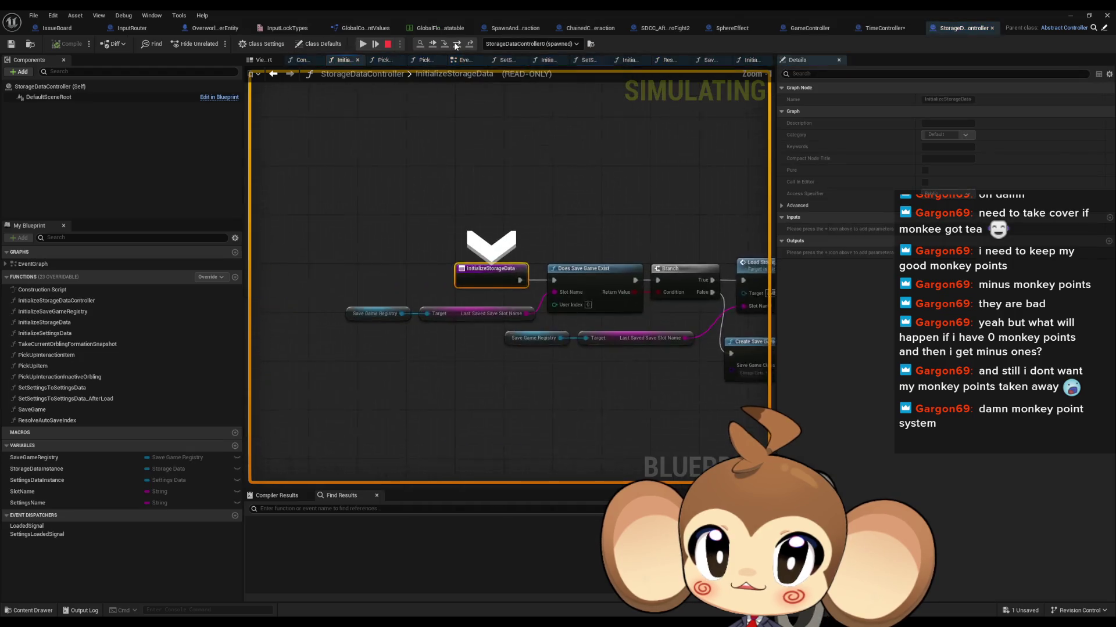
left_click(455, 45)
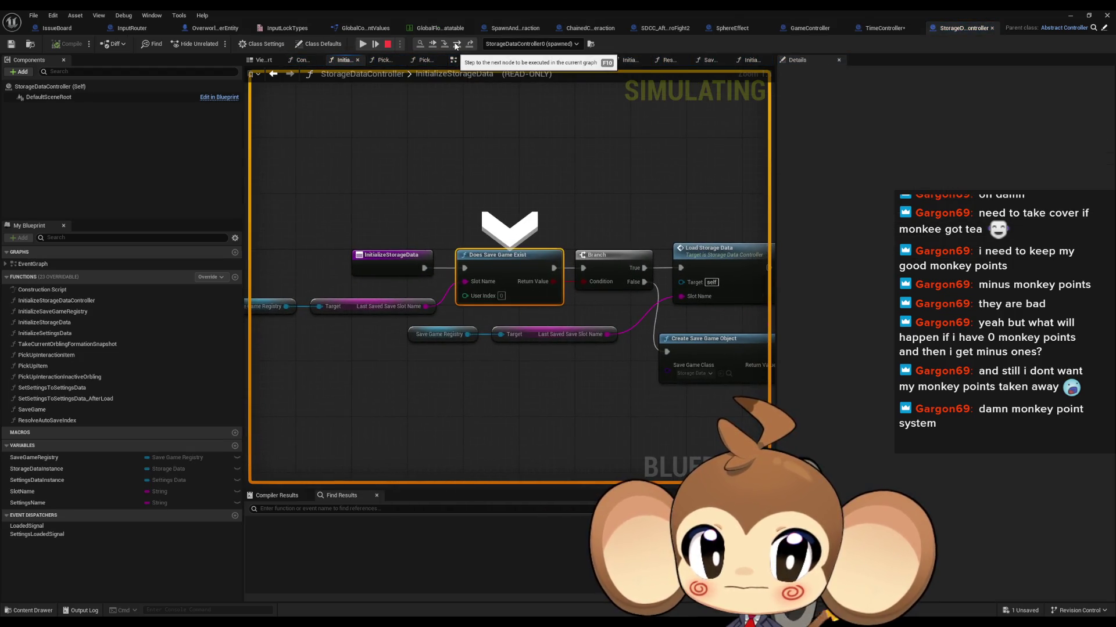
left_click(456, 44)
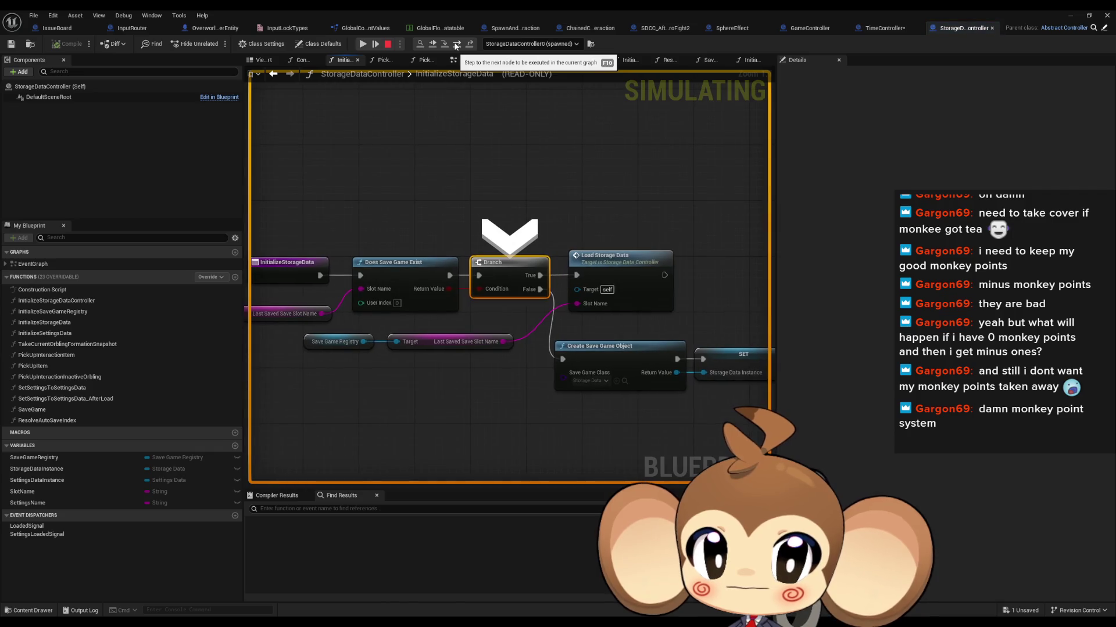
left_click(456, 45)
left_click_drag(427, 192, 639, 169)
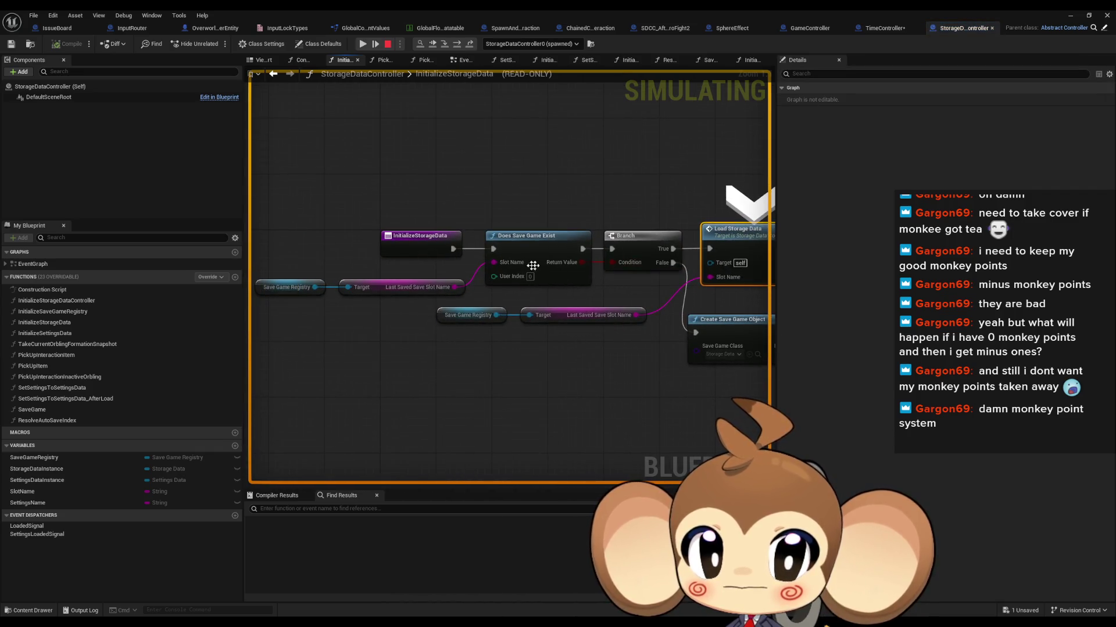
mouse_move(513, 264)
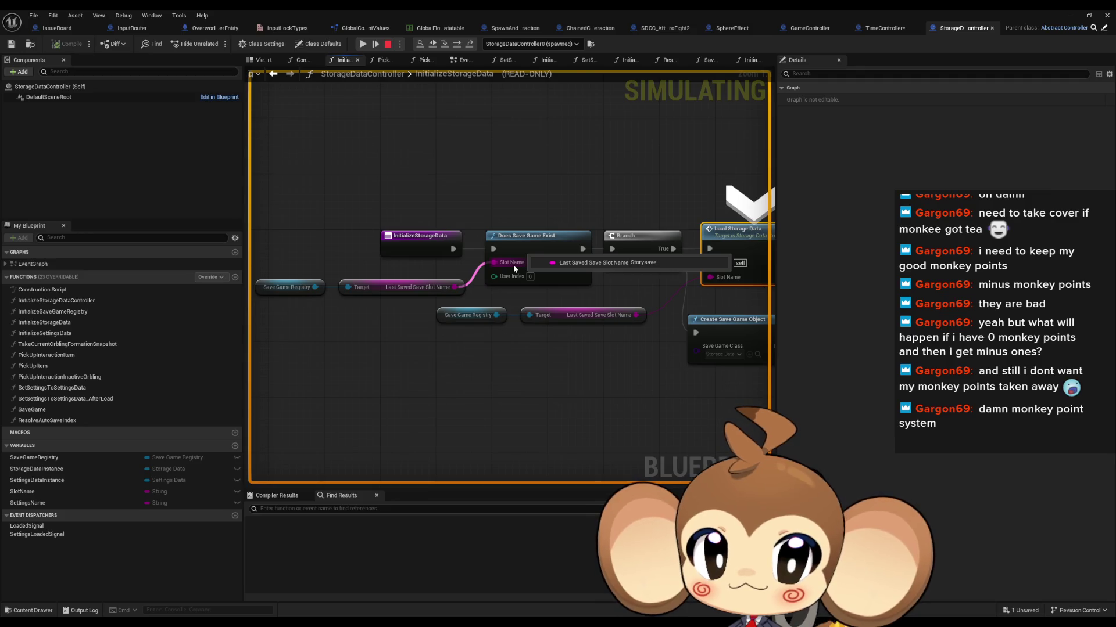
mouse_move(551, 263)
mouse_move(619, 261)
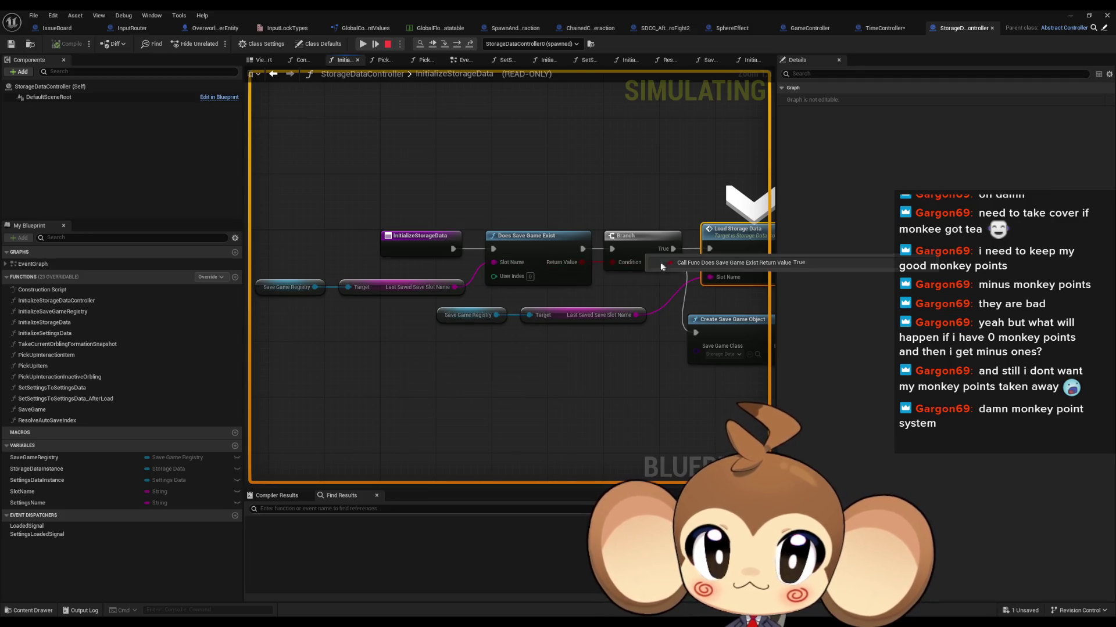
left_click_drag(619, 261, 421, 260)
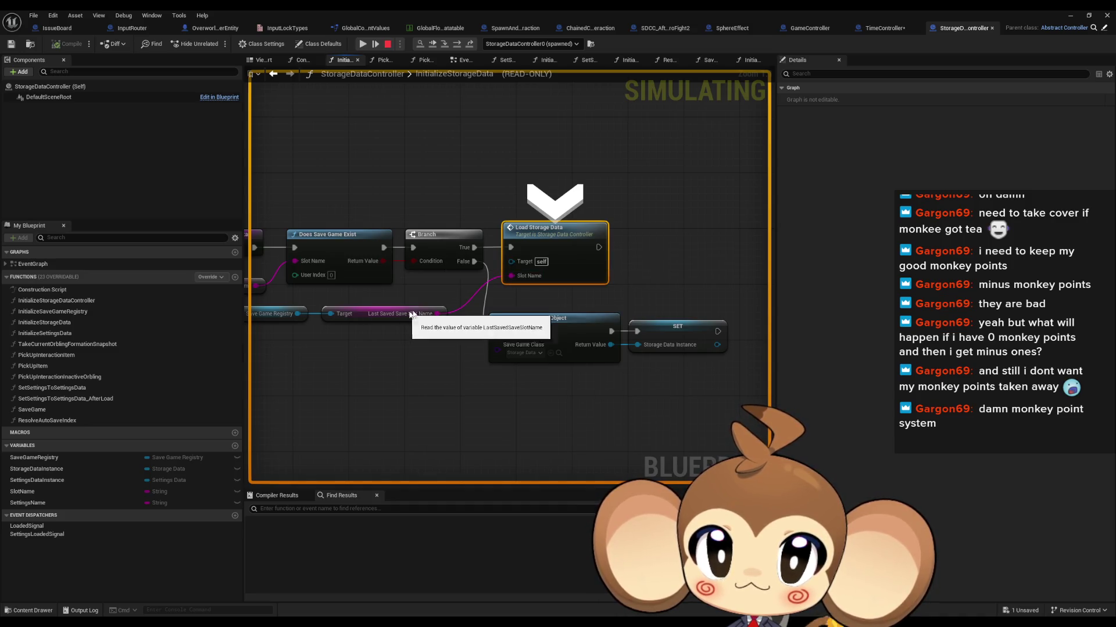
Step through Load Storage Data: Find First Actor, StorageDataController cast, SET and Collect Garbage
left_click(444, 45)
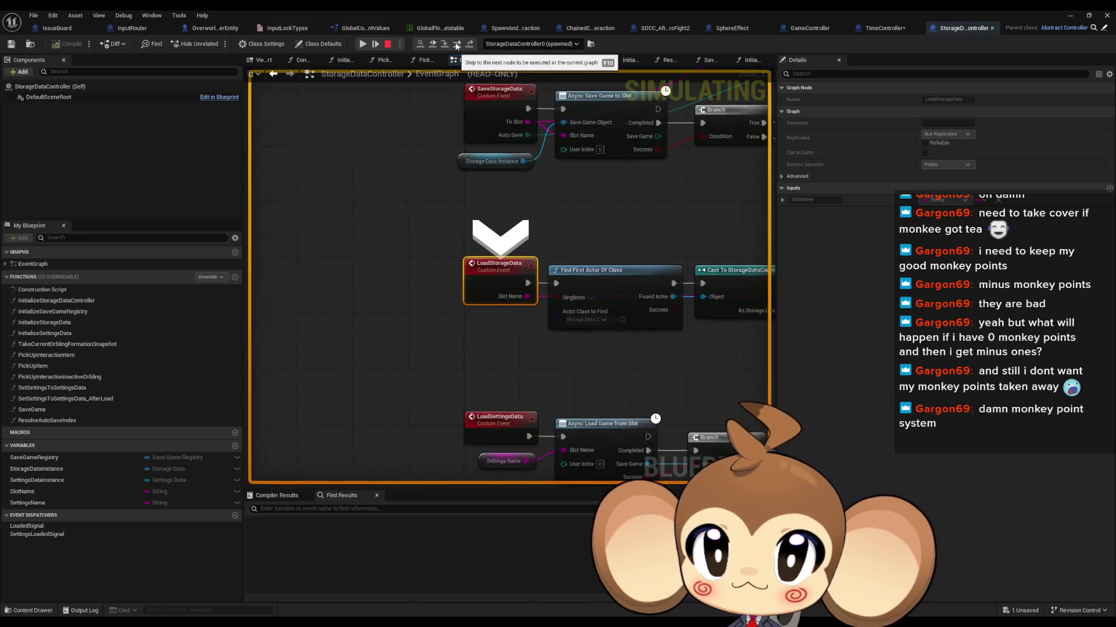
left_click(457, 45)
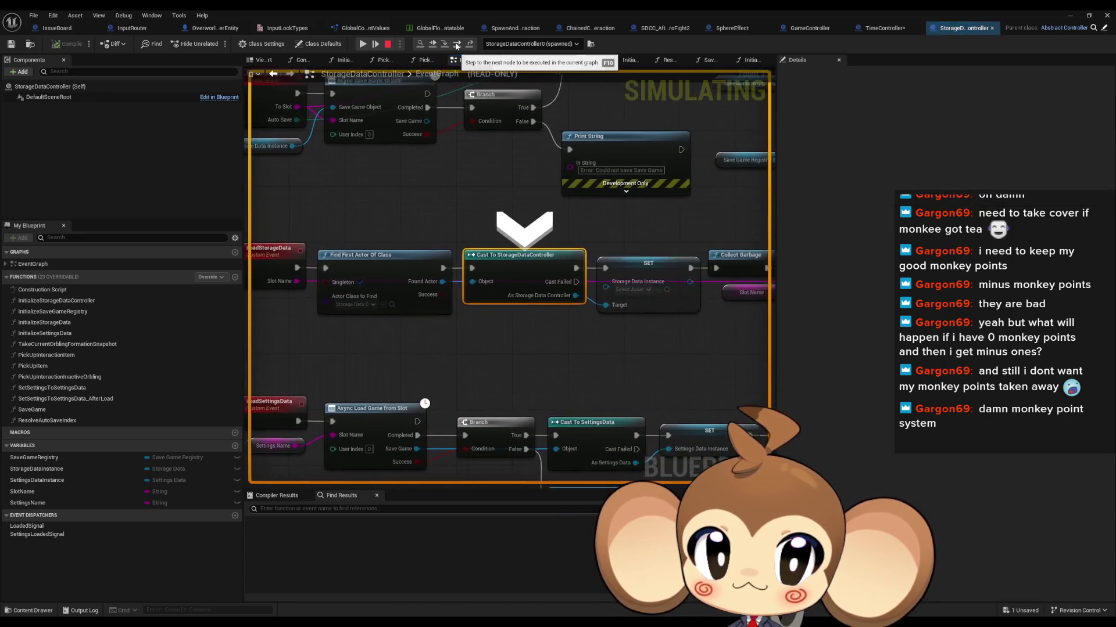
left_click(456, 46)
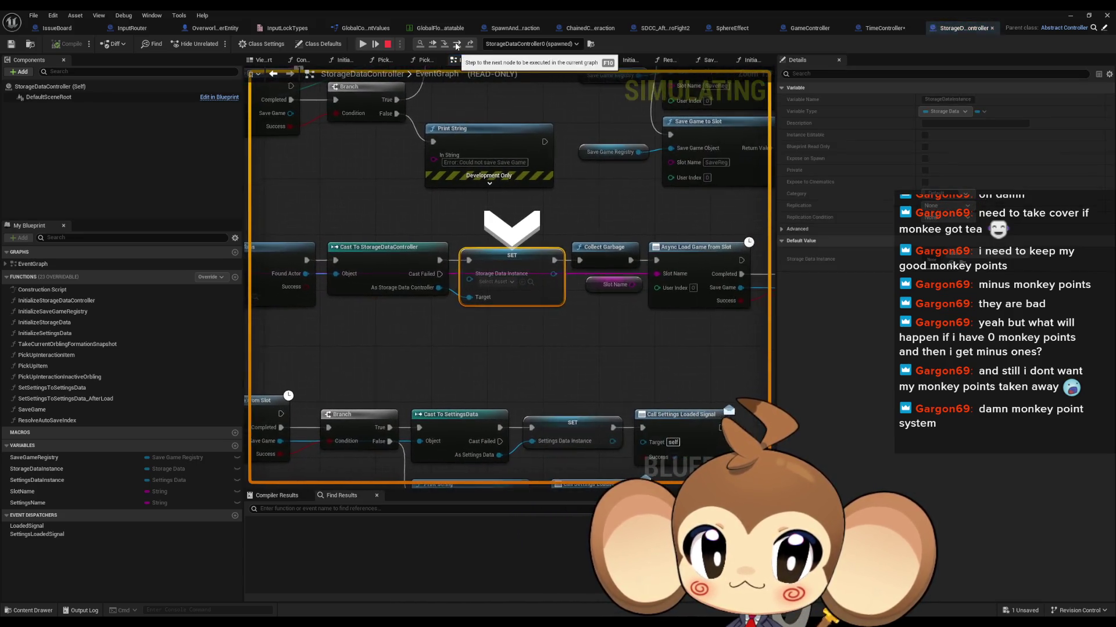
left_click(457, 46)
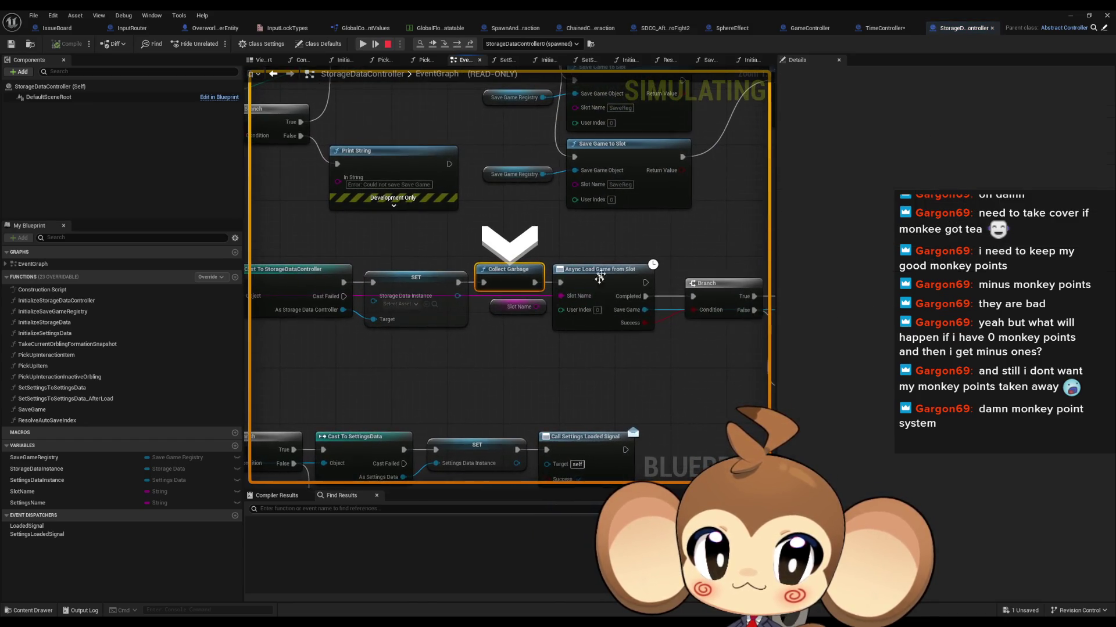
left_click_drag(699, 352, 493, 344)
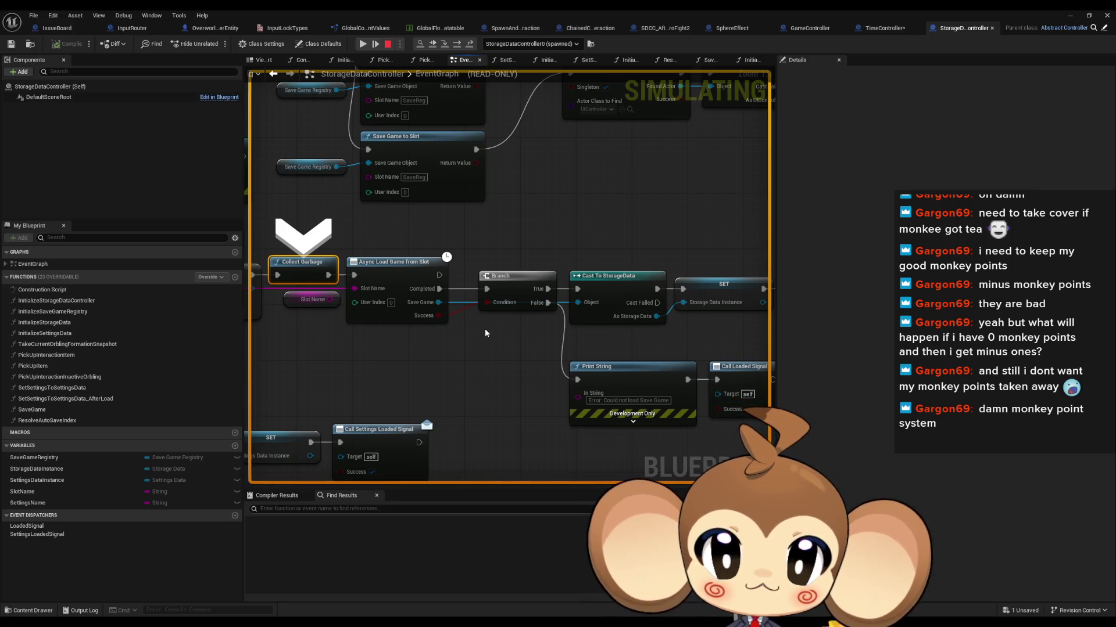
scroll(492, 332, "down", 1)
left_click_drag(504, 325, 235, 311)
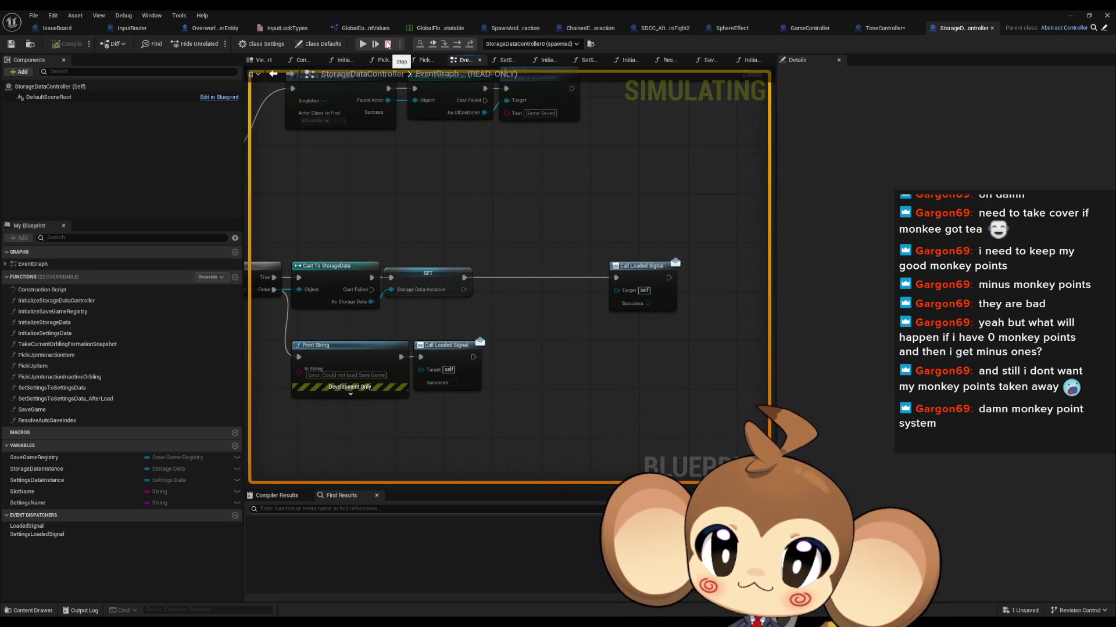
Step out into ExecuteCommand, past Enable Time into InitializeTimeController, then stop simulating
left_click(471, 45)
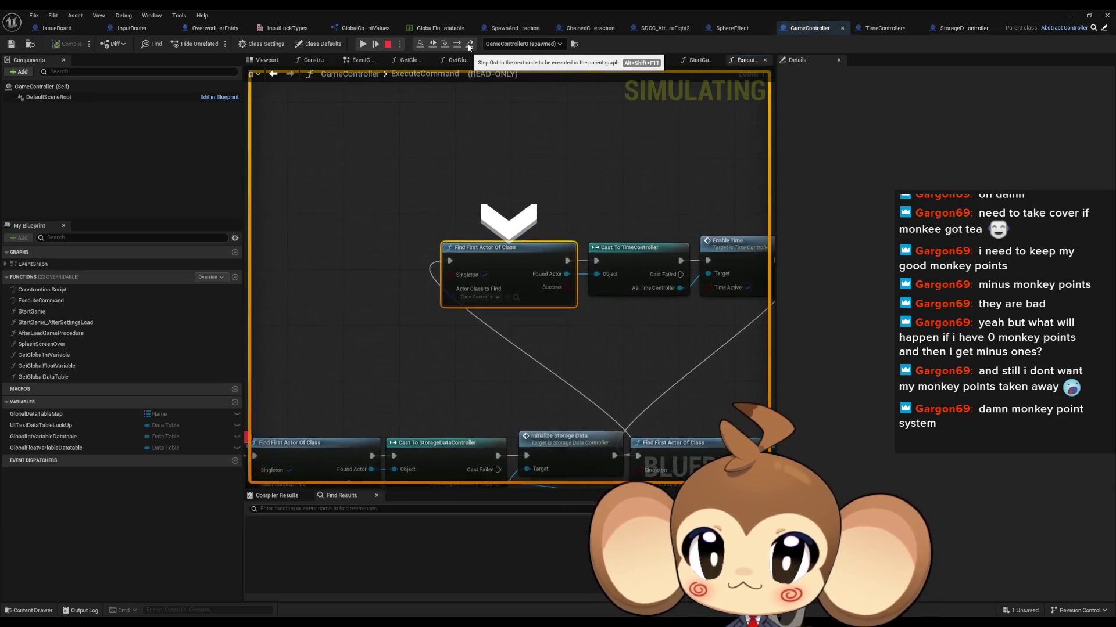
left_click(462, 44)
left_click(462, 43)
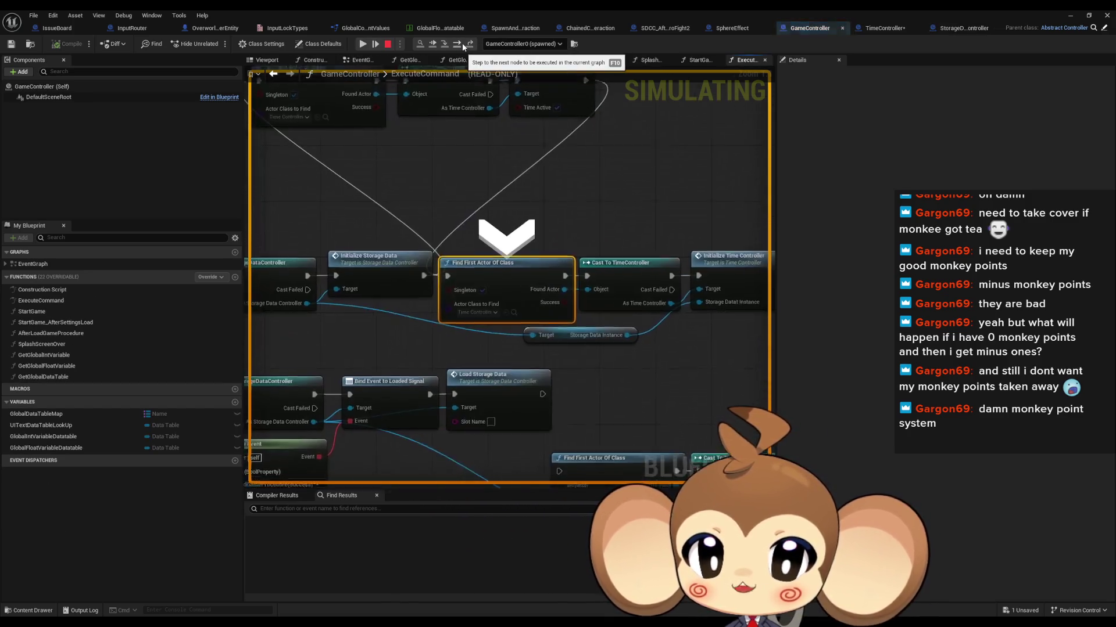
left_click(462, 43)
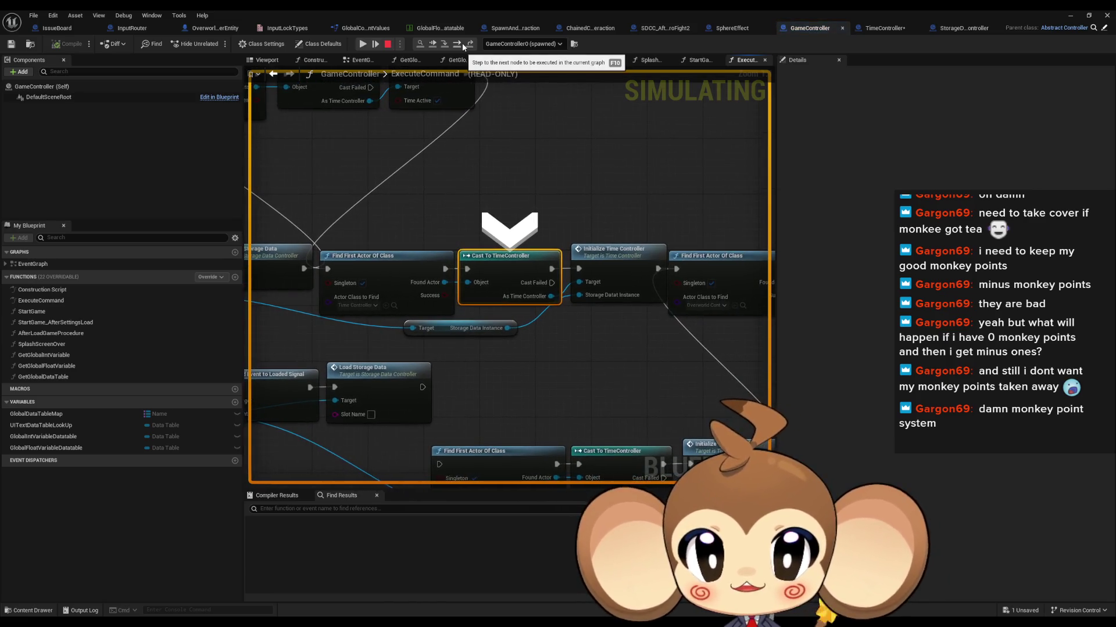
left_click(456, 43)
left_click(443, 46)
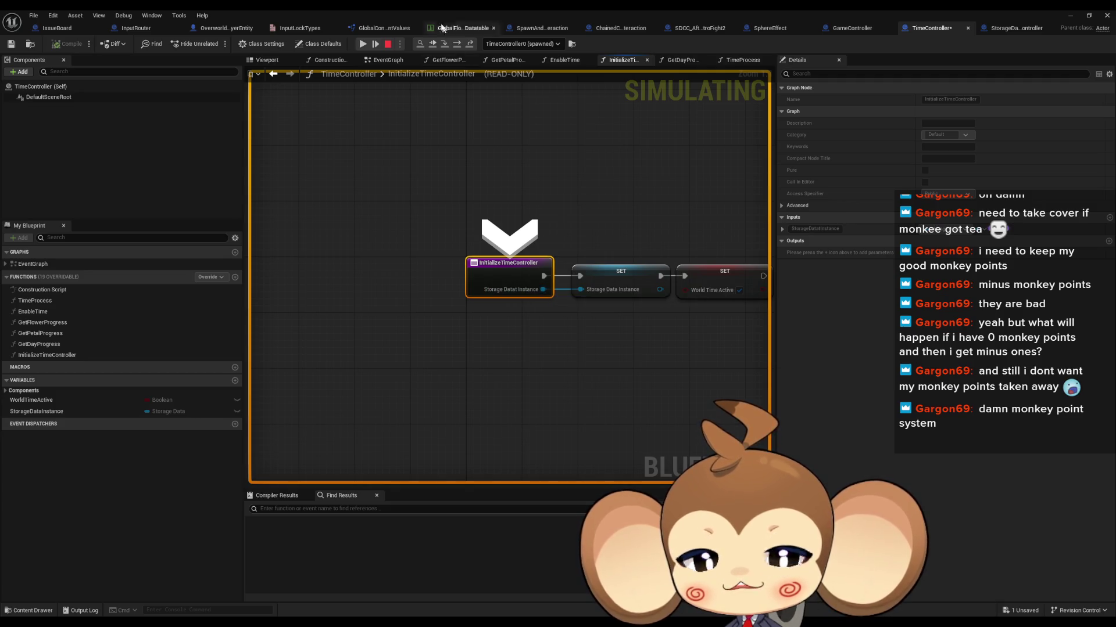
left_click(458, 45)
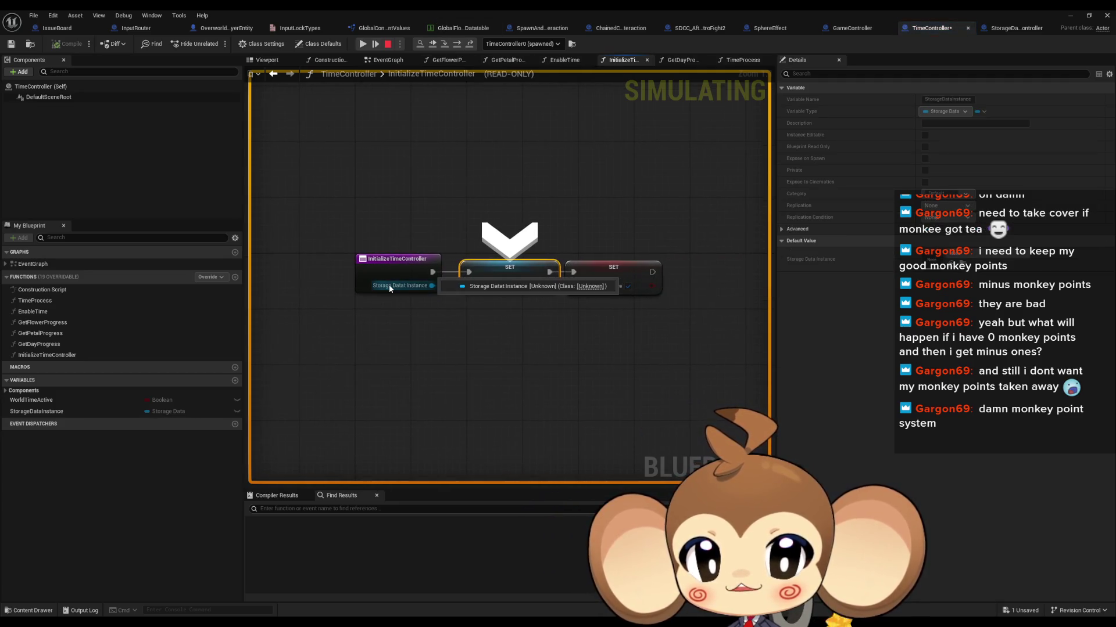
key("Escape")
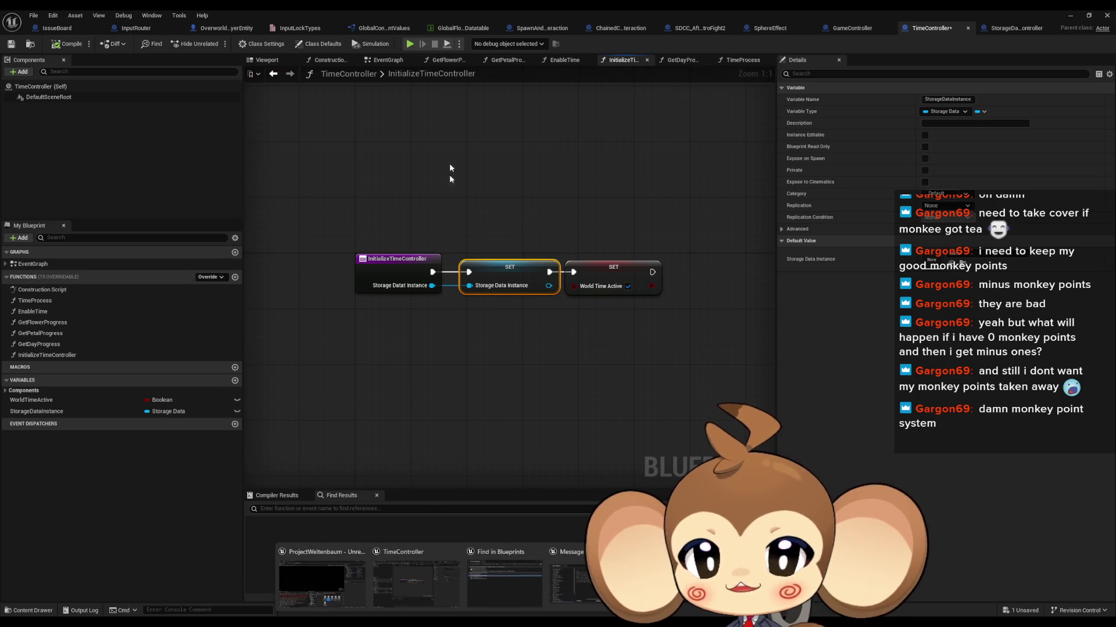
Review ExecuteCommand's Initialize Time Controller, Get Storage Data Instance, Set Fade Screen and Get UIController nodes
left_click(860, 30)
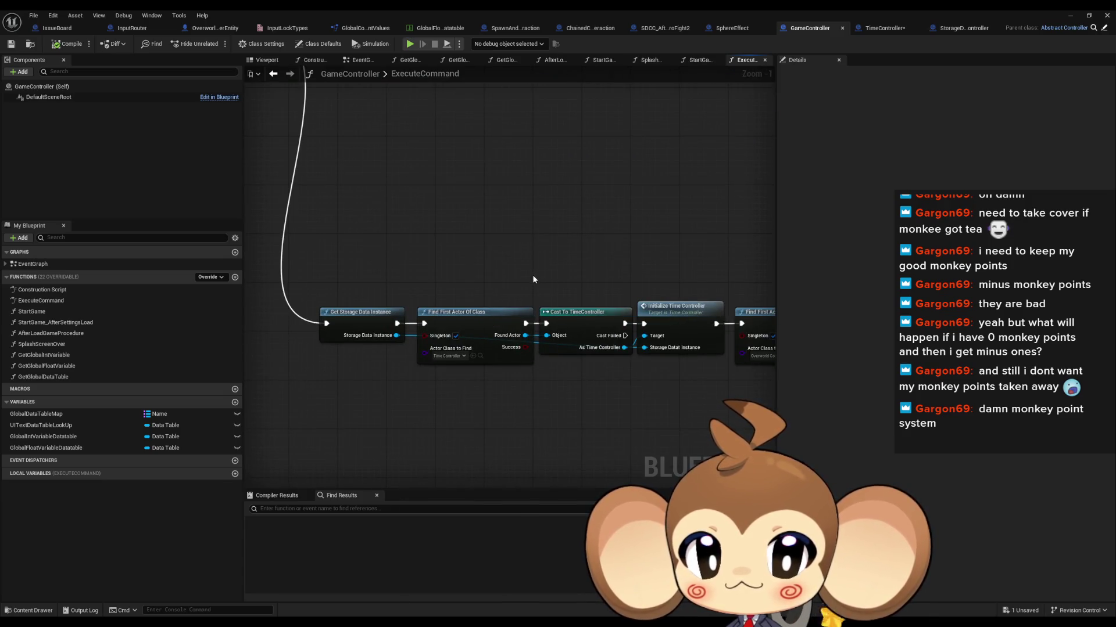
mouse_move(574, 289)
left_mouse_down()
mouse_move(291, 372)
mouse_move(639, 238)
mouse_move(643, 362)
mouse_move(657, 369)
mouse_move(633, 391)
mouse_move(491, 288)
mouse_move(512, 246)
mouse_move(553, 248)
mouse_move(406, 227)
left_mouse_up()
left_click_drag(528, 231, 576, 329)
mouse_move(271, 216)
left_mouse_down()
mouse_move(295, 292)
mouse_move(446, 311)
mouse_move(540, 399)
mouse_move(636, 424)
mouse_move(399, 500)
left_mouse_up()
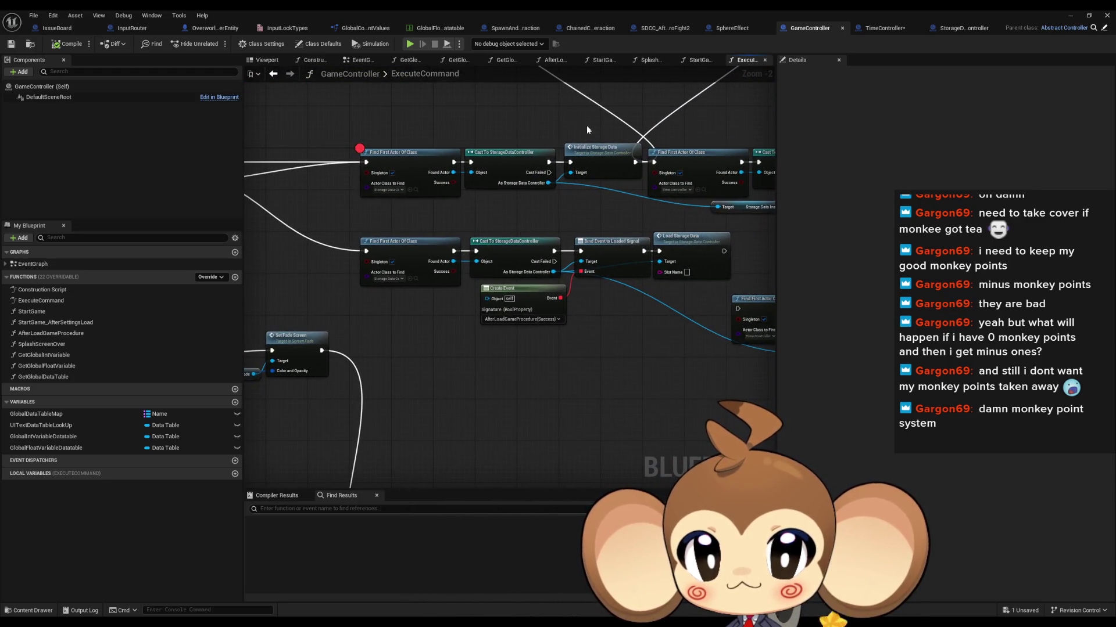
mouse_move(587, 129)
left_mouse_down()
mouse_move(524, 273)
mouse_move(645, 331)
mouse_move(771, 556)
left_mouse_up()
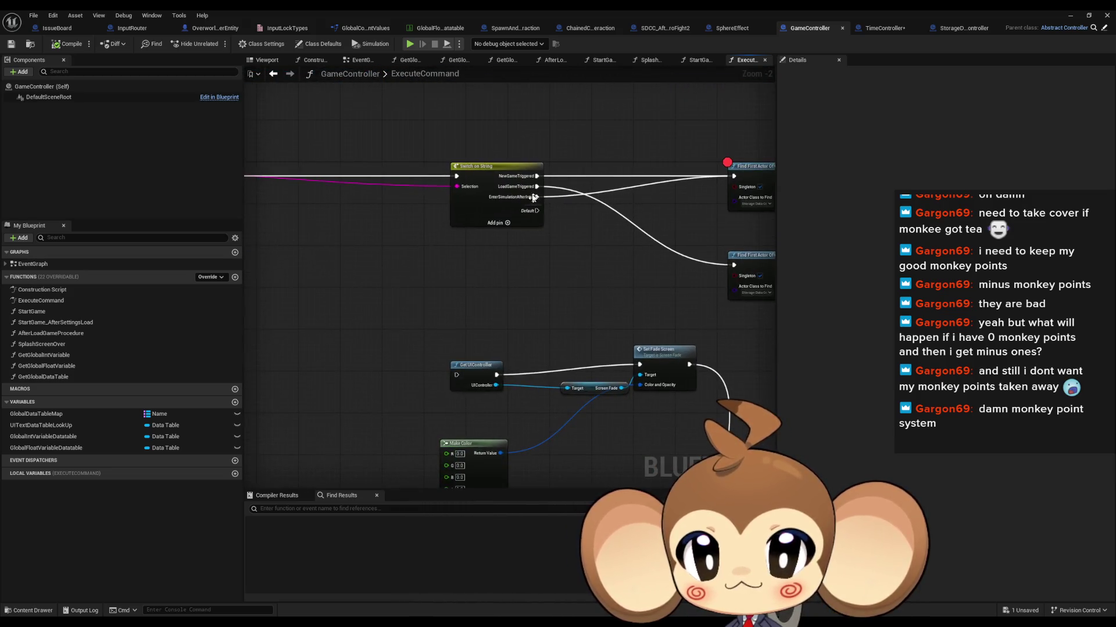
Route EnterSimulationAfterIntro's execution into Get UIController
left_click_drag(538, 197, 457, 375)
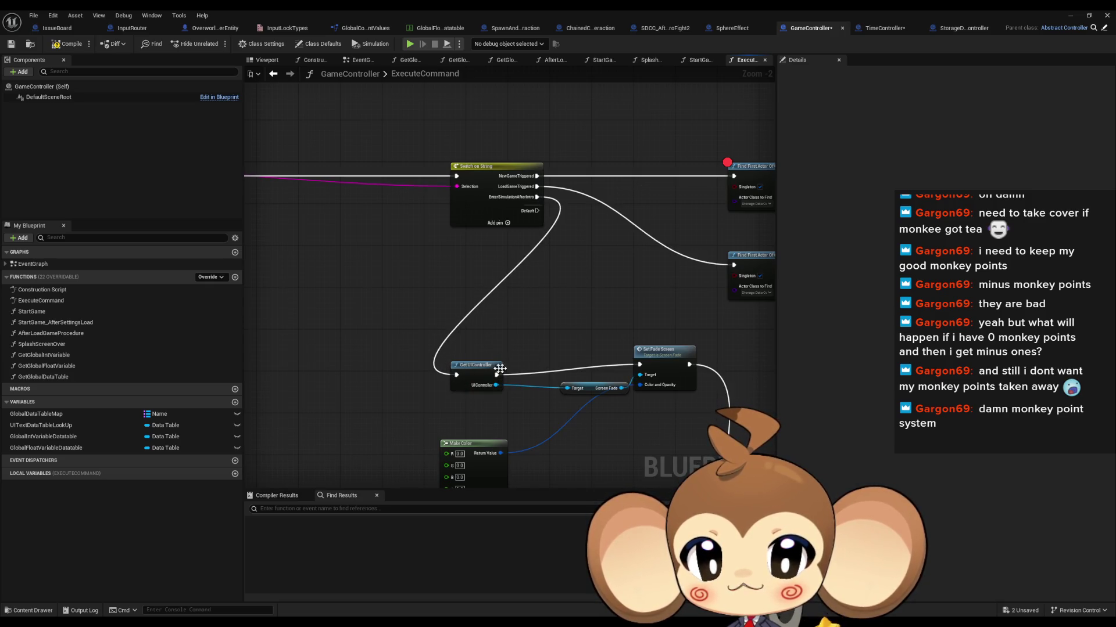
scroll(704, 358, "down", 3)
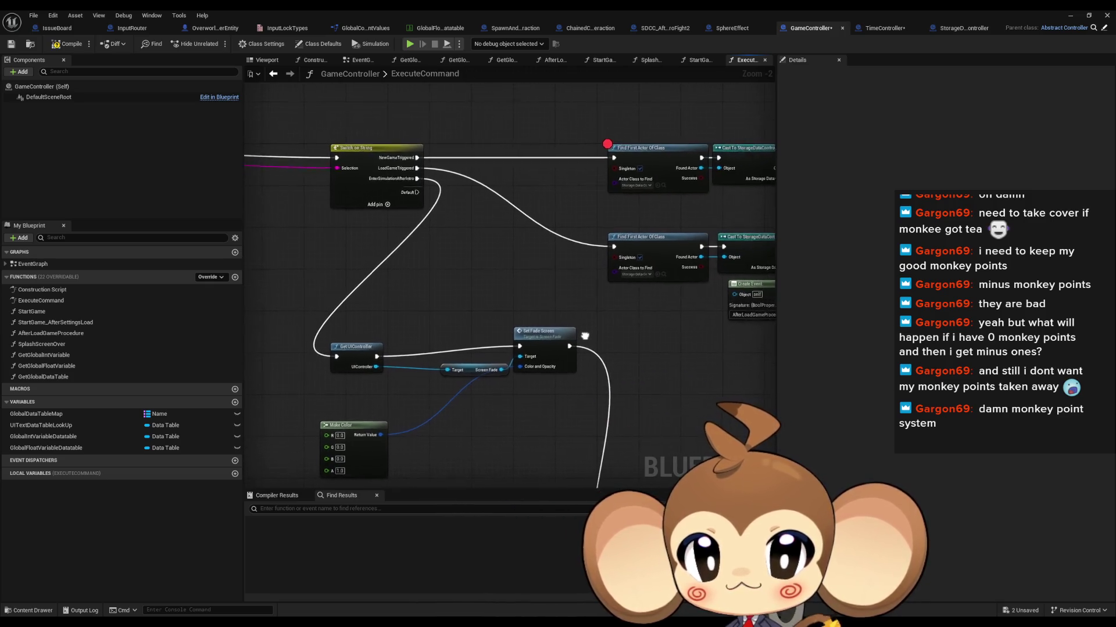
mouse_move(554, 308)
left_mouse_down()
mouse_move(646, 350)
mouse_move(336, 175)
left_mouse_up()
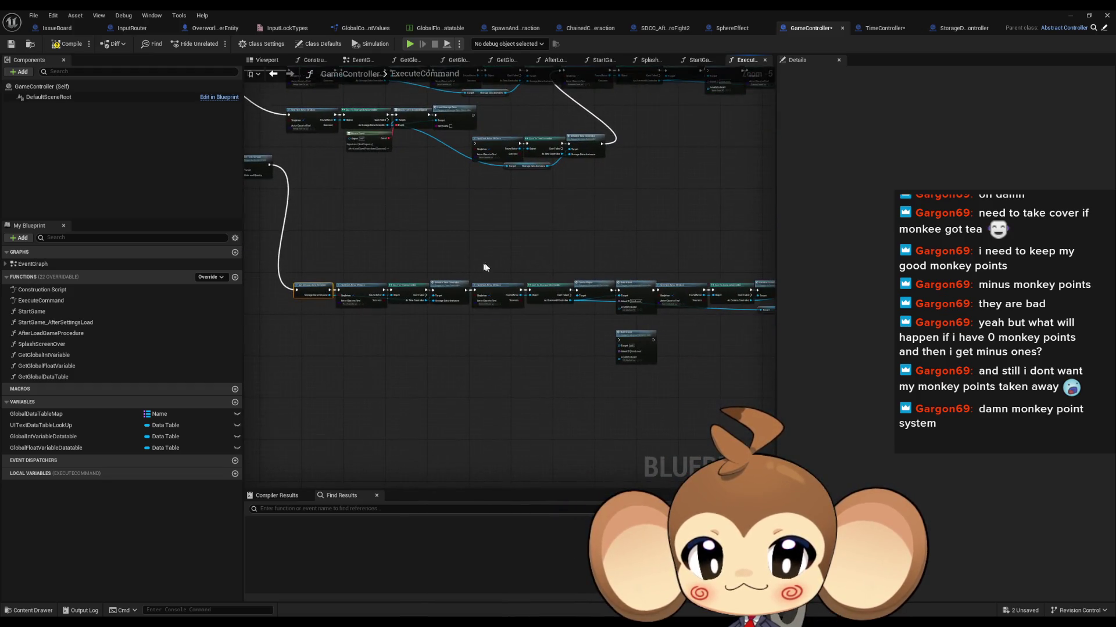
scroll(533, 279, "up", 5)
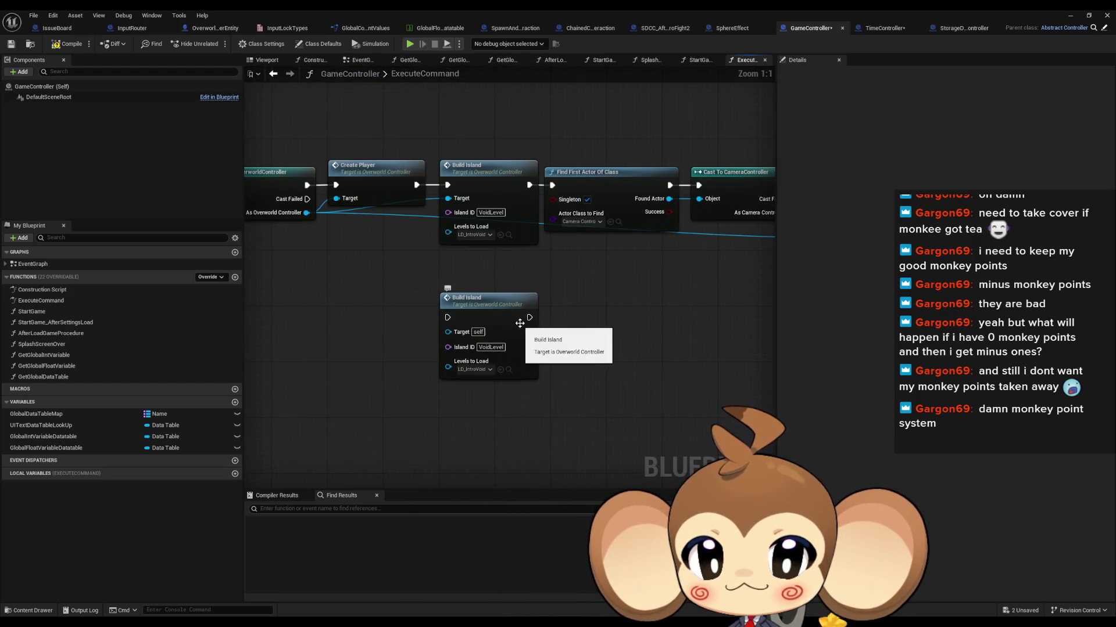
mouse_move(514, 325)
left_mouse_down()
mouse_move(528, 395)
mouse_move(537, 293)
left_mouse_up()
scroll(540, 326, "down", 4)
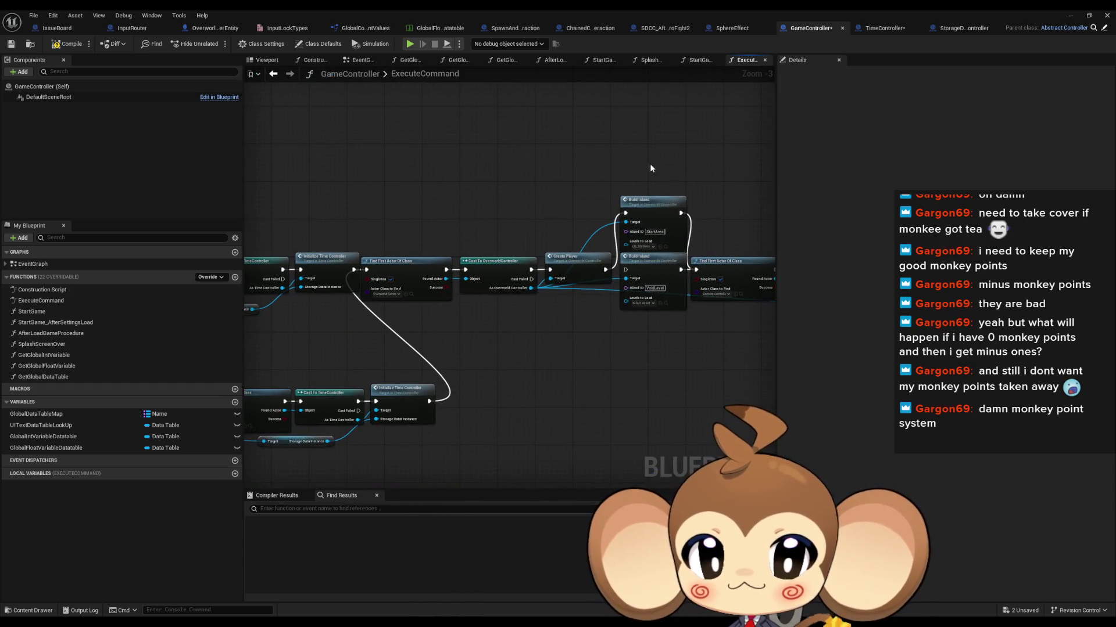
scroll(700, 323, "up", 4)
mouse_move(598, 175)
left_mouse_down()
mouse_move(470, 297)
mouse_move(451, 275)
mouse_move(457, 226)
mouse_move(485, 225)
left_mouse_up()
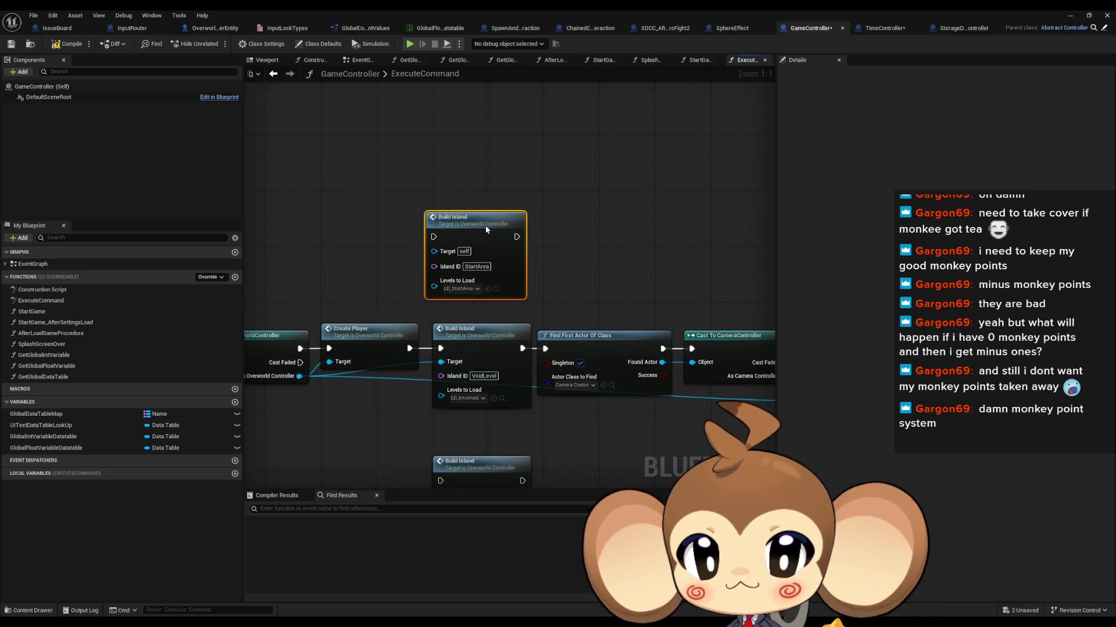
Wire As Overworld Controller and Create Player's execution into the StartArea Build Island, then play
left_click_drag(443, 355, 509, 337)
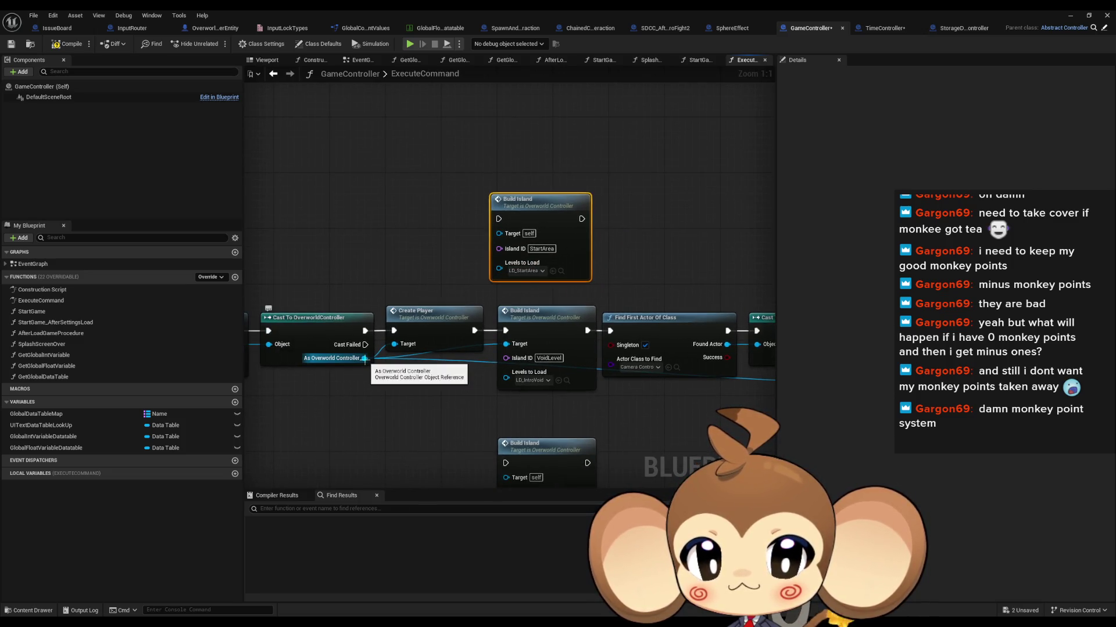
left_click_drag(364, 357, 496, 234)
mouse_move(586, 232)
left_mouse_down()
mouse_move(520, 214)
mouse_move(610, 239)
mouse_move(583, 328)
left_mouse_up()
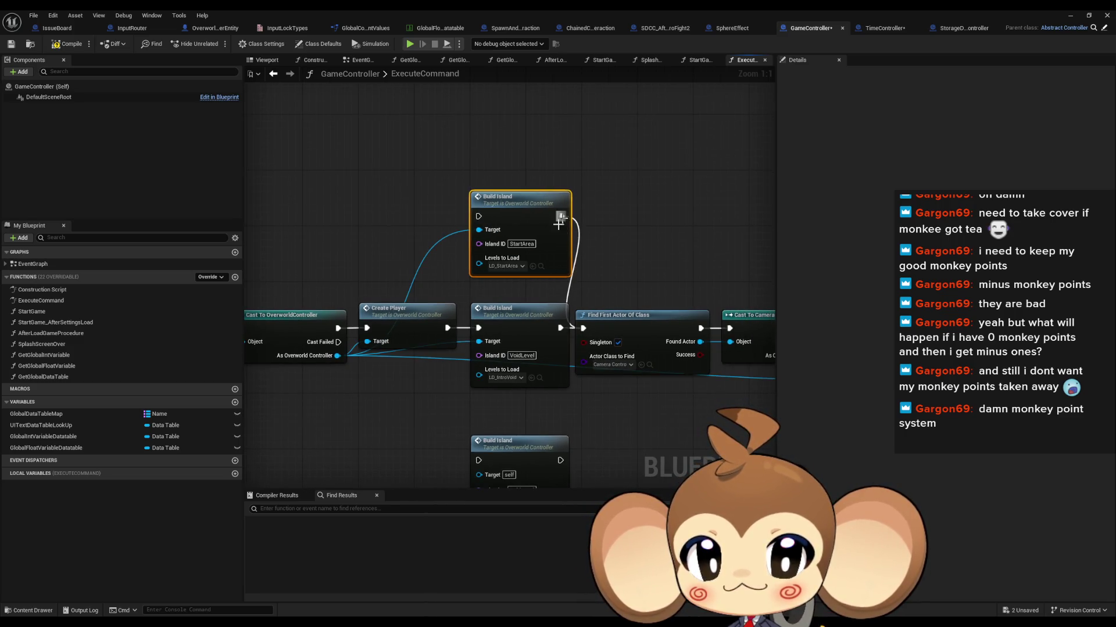
left_click_drag(451, 329, 480, 218)
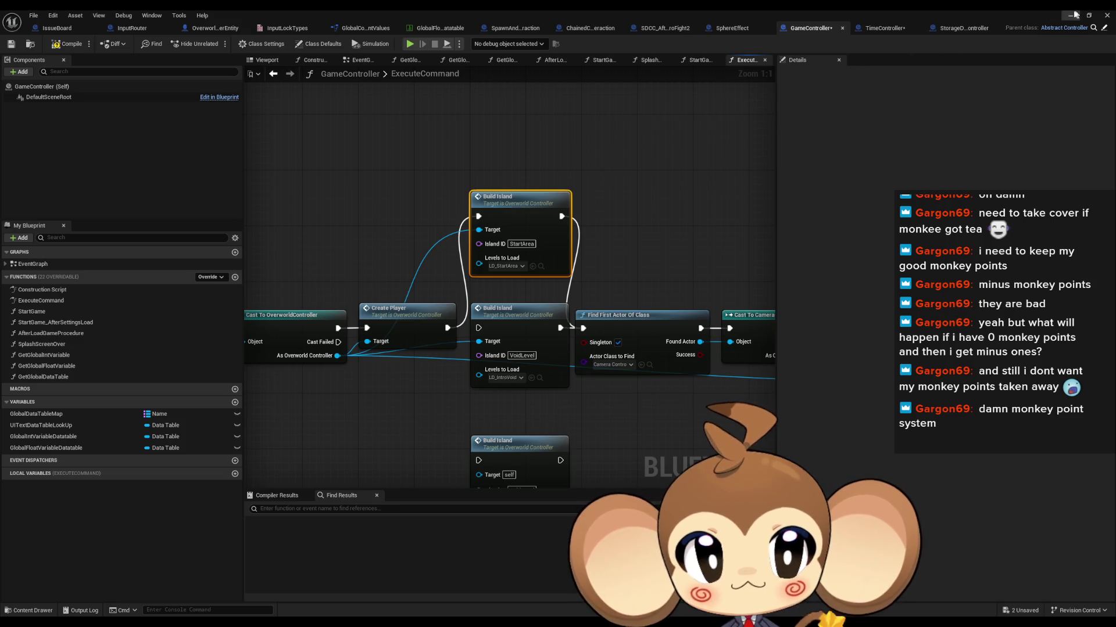
left_click(1071, 16)
left_click(217, 42)
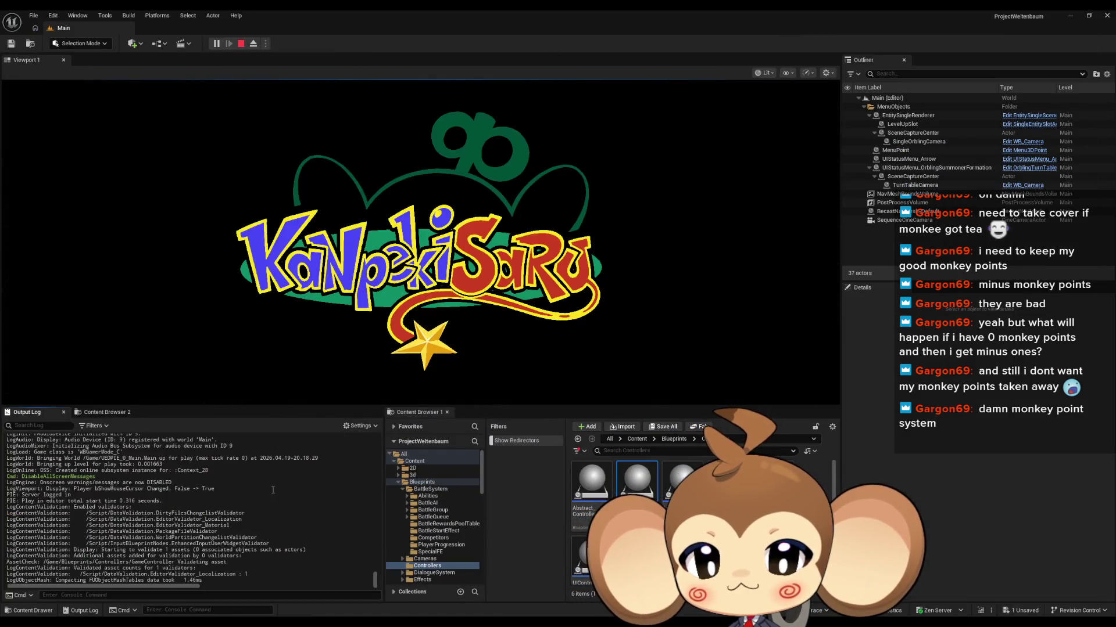
Clear the Output Log, walk the character up the path with W, then stop playing
right_click(254, 458)
left_click(284, 463)
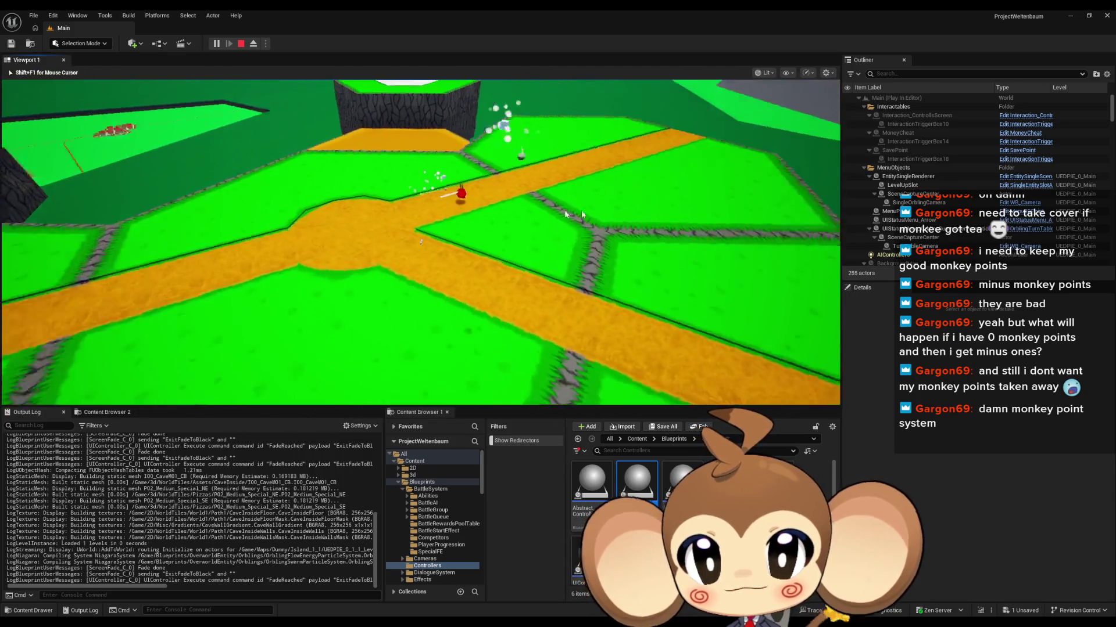
key("w")
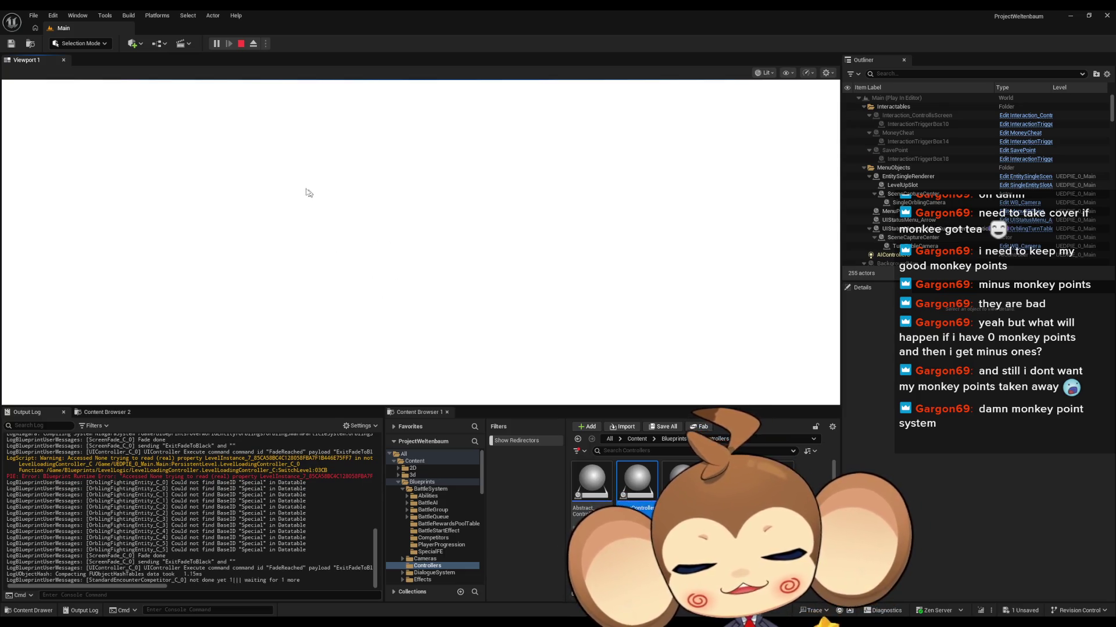
left_click(241, 43)
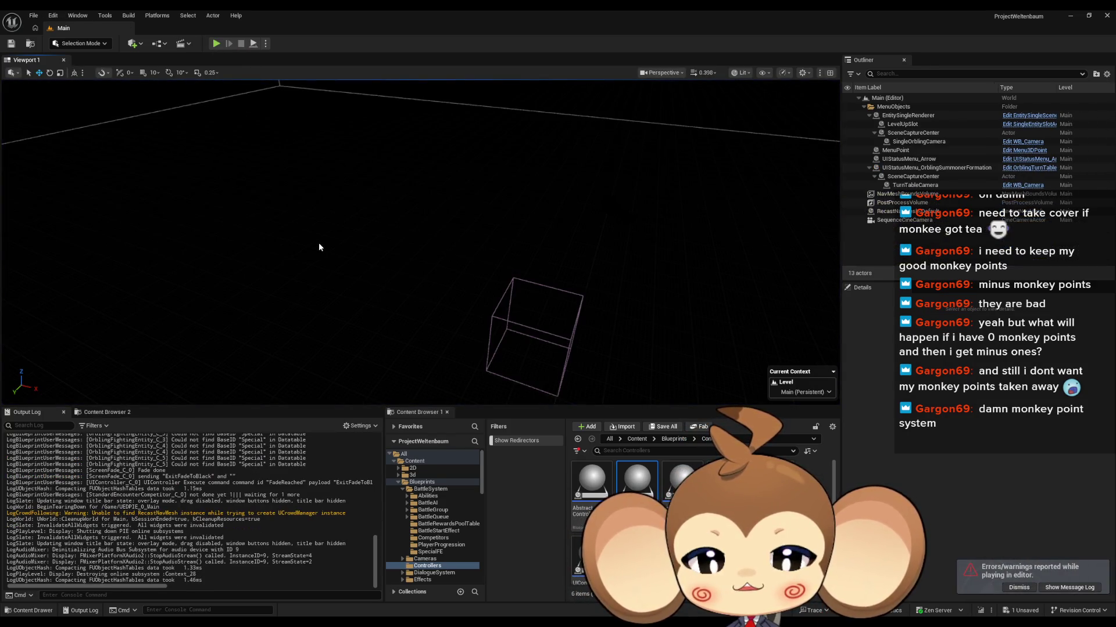
Run another play test with Alt+P, stop it, and bring the GameController Blueprint back
key("alt+p")
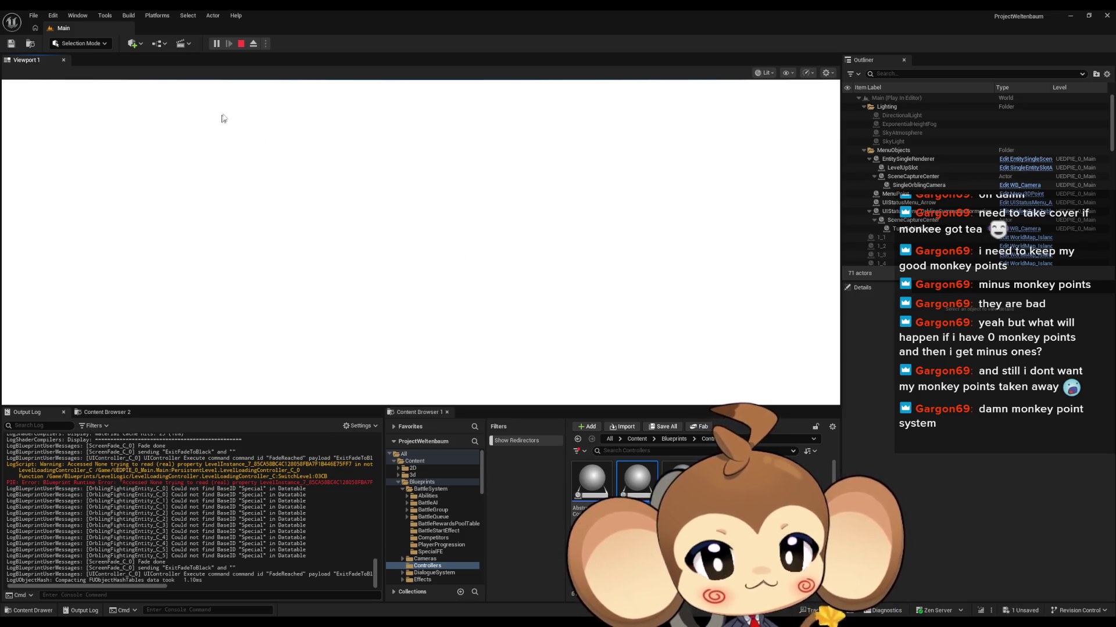
left_click(241, 44)
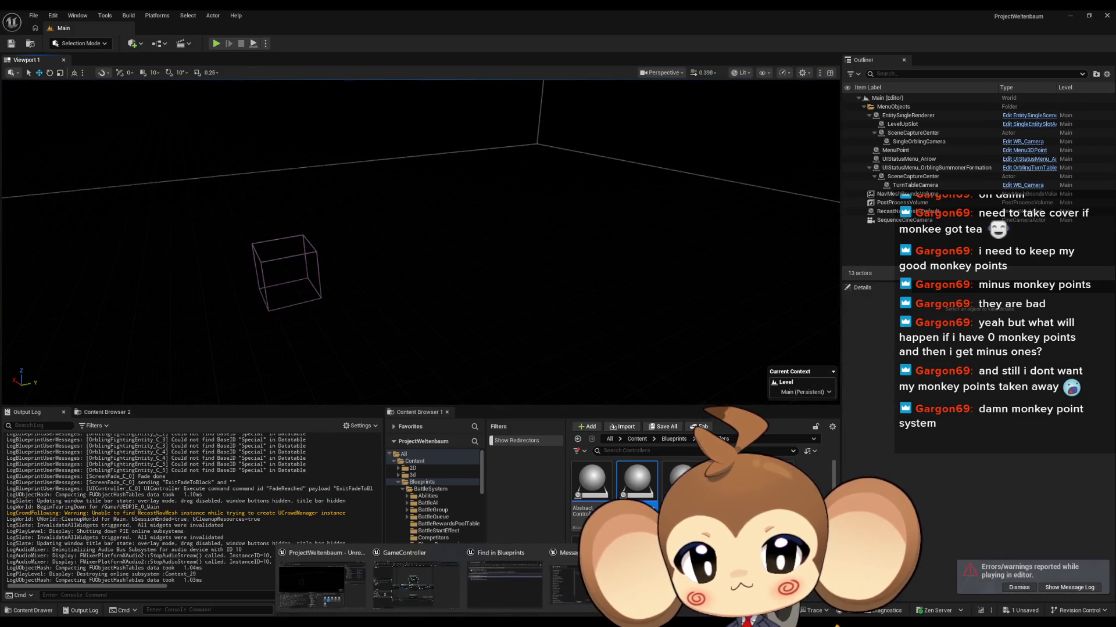
left_click(430, 595)
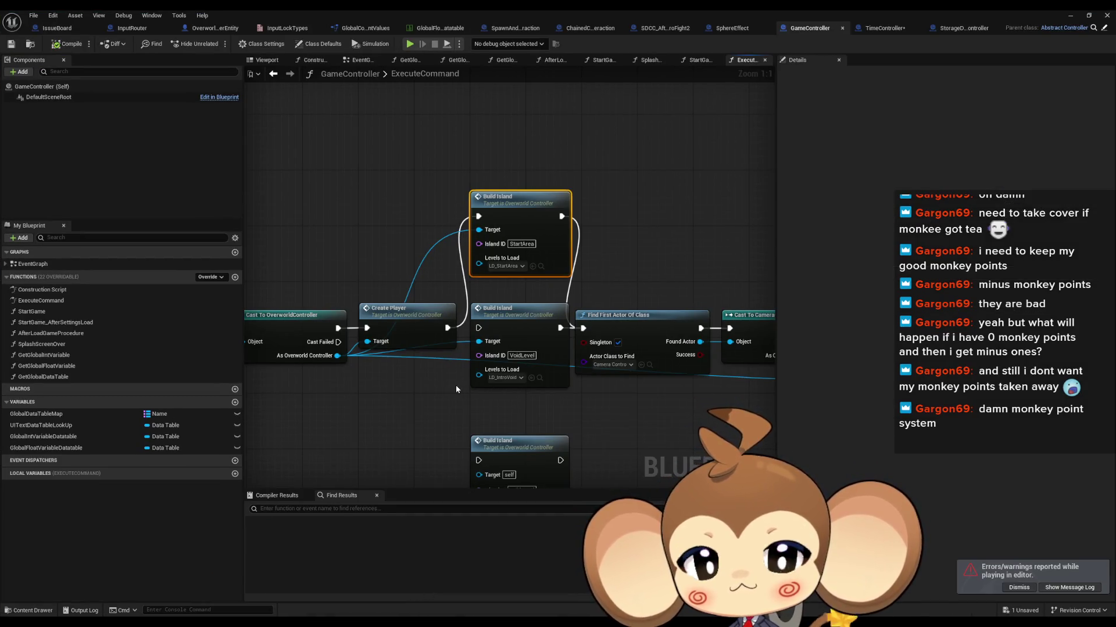
Break Create Player's old execution link and rewire it into the StartArea Build Island, then go to SphereEffect
right_click(448, 328)
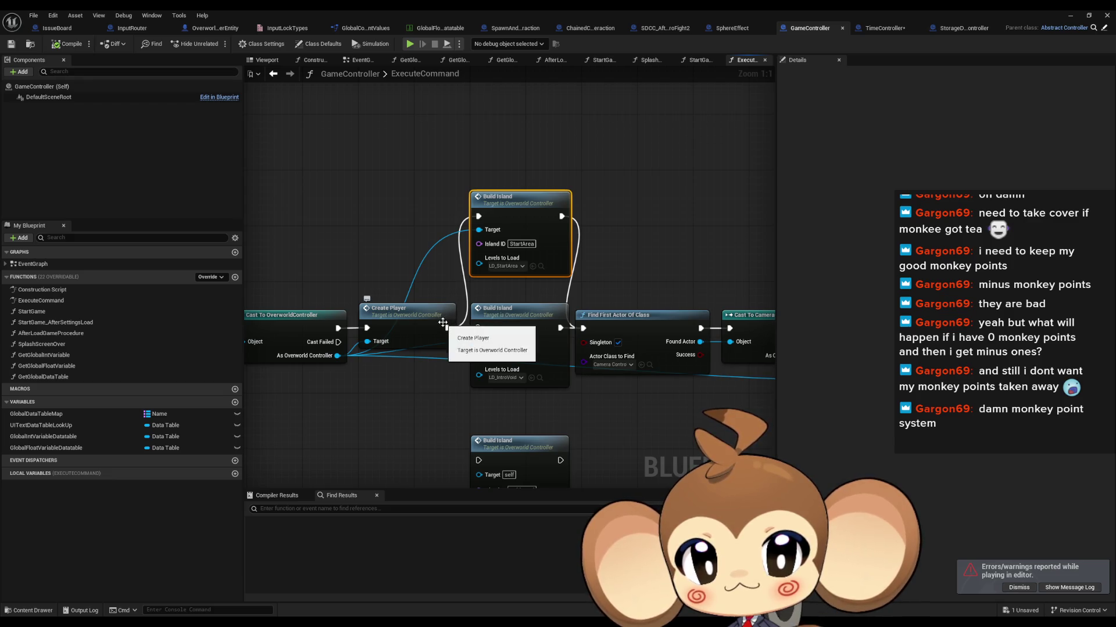
left_click(470, 343)
left_click_drag(448, 327, 478, 327)
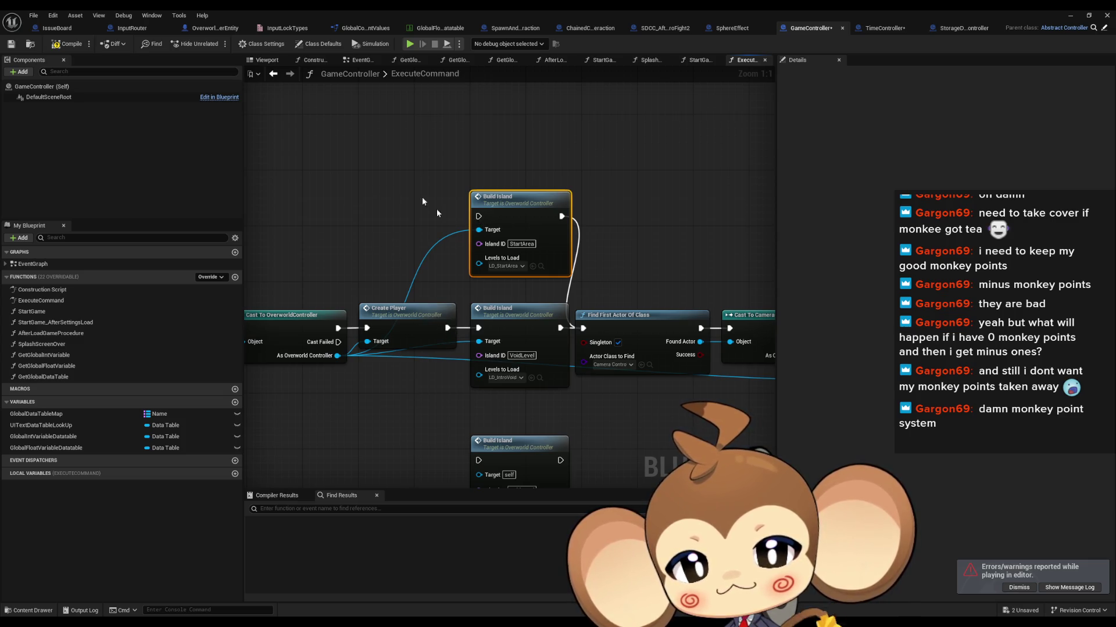
left_click_drag(479, 217, 445, 328)
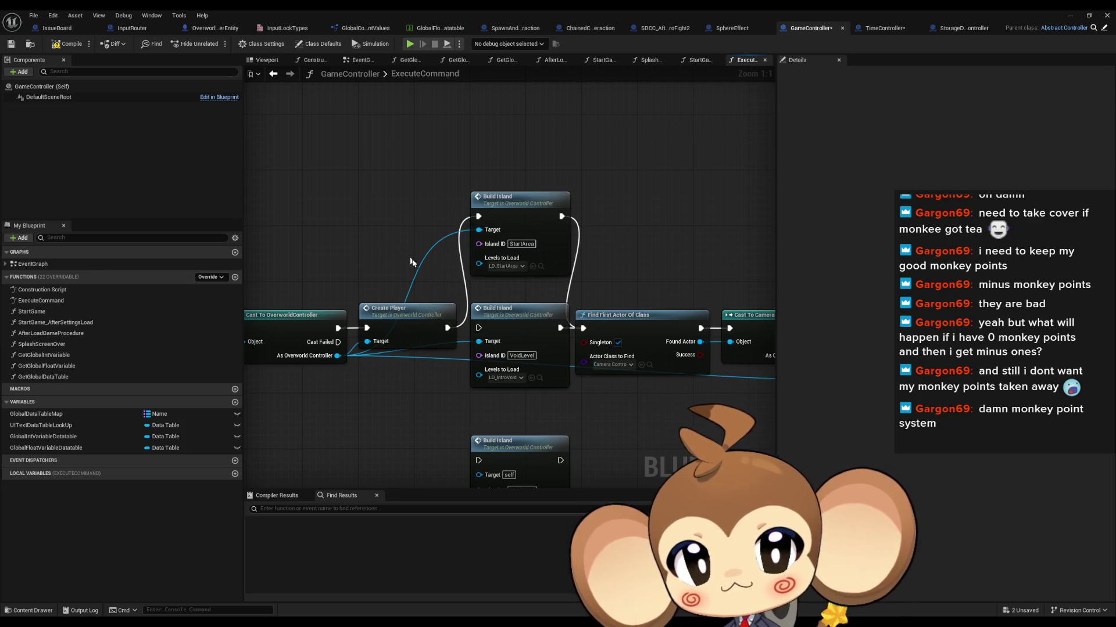
left_click(730, 29)
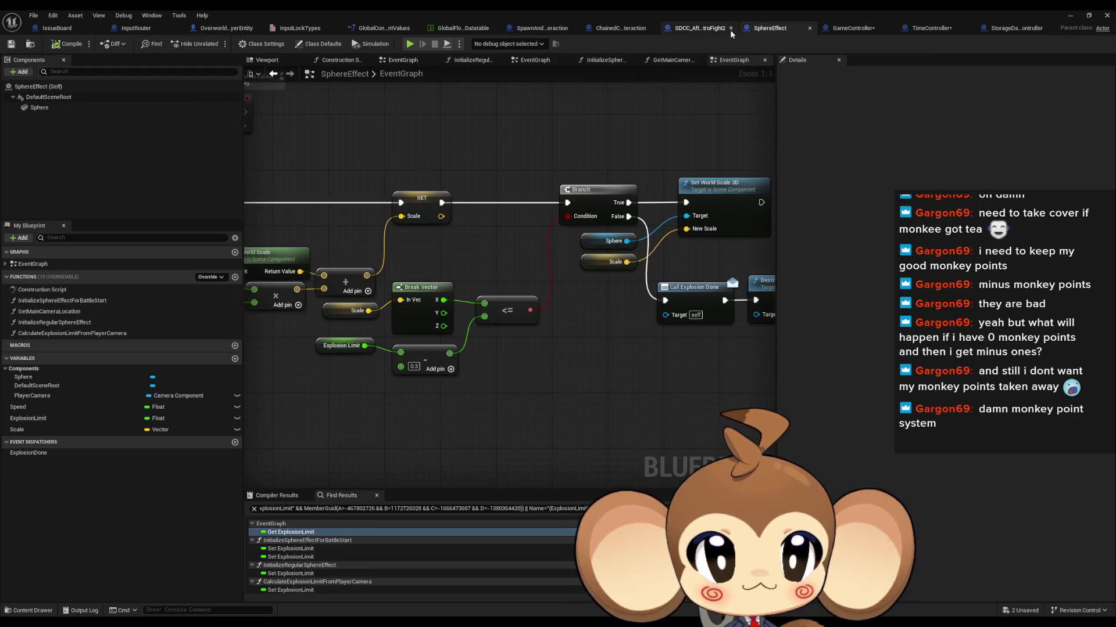
scroll(513, 156, "down", 3)
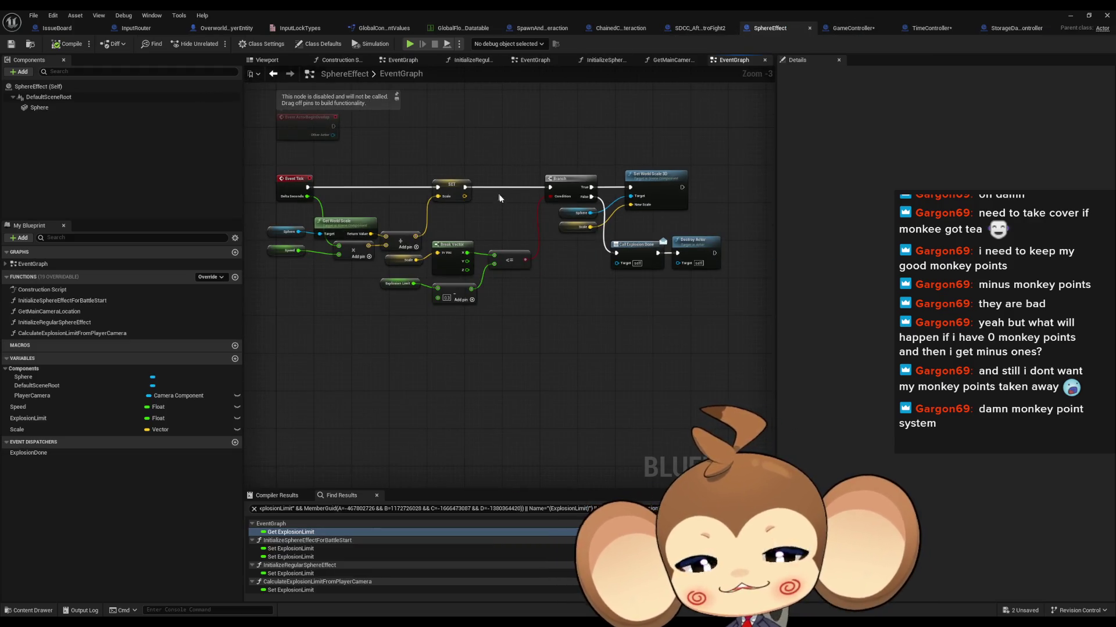
mouse_move(478, 187)
left_mouse_down()
mouse_move(550, 266)
mouse_move(531, 259)
mouse_move(529, 235)
left_mouse_up()
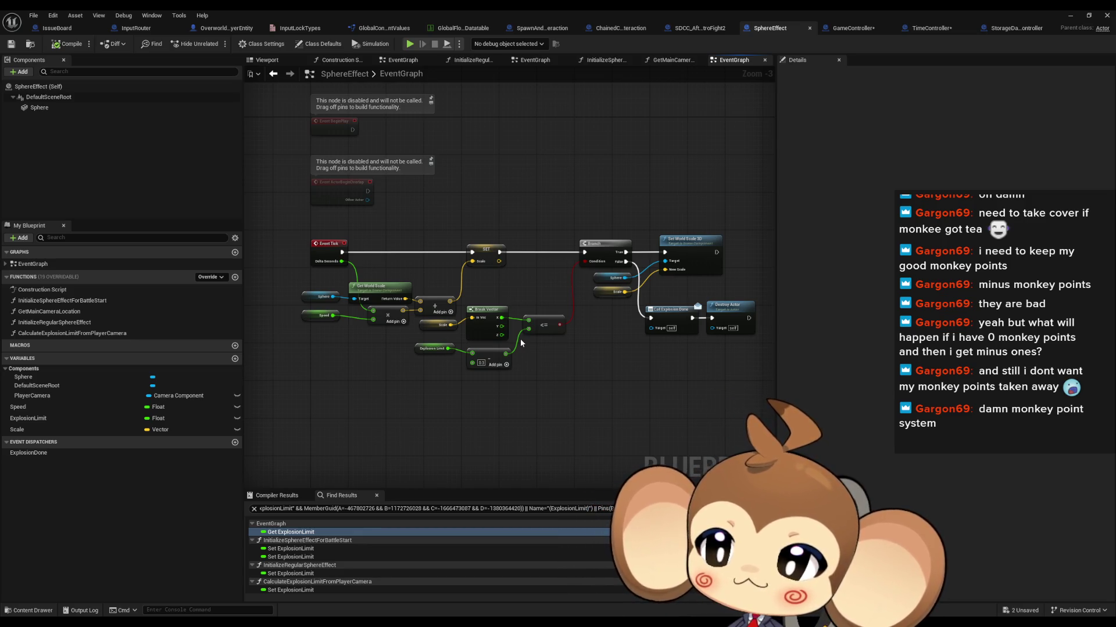
Inspect the InitializeSphereEffectForBattleStart, GetMainCameraLocation, InitializeRegularSphereEffect and CalculateExplosionLimitFromPlayerCamera graphs
double_click(74, 300)
double_click(73, 312)
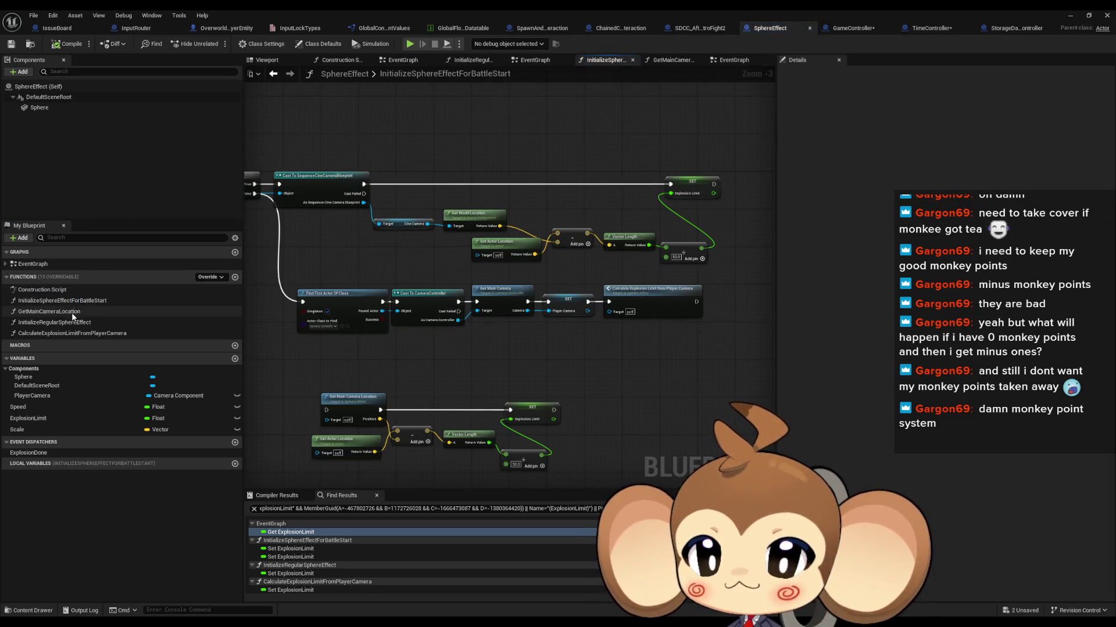
double_click(74, 322)
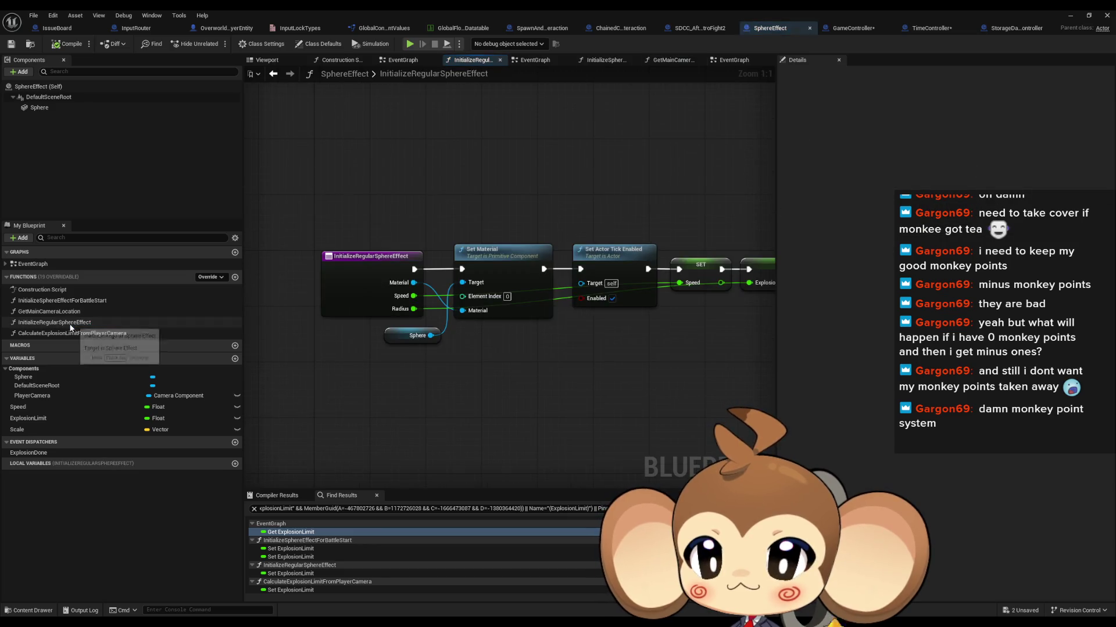
mouse_move(574, 276)
left_mouse_down()
mouse_move(323, 268)
mouse_move(527, 251)
left_mouse_up()
double_click(70, 334)
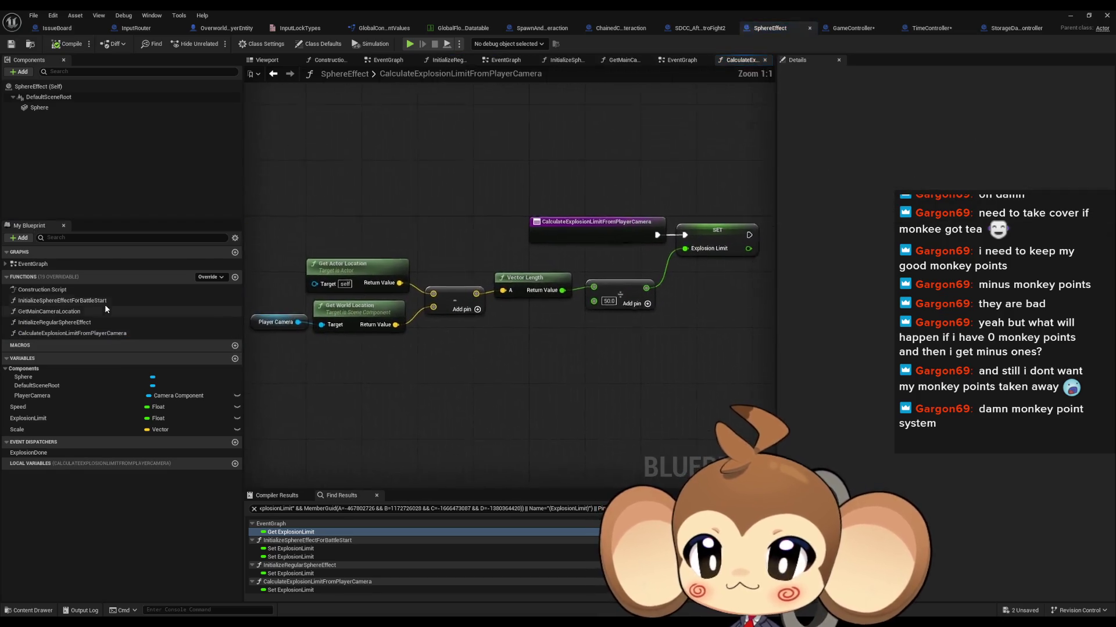
Move InitializeRegularSphereEffect above InitializeSphereEffectForBattleStart, then drop a CalculateExplosionLimitFromPlayerCamera call into the EventGraph
left_click_drag(53, 326, 55, 312)
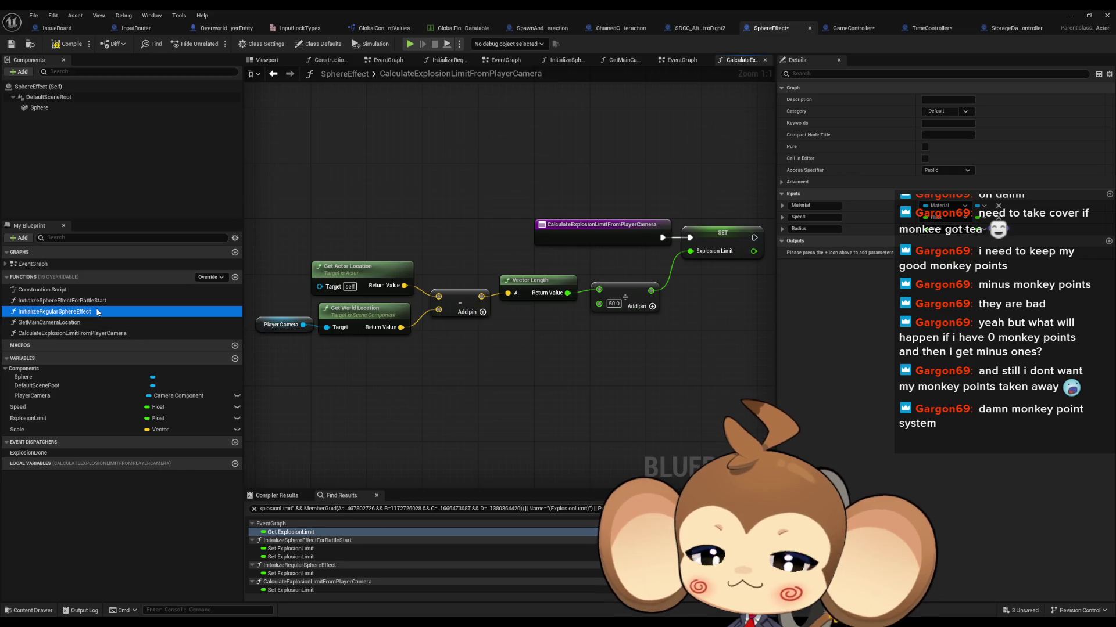
left_click_drag(92, 313, 93, 298)
double_click(133, 311)
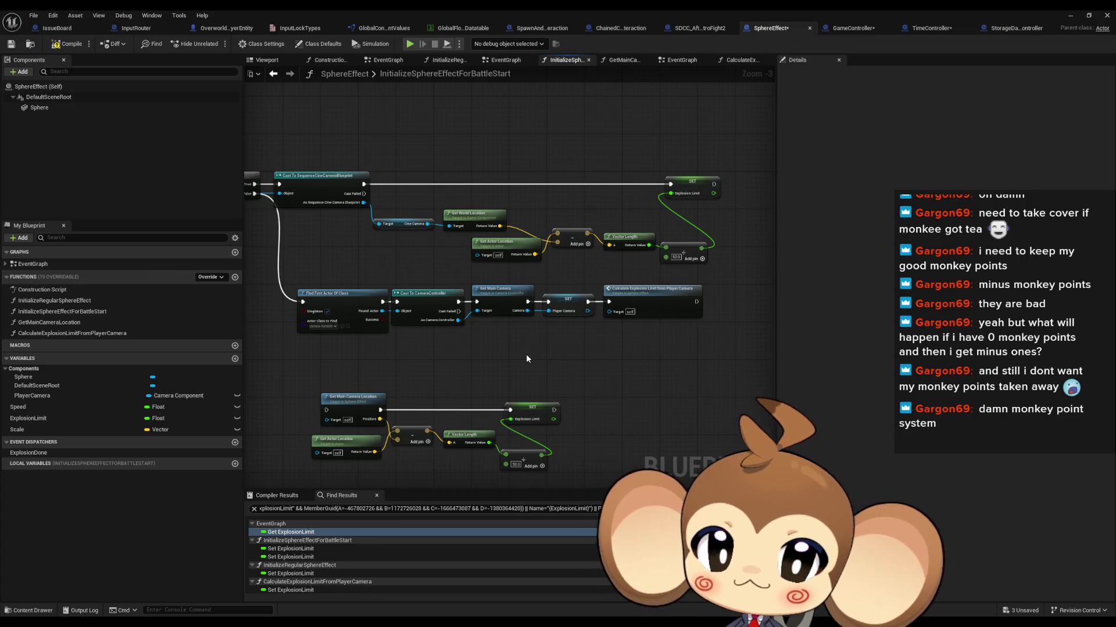
mouse_move(574, 333)
left_mouse_down()
mouse_move(525, 344)
mouse_move(523, 326)
left_mouse_up()
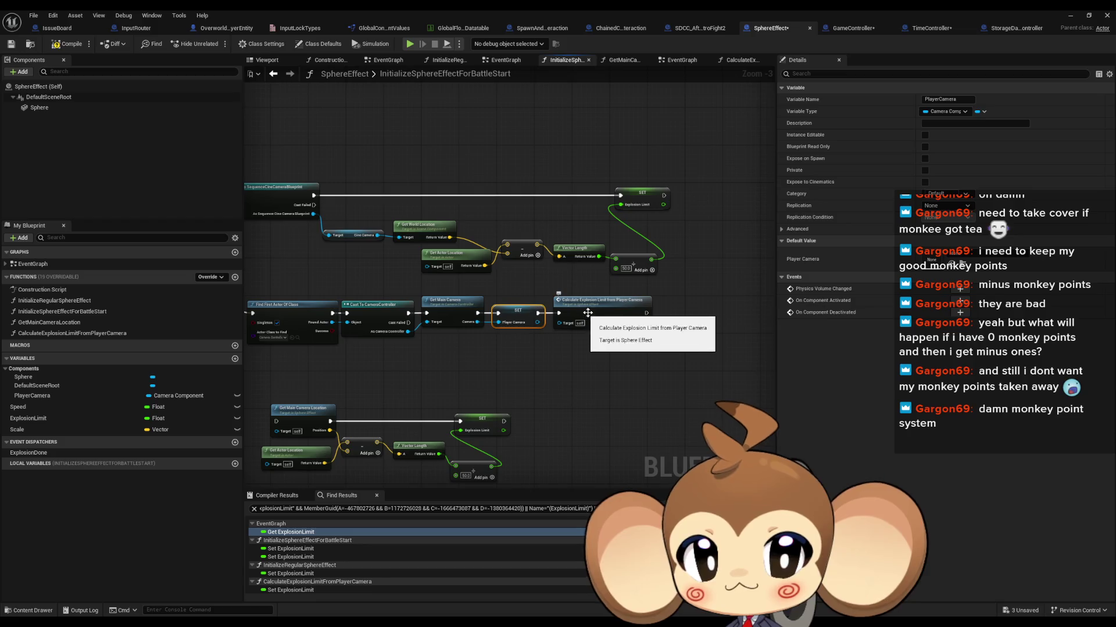
left_click(591, 322)
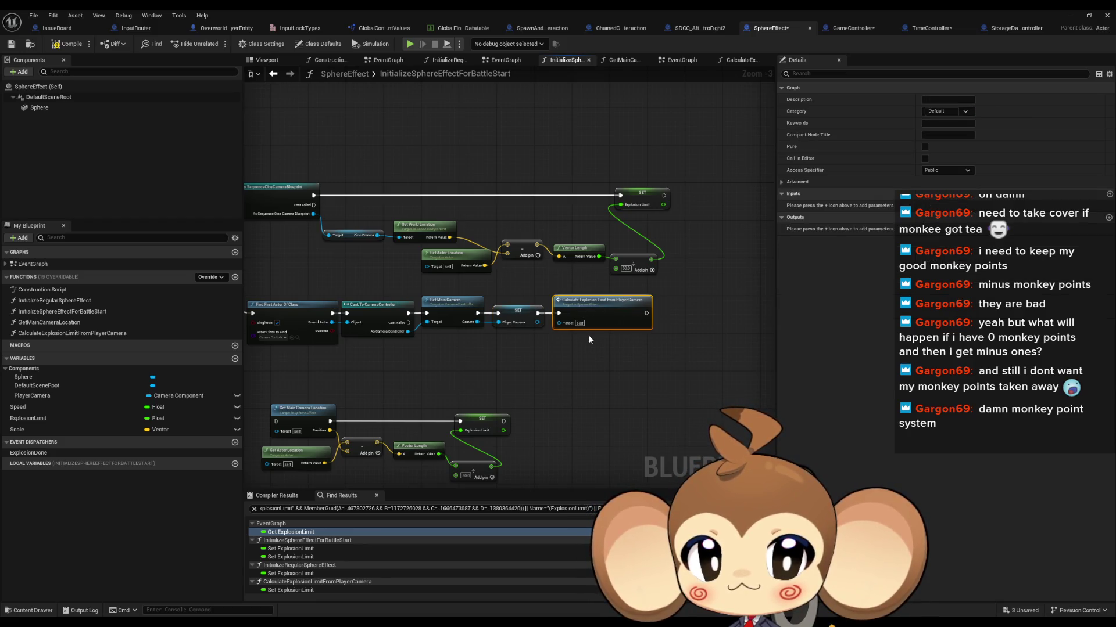
double_click(612, 308)
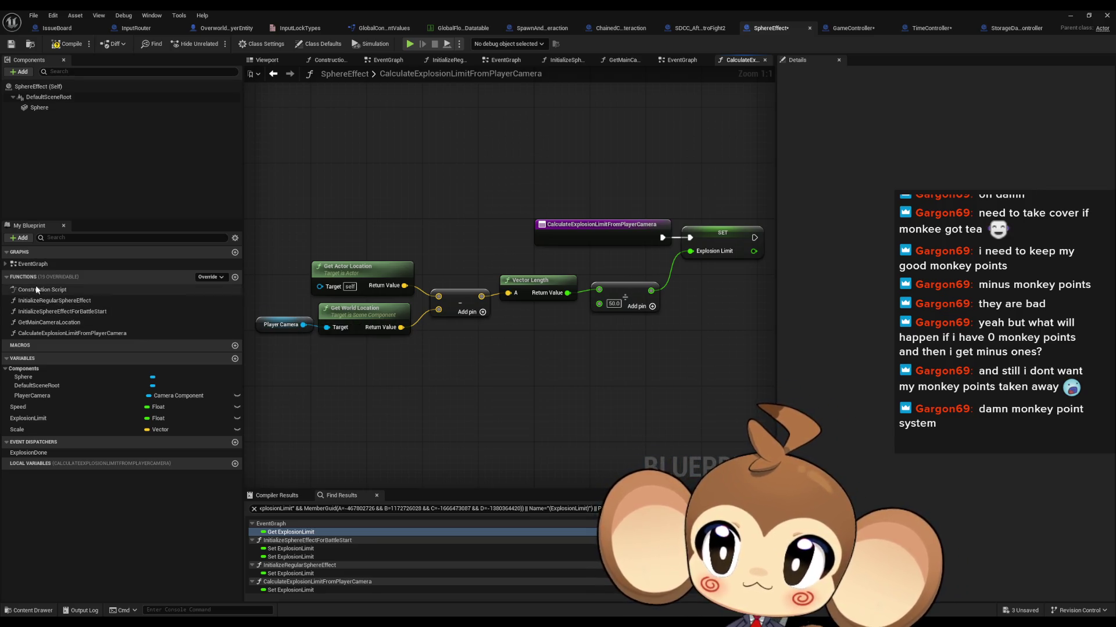
double_click(36, 266)
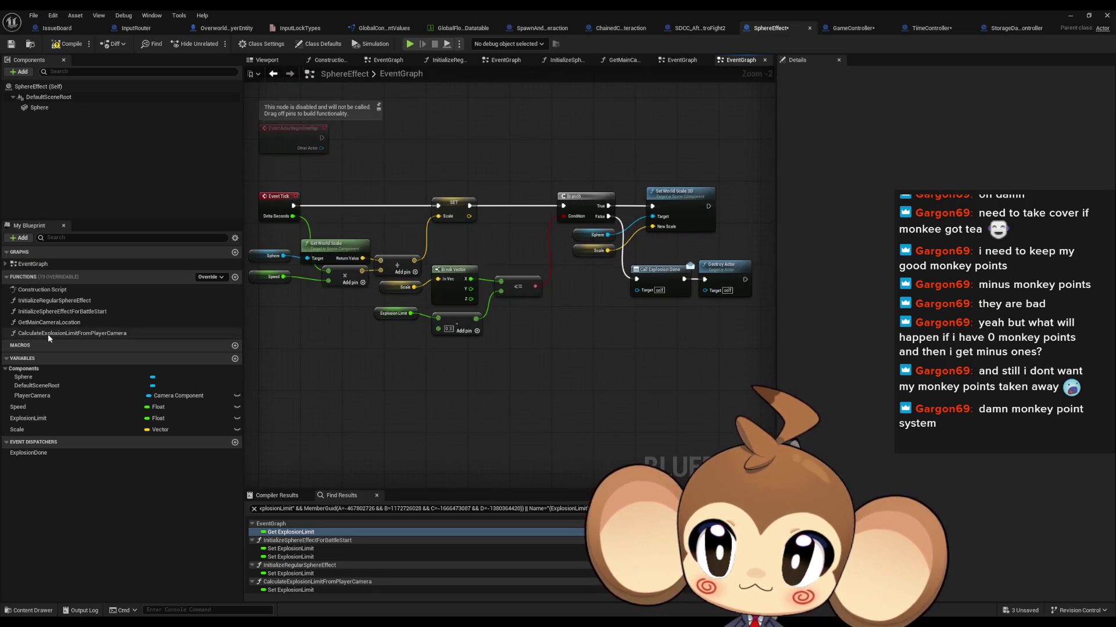
mouse_move(72, 333)
left_mouse_down()
mouse_move(362, 365)
mouse_move(403, 353)
left_mouse_up()
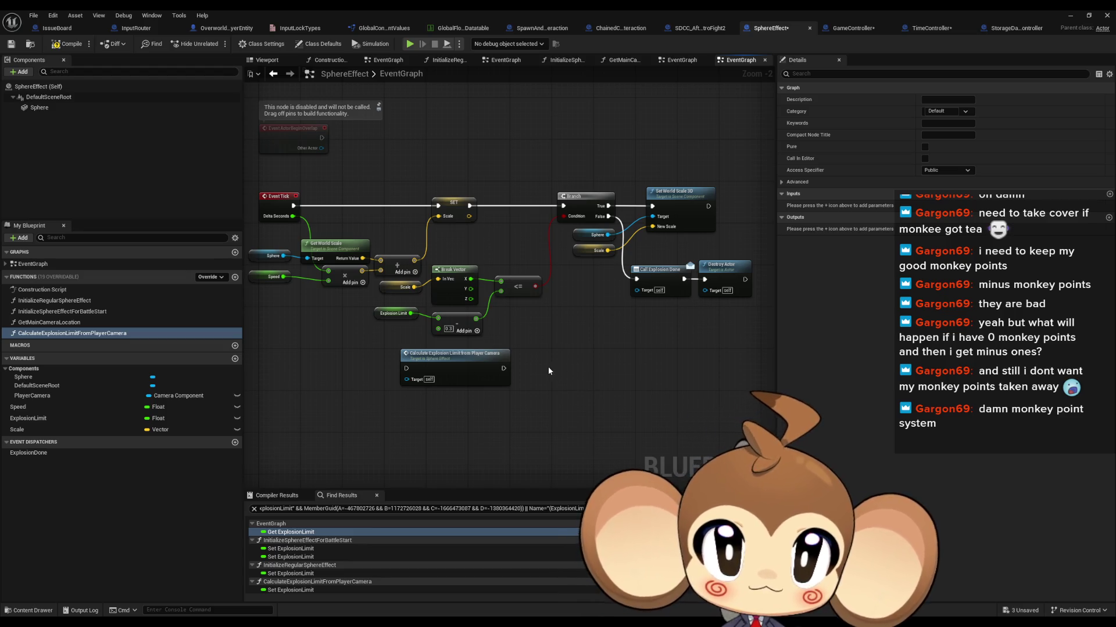
Place the Calculate Explosion Limit call below Event Tick, add Boolean CheckPlayerCamHit, and drop its getter
mouse_move(462, 365)
left_mouse_down()
mouse_move(459, 392)
mouse_move(566, 406)
left_mouse_up()
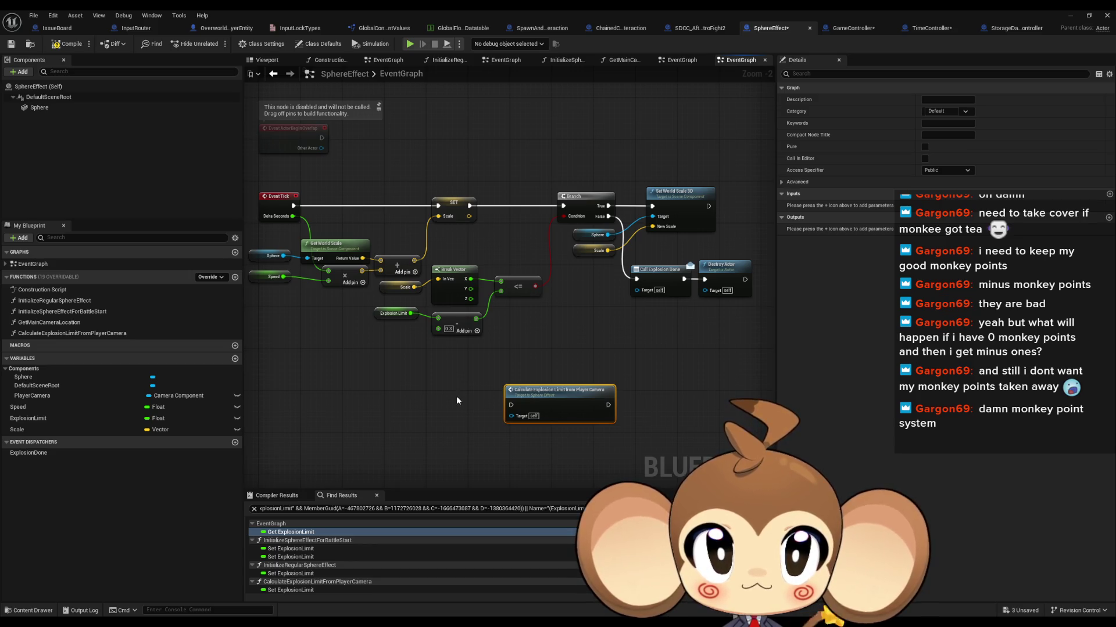
left_click_drag(457, 400, 517, 392)
left_click(235, 359)
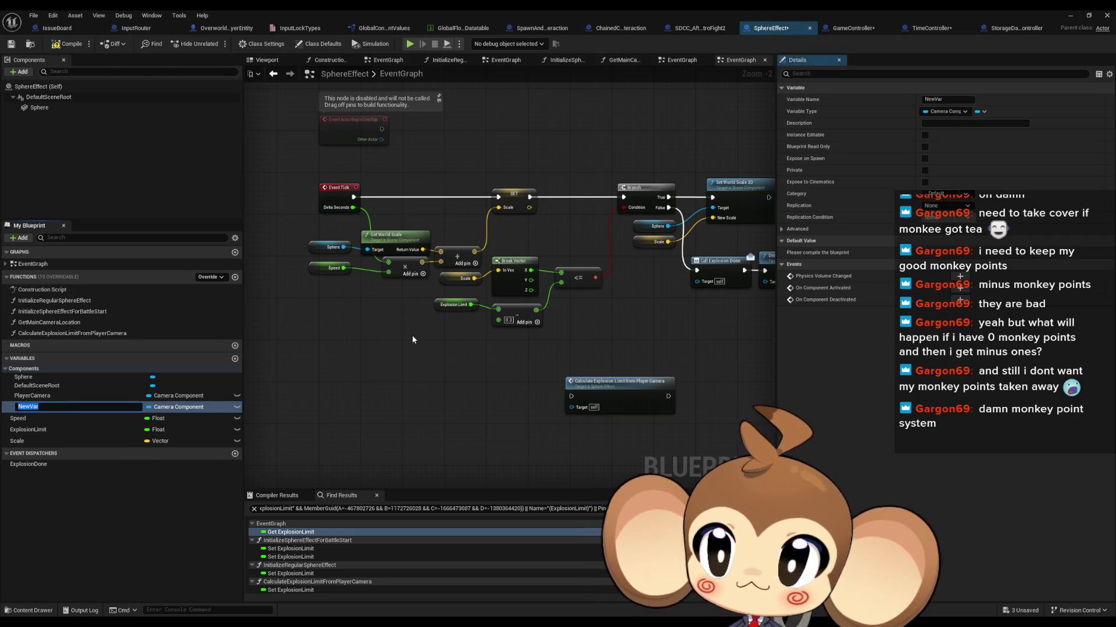
left_click(177, 407)
left_click(166, 203)
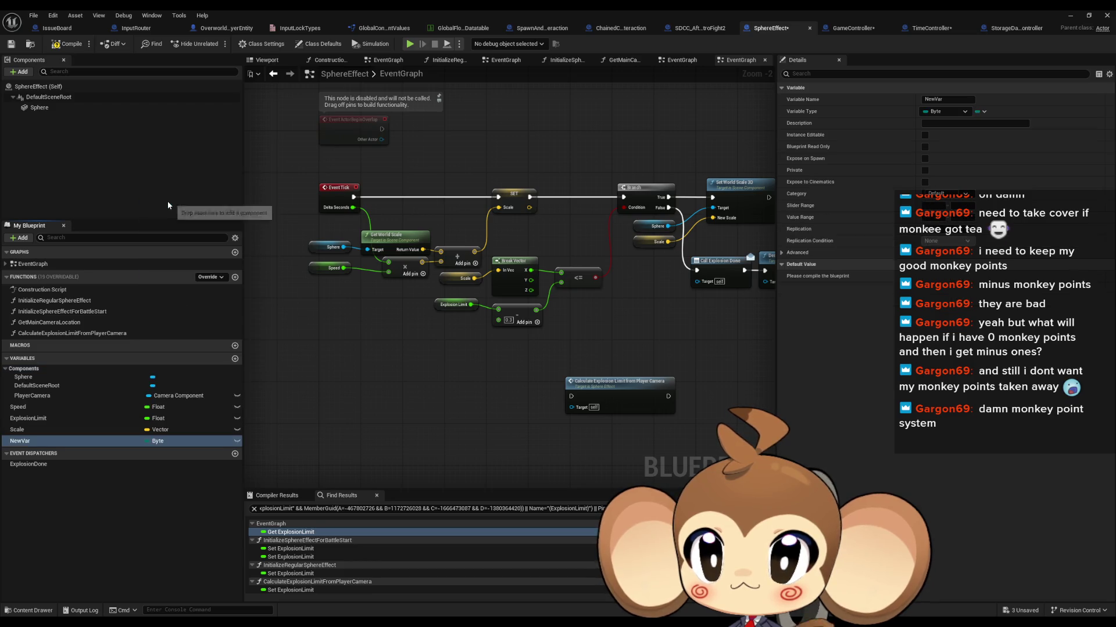
left_click(172, 441)
left_click(168, 277)
type("CheckPlayerCamH")
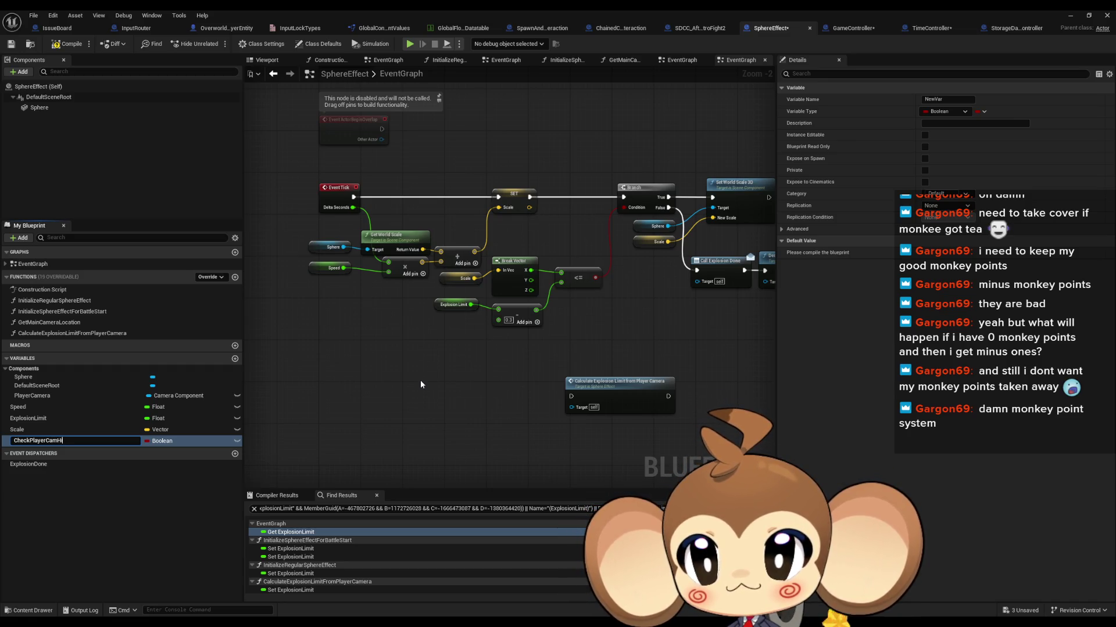
type("t")
key("Return")
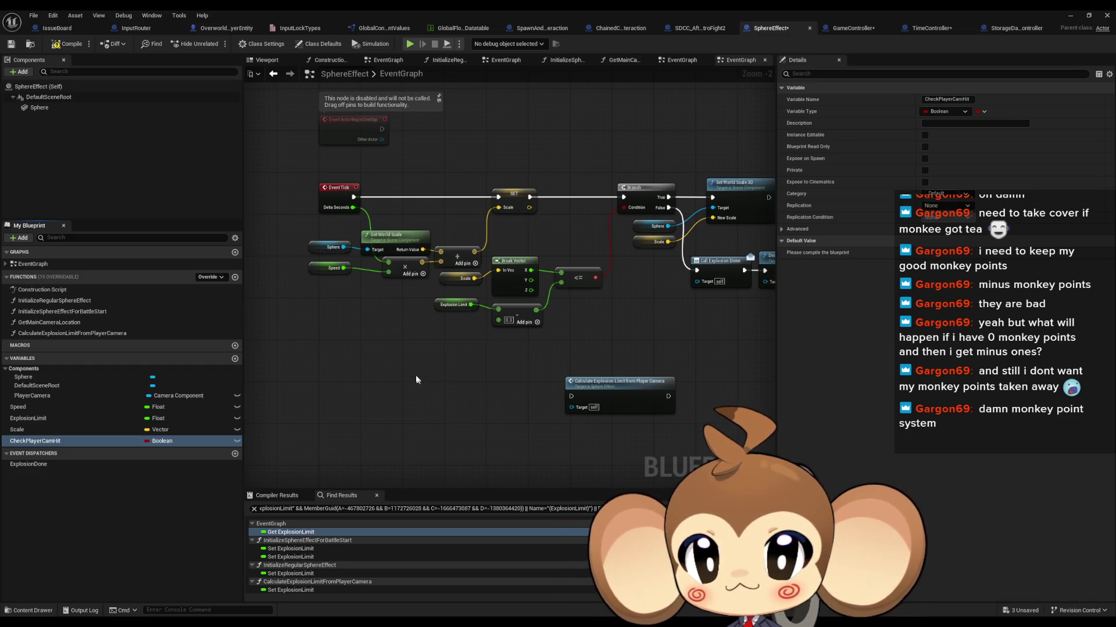
left_click_drag(91, 441, 357, 416)
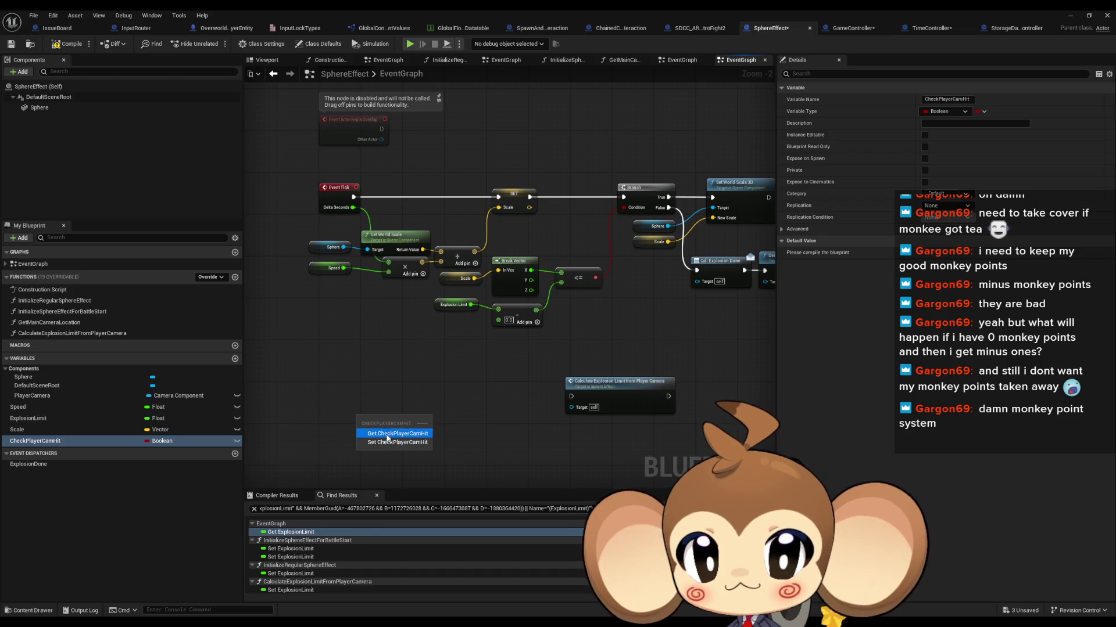
left_click(390, 434)
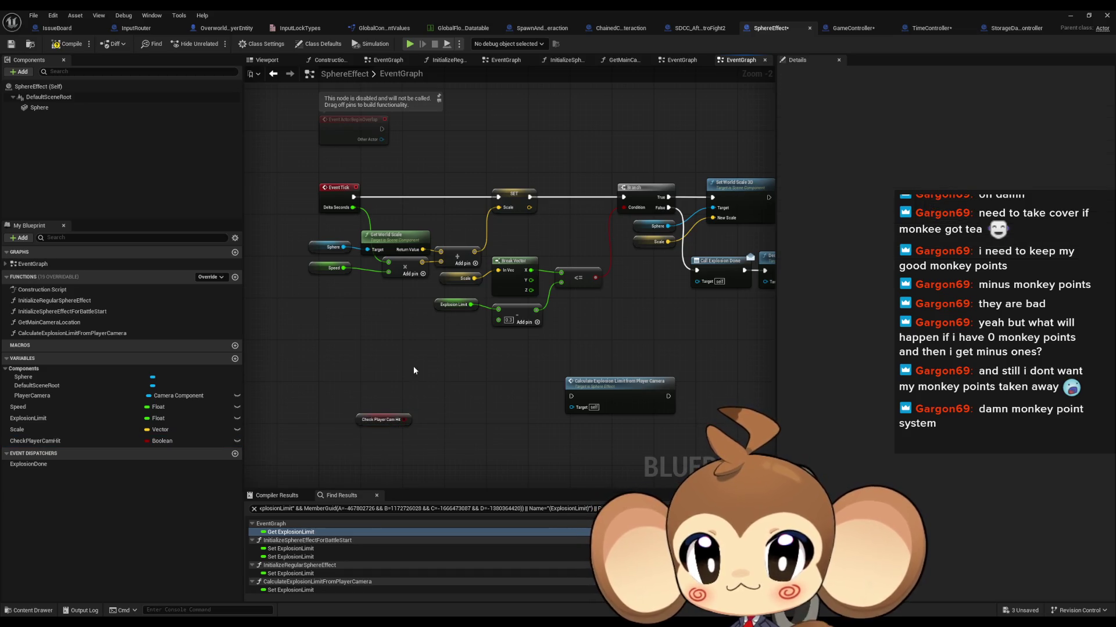
Add a SET CheckPlayerCamHit node in the InitializeSphereEffectForBattleStart function
double_click(98, 311)
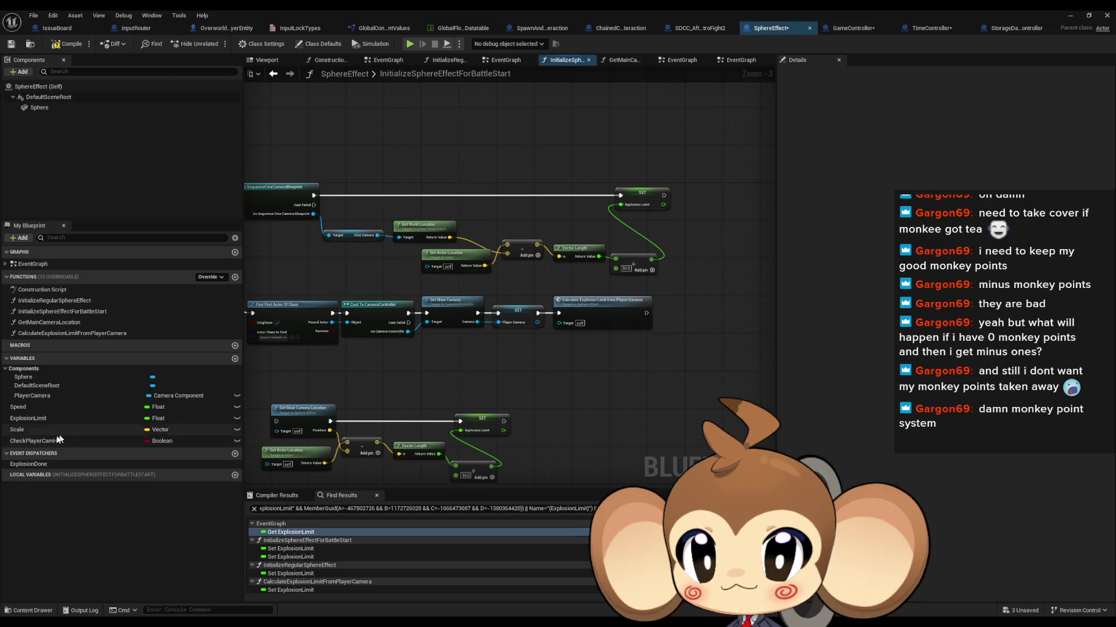
mouse_move(58, 441)
left_mouse_down()
mouse_move(357, 403)
mouse_move(491, 346)
mouse_move(753, 399)
mouse_move(507, 388)
mouse_move(552, 398)
mouse_move(570, 399)
mouse_move(448, 384)
mouse_move(633, 352)
mouse_move(545, 347)
left_mouse_up()
left_click(526, 368)
scroll(634, 352, "up", 3)
In the EventGraph, add a CheckPlayerCamHit Branch after SET that runs Calculate Explosion Limit before the scale check
double_click(35, 265)
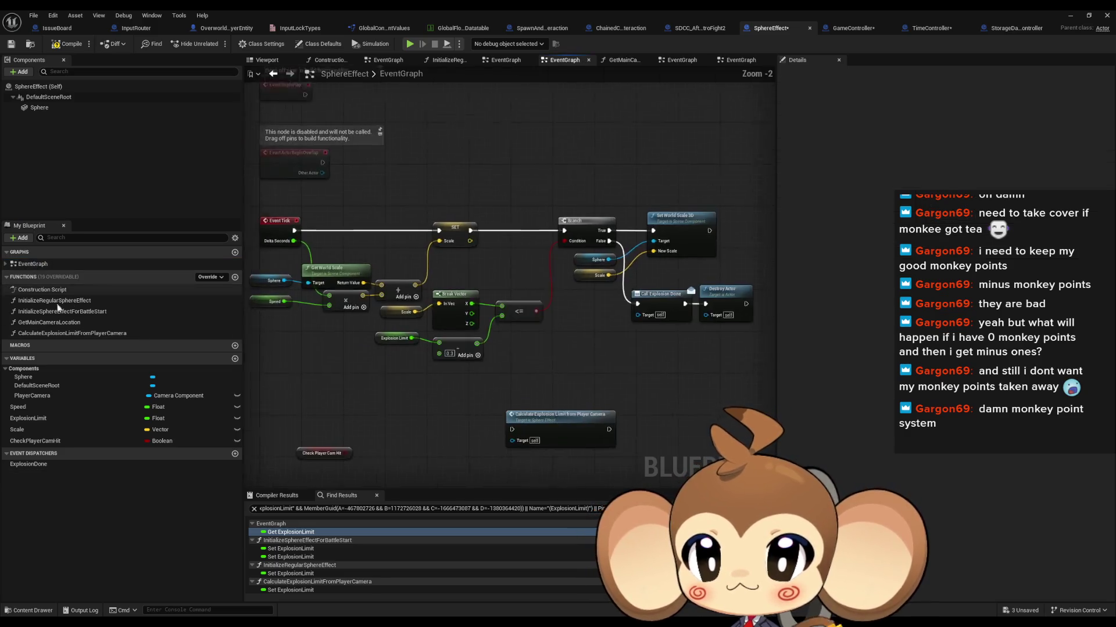
mouse_move(354, 428)
left_mouse_down()
mouse_move(370, 378)
mouse_move(341, 390)
mouse_move(354, 384)
left_mouse_up()
type("branch")
key("Return")
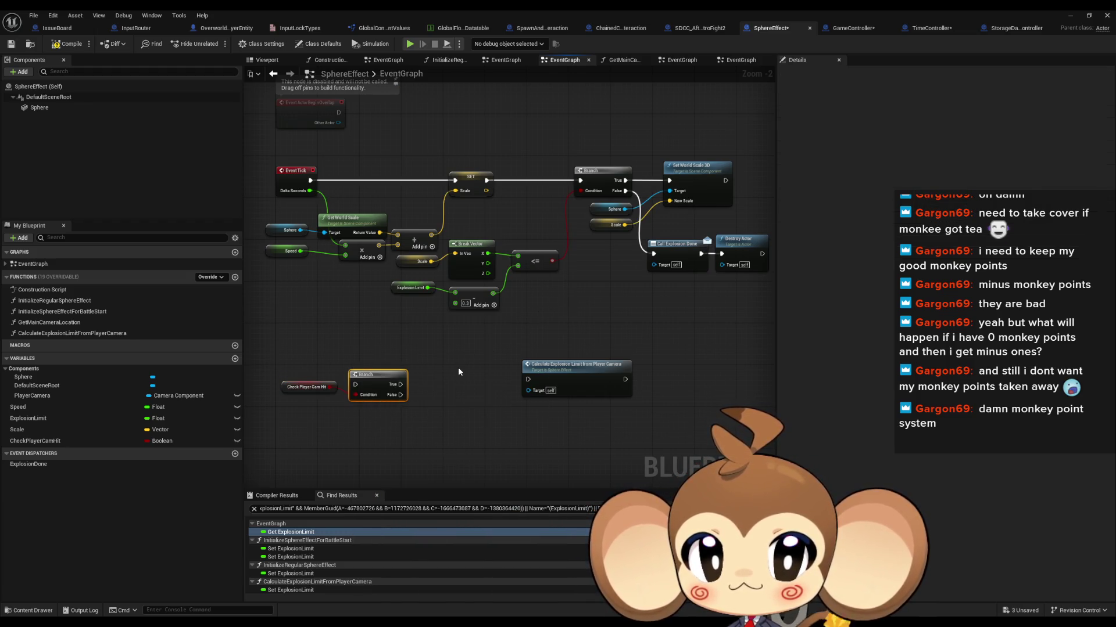
left_click_drag(458, 367, 432, 386)
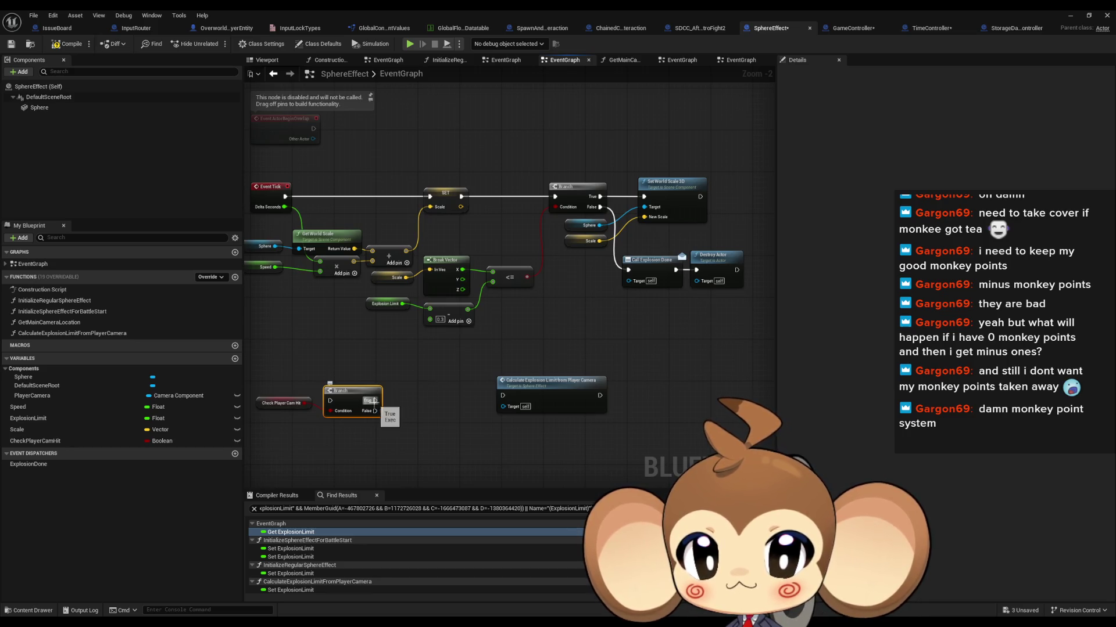
left_click_drag(358, 400, 554, 197)
mouse_move(461, 196)
left_mouse_down()
mouse_move(448, 249)
mouse_move(336, 390)
mouse_move(523, 398)
mouse_move(503, 396)
left_mouse_up()
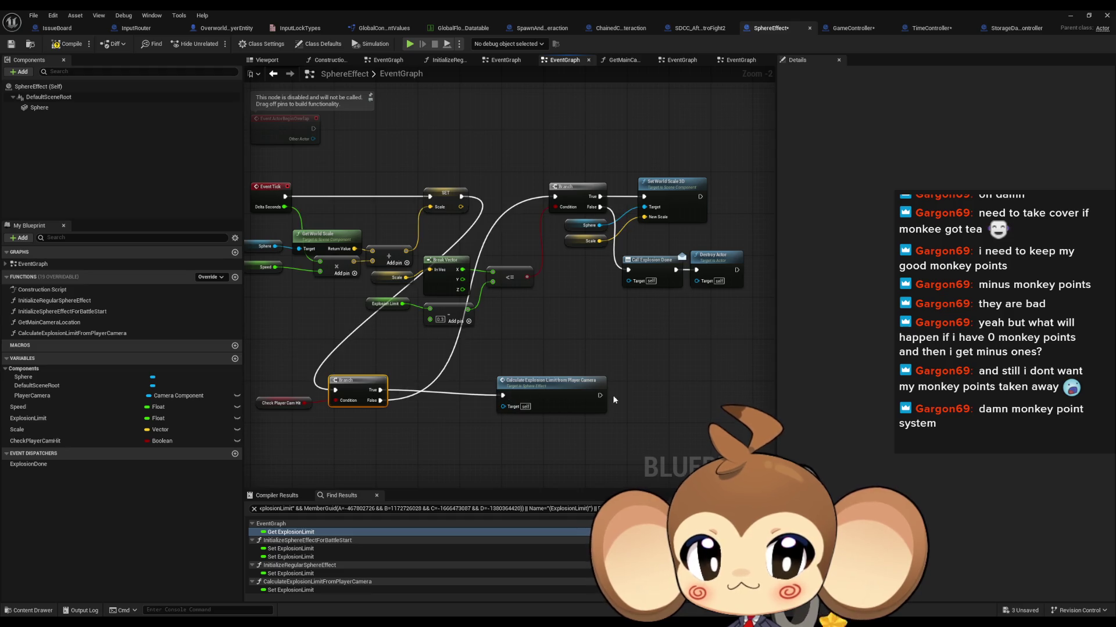
mouse_move(601, 396)
left_mouse_down()
mouse_move(604, 366)
mouse_move(543, 215)
mouse_move(557, 198)
left_mouse_up()
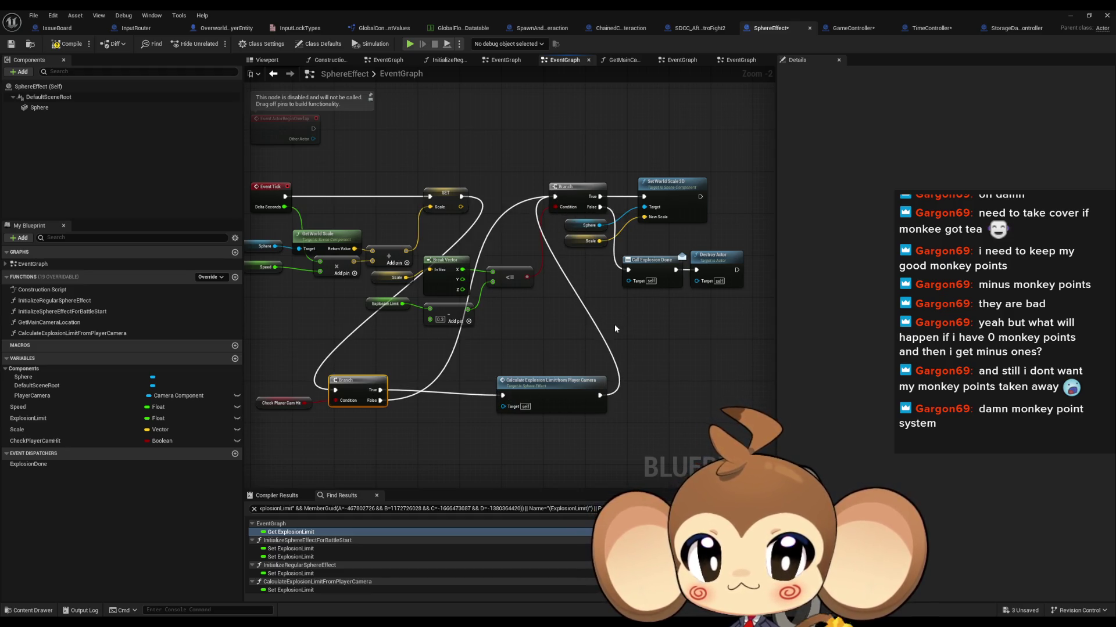
Arrange the scale-check nodes and Check Player Cam Hit beside SET, then minimize the Blueprint and start playing
left_click_drag(364, 279, 537, 328)
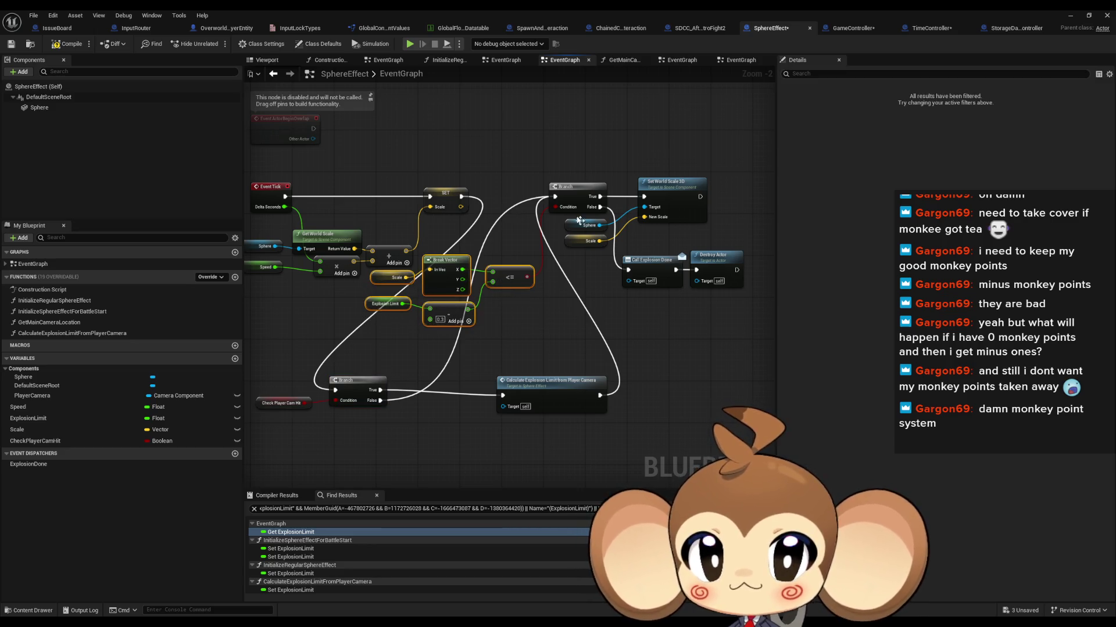
mouse_move(543, 175)
left_mouse_down("shift")
mouse_move(686, 290)
mouse_move(750, 294)
left_mouse_up("shift")
mouse_move(571, 201)
left_mouse_down()
mouse_move(517, 384)
mouse_move(557, 436)
mouse_move(638, 458)
mouse_move(637, 444)
left_mouse_up()
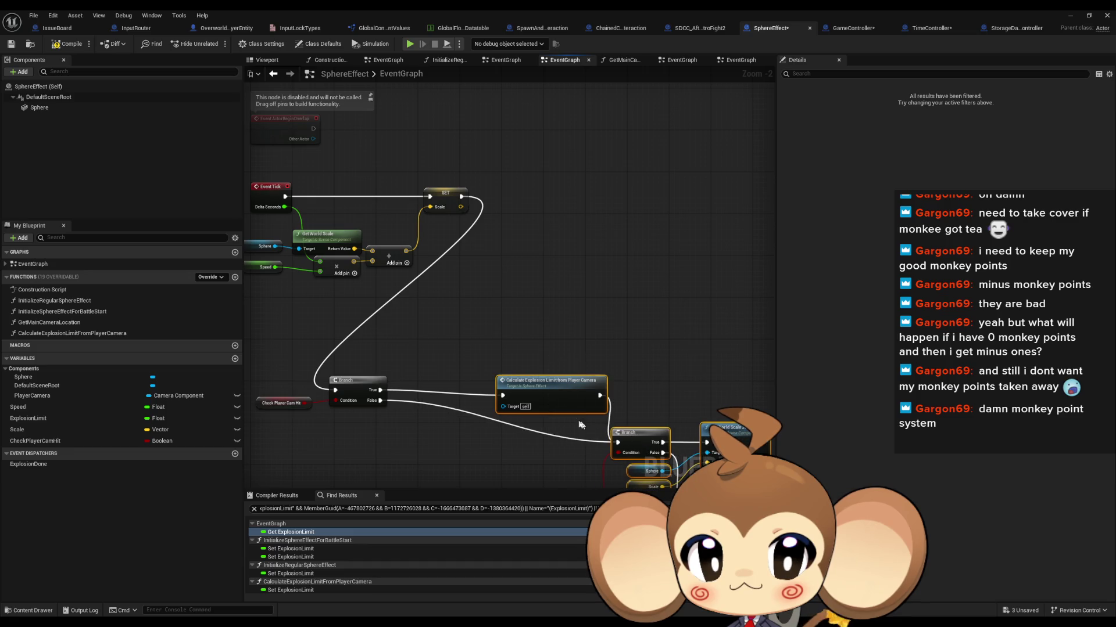
left_click_drag(579, 425, 479, 420)
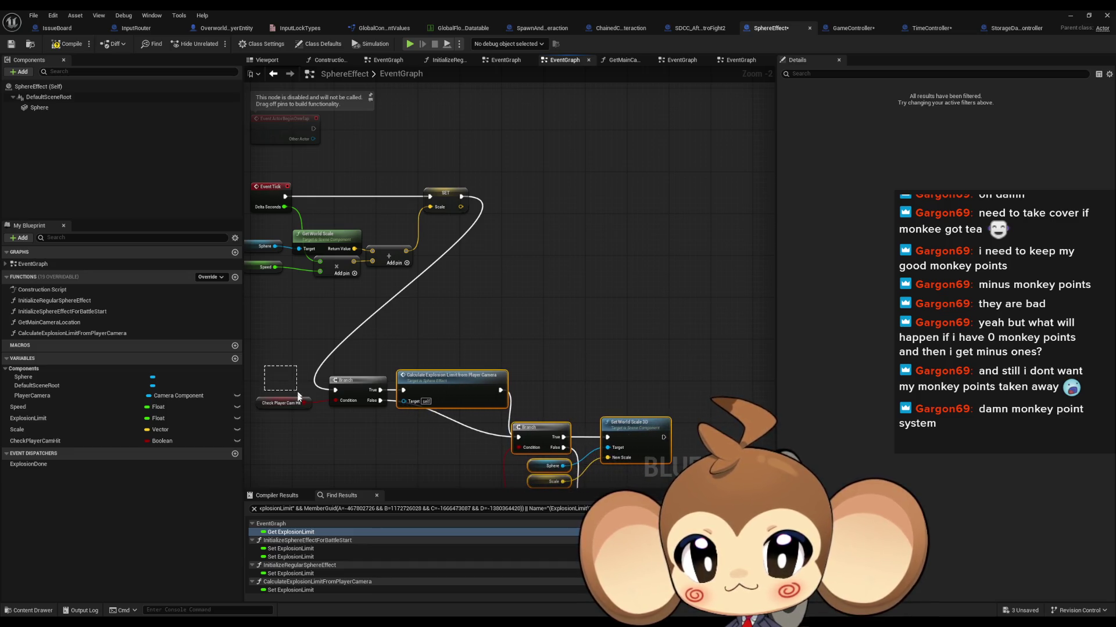
left_click_drag(369, 387, 514, 195)
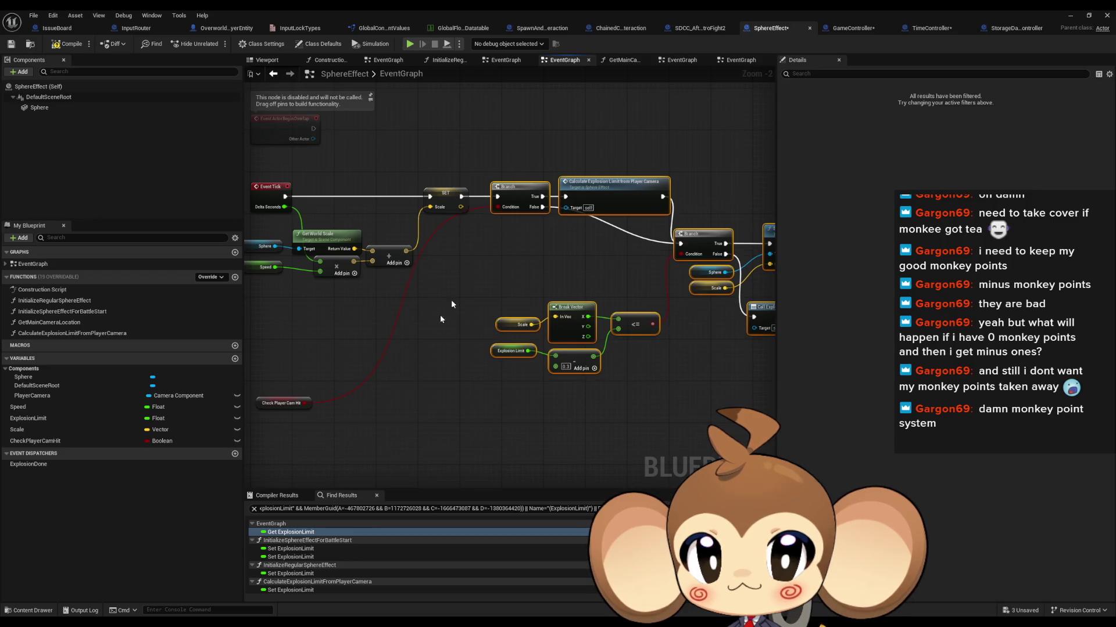
mouse_move(281, 403)
left_mouse_down()
mouse_move(441, 231)
mouse_move(448, 238)
left_mouse_up()
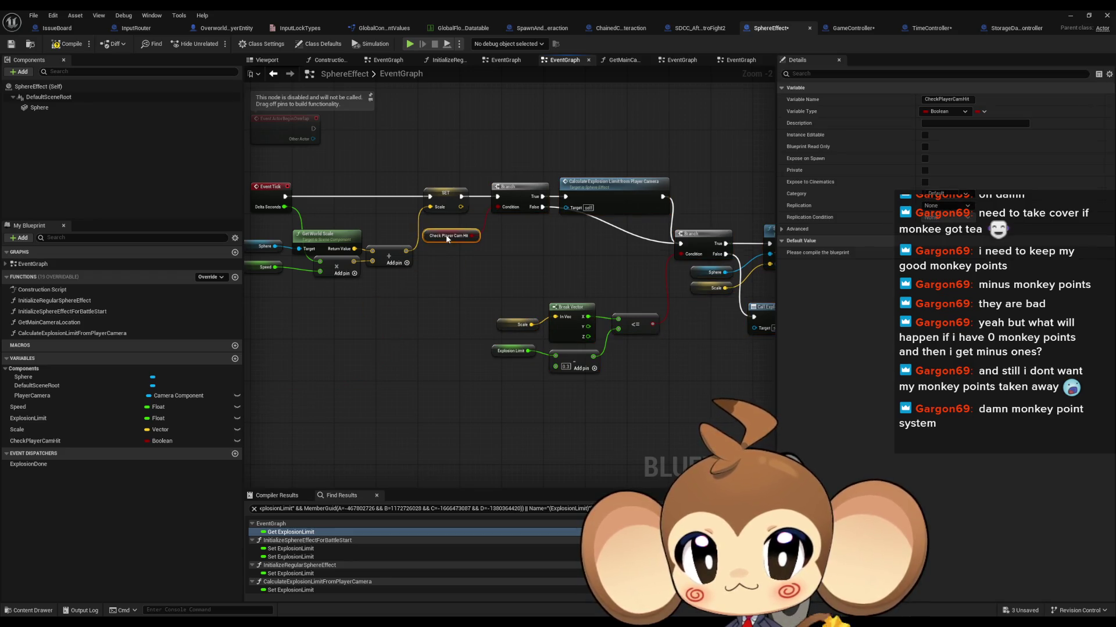
left_click_drag(567, 307, 388, 286)
left_click(541, 377)
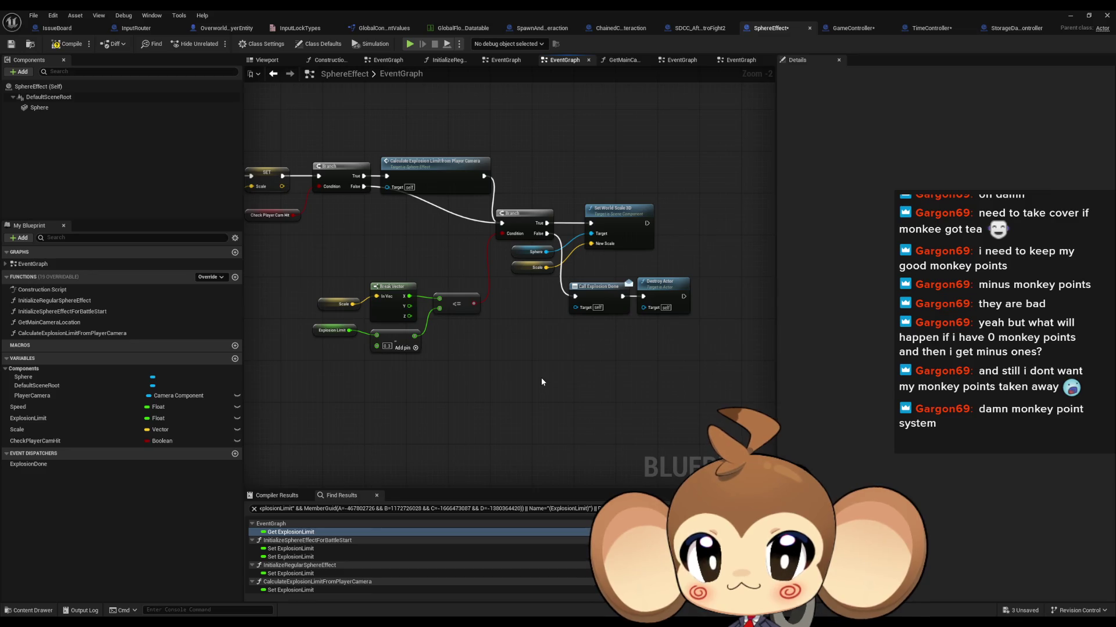
left_click_drag(538, 381, 628, 409)
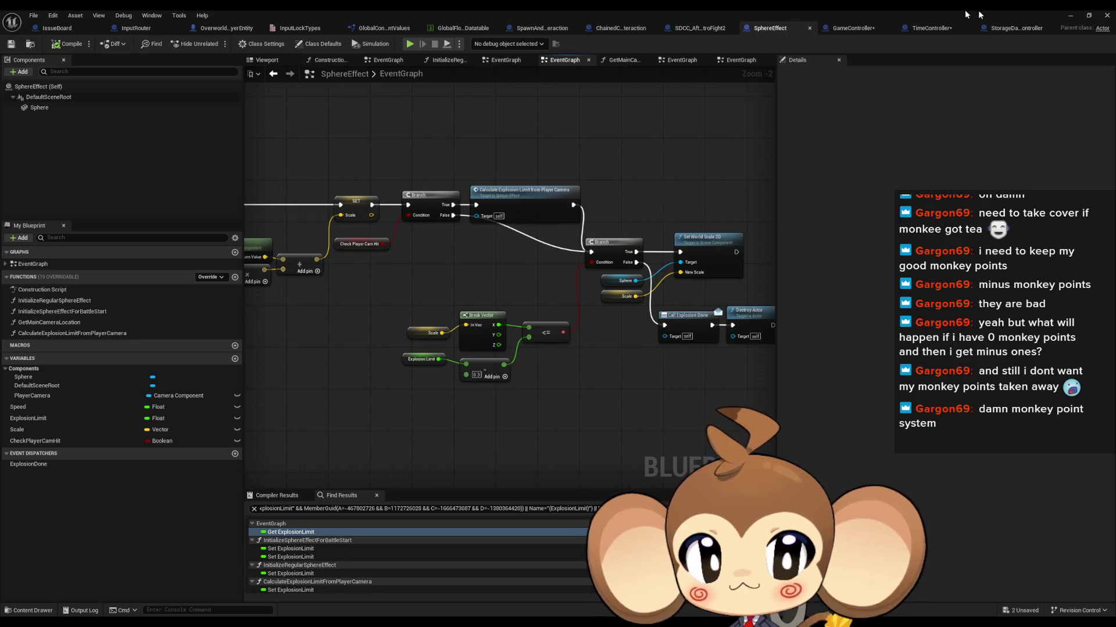
left_click(1069, 14)
left_click(219, 44)
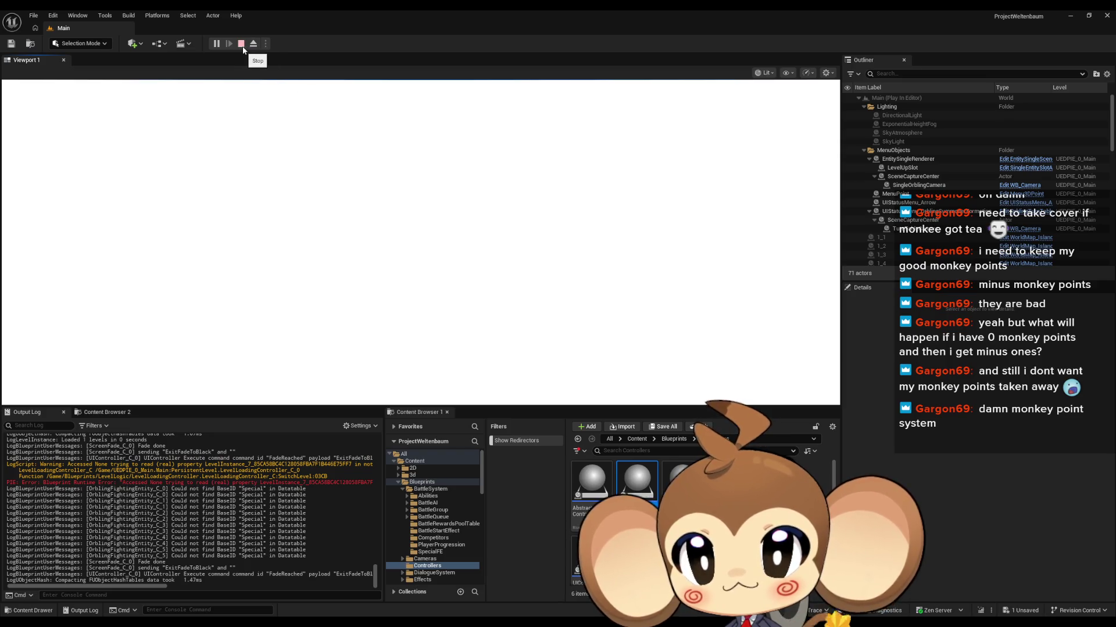
Stop and restart the play-in-editor test, then end the session
key("Escape")
left_click(213, 43)
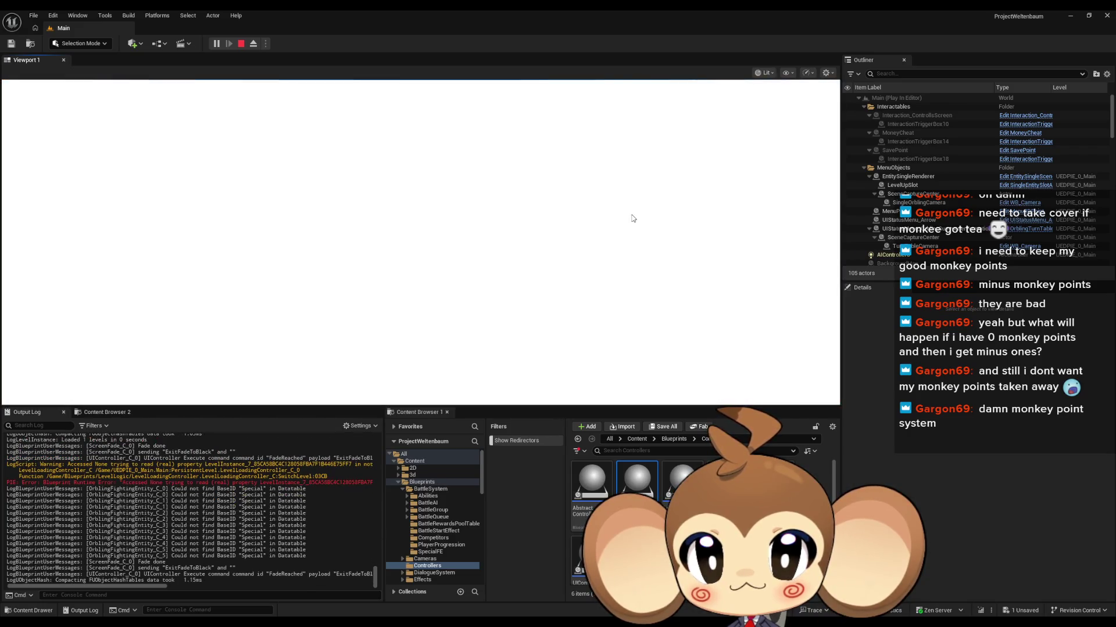
key("Escape")
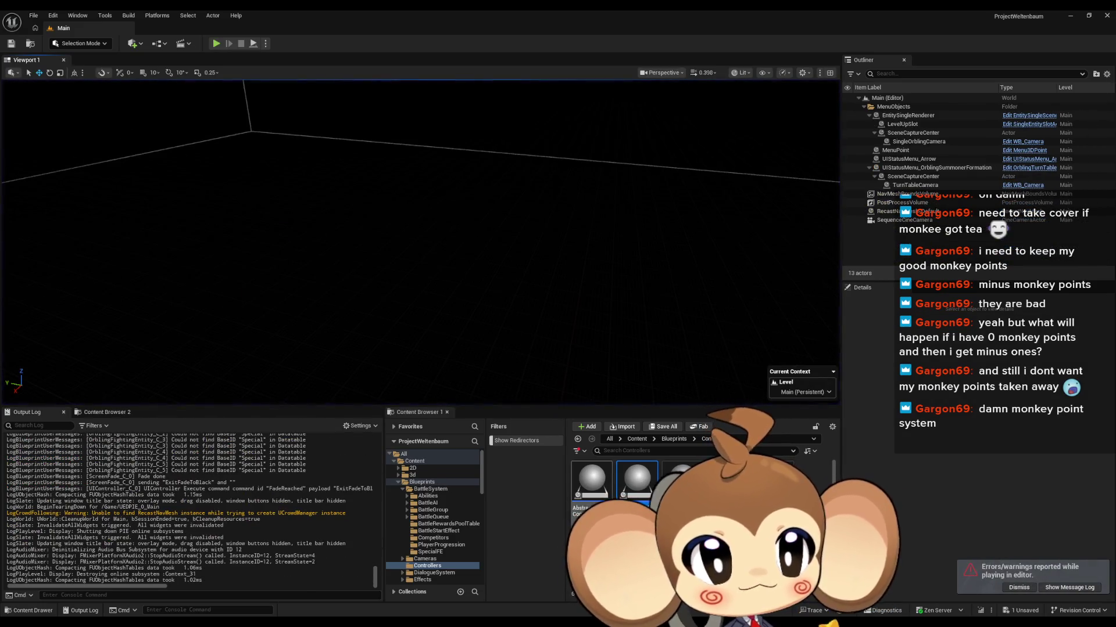
Restore the SphereEffect Blueprint from the taskbar and reset the EventGraph zoom to 1:1
mouse_move(430, 621)
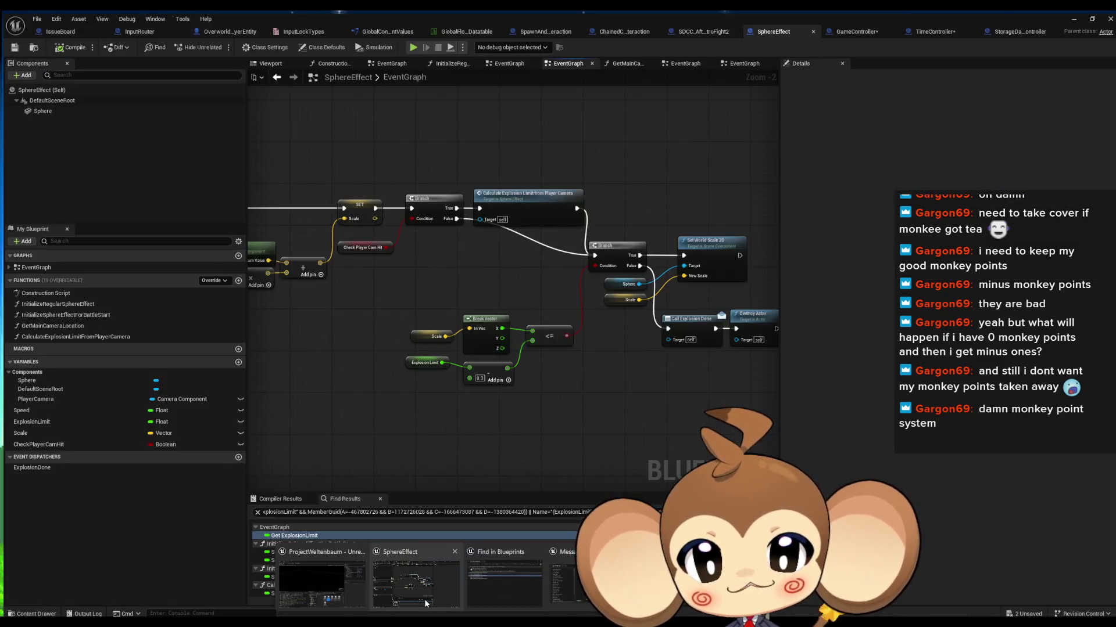
left_click(426, 604)
scroll(598, 411, "down", 3)
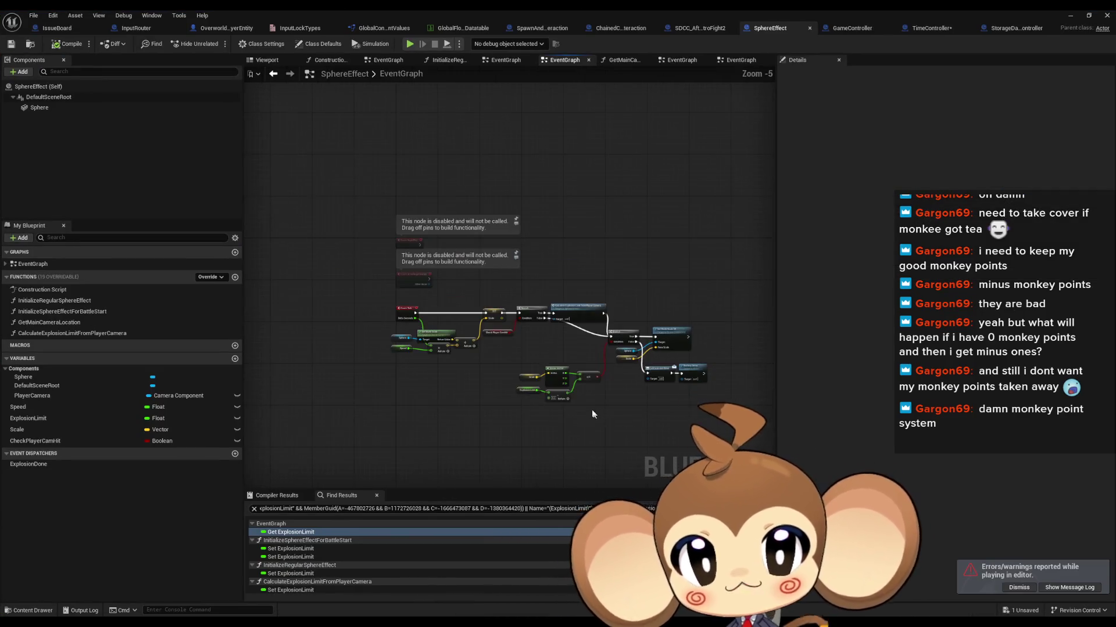
scroll(592, 414, "up", 5)
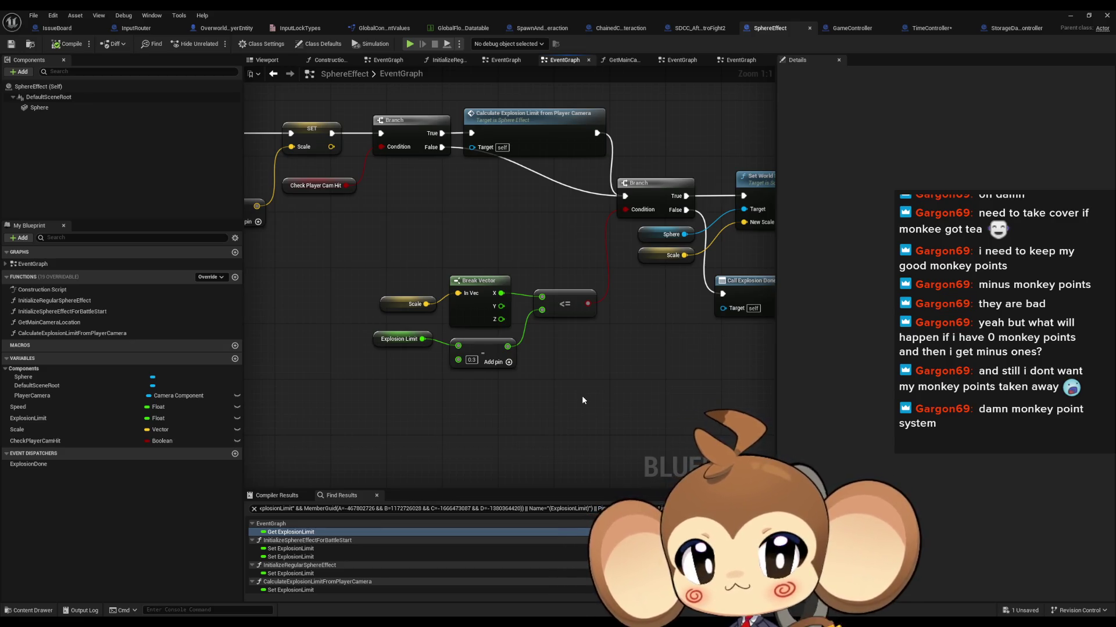
Minimize the Blueprint and load VoidLevel from the Maps folder, saving TimeController
left_click(1069, 15)
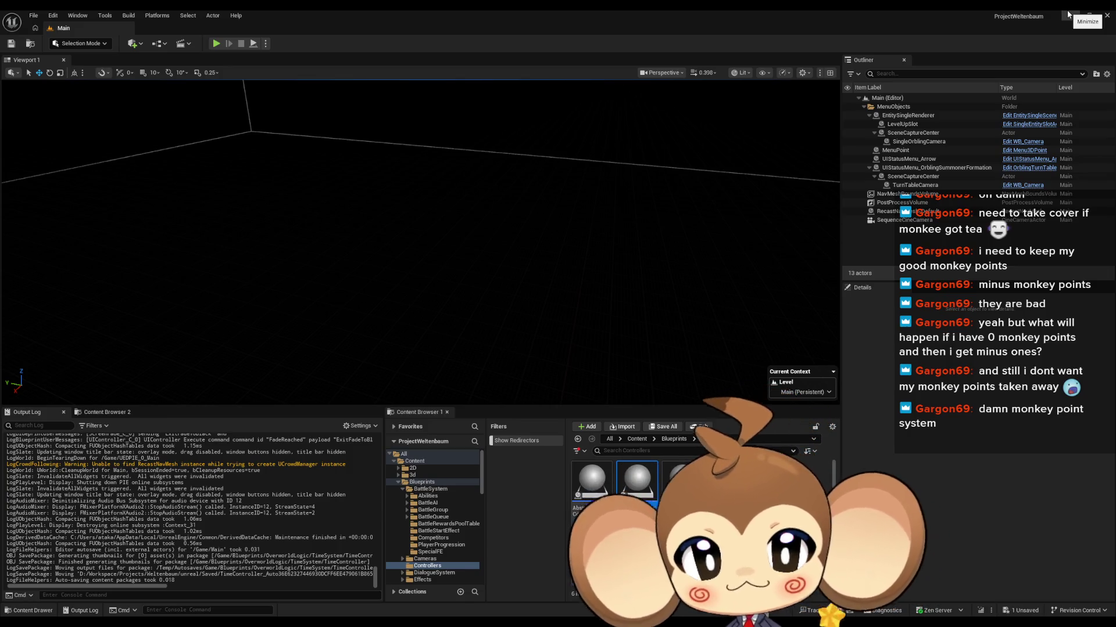
left_click(637, 439)
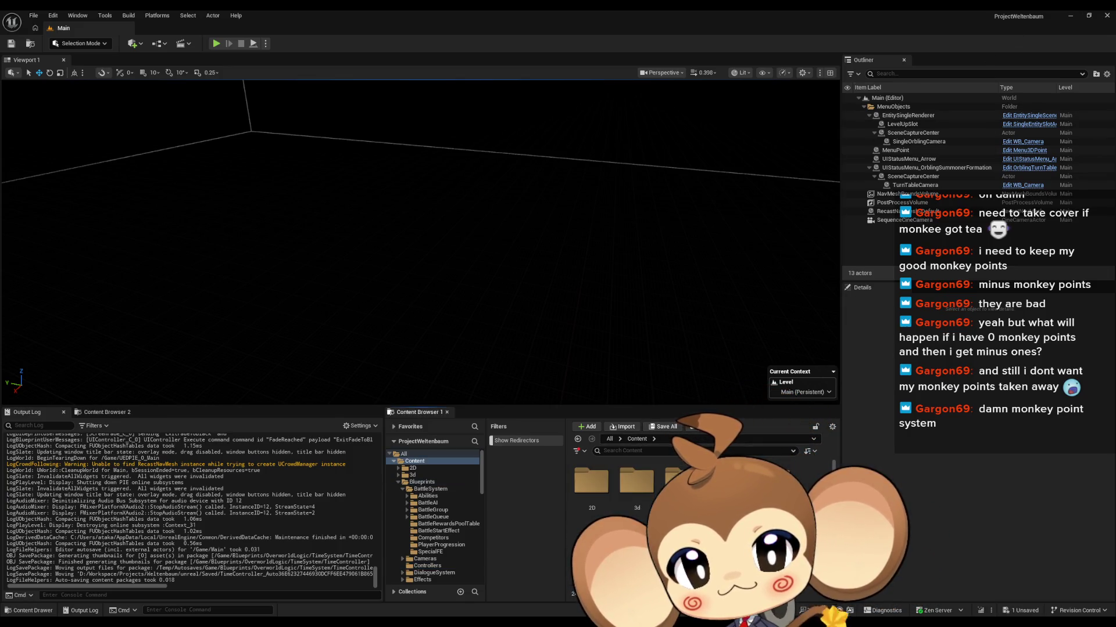
left_click(653, 439)
left_click(686, 520)
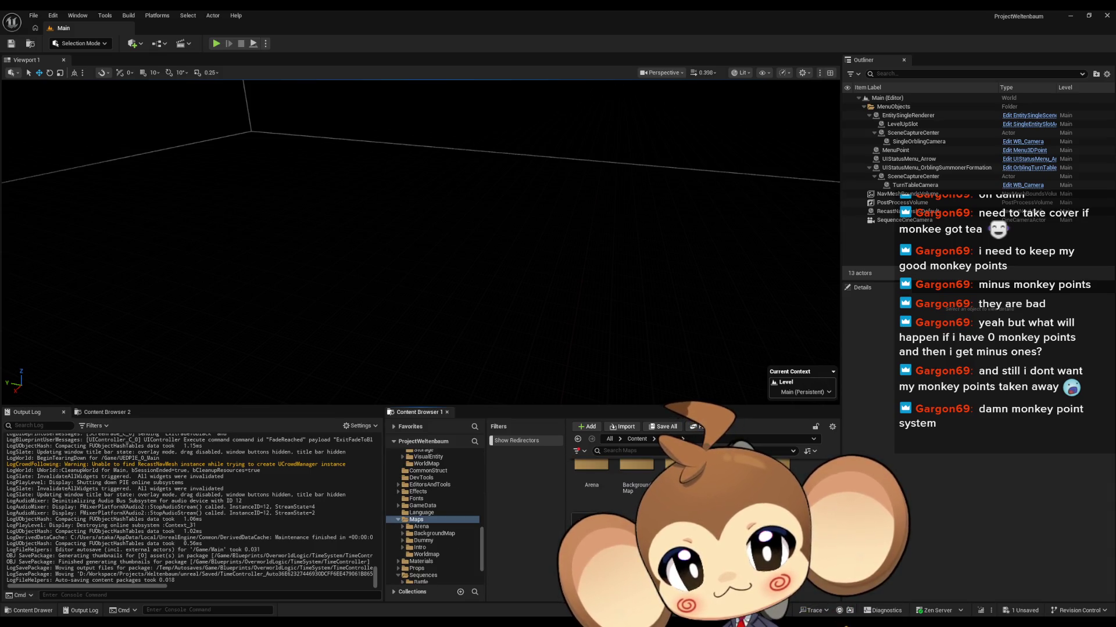
double_click(727, 474)
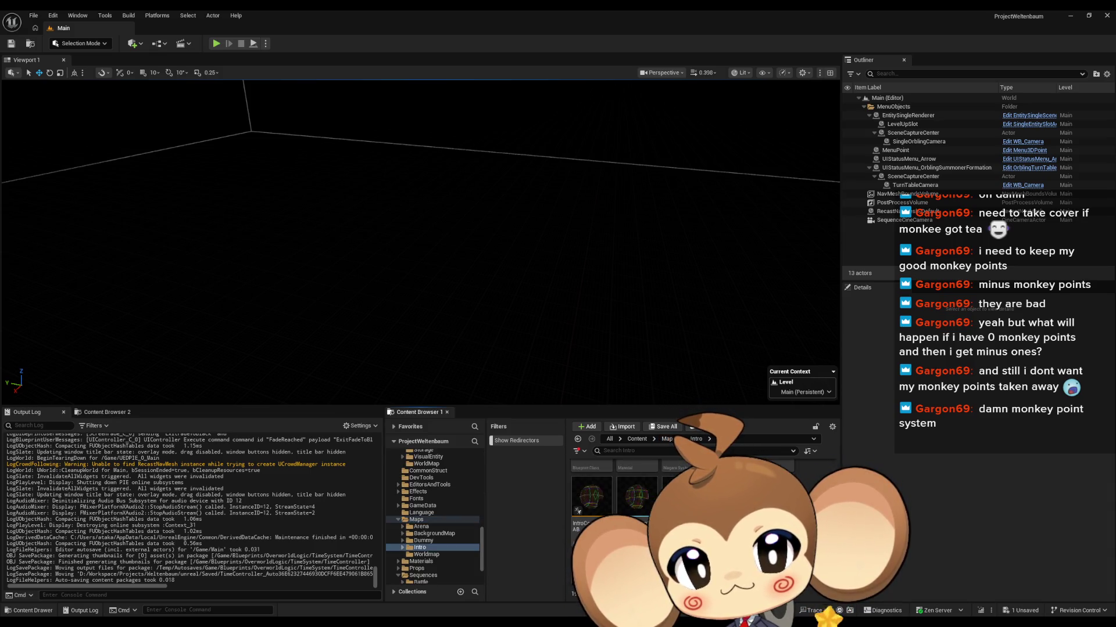
scroll(640, 494, "down", 1)
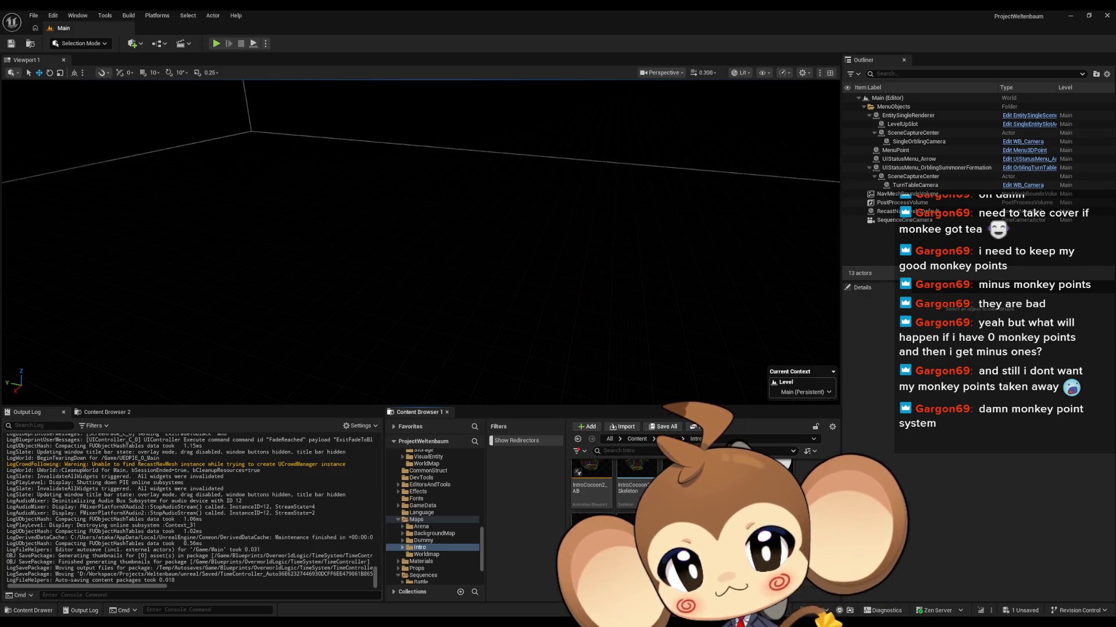
key("ctrl+shift+s")
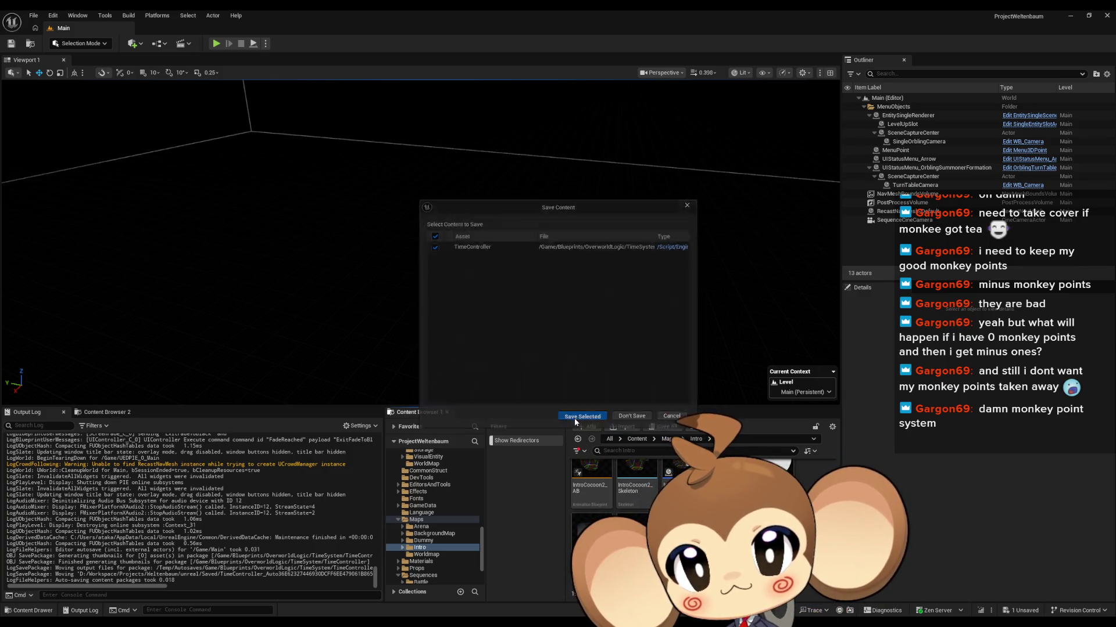
left_click(574, 417)
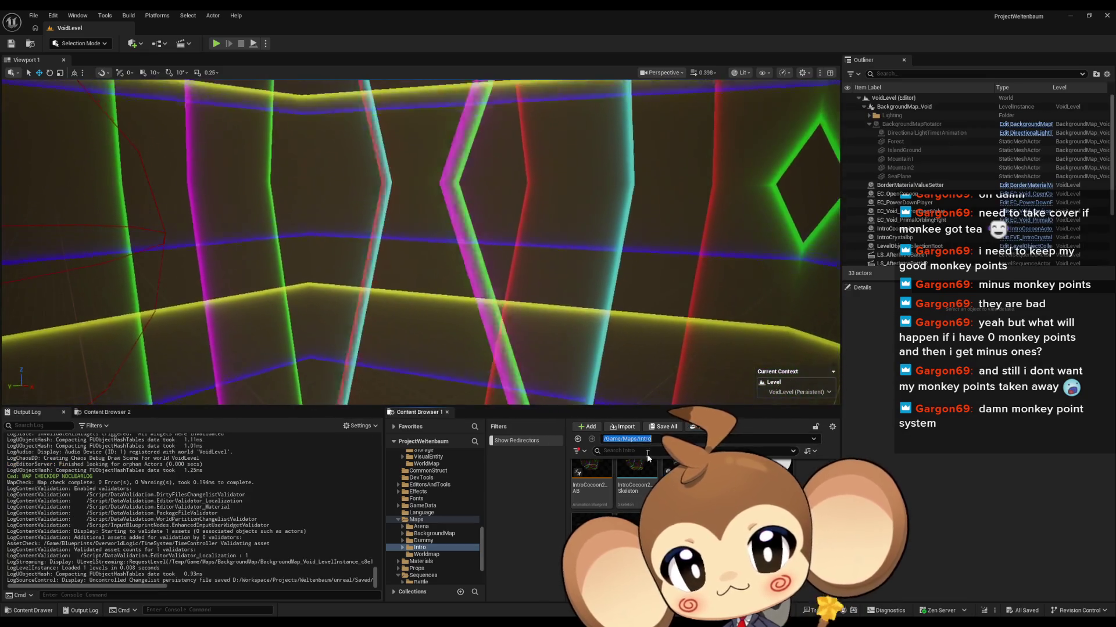
Open Sequences/Void/LS_AfterIntroBattle2, scrub it, and frame the selected Intro_LaserExplosionActor
key("BackSpace")
key("Return")
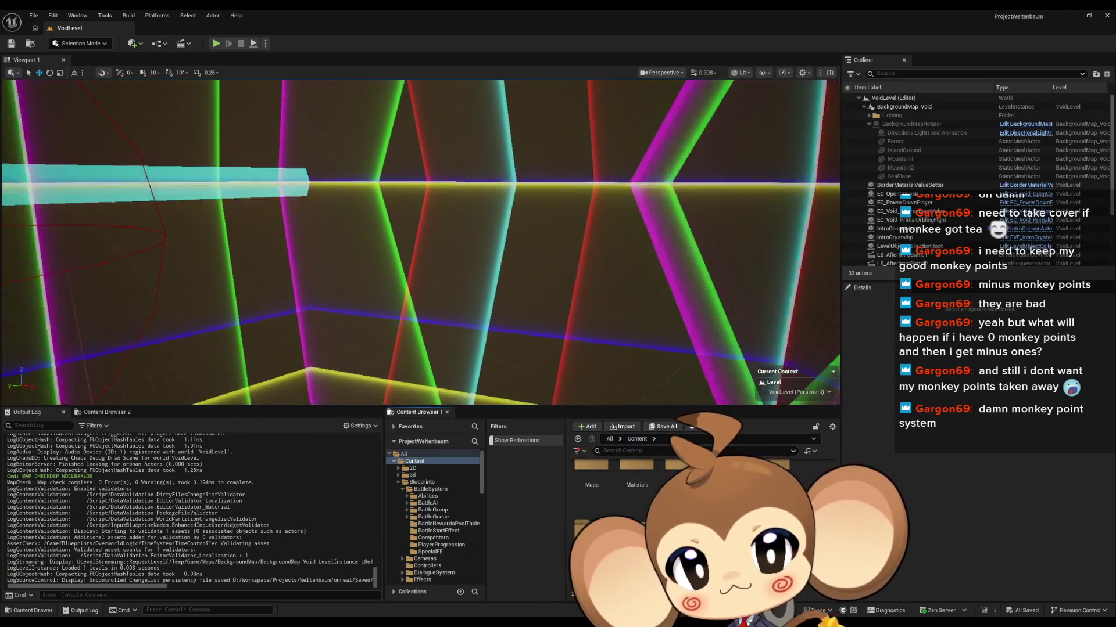
left_click(423, 524)
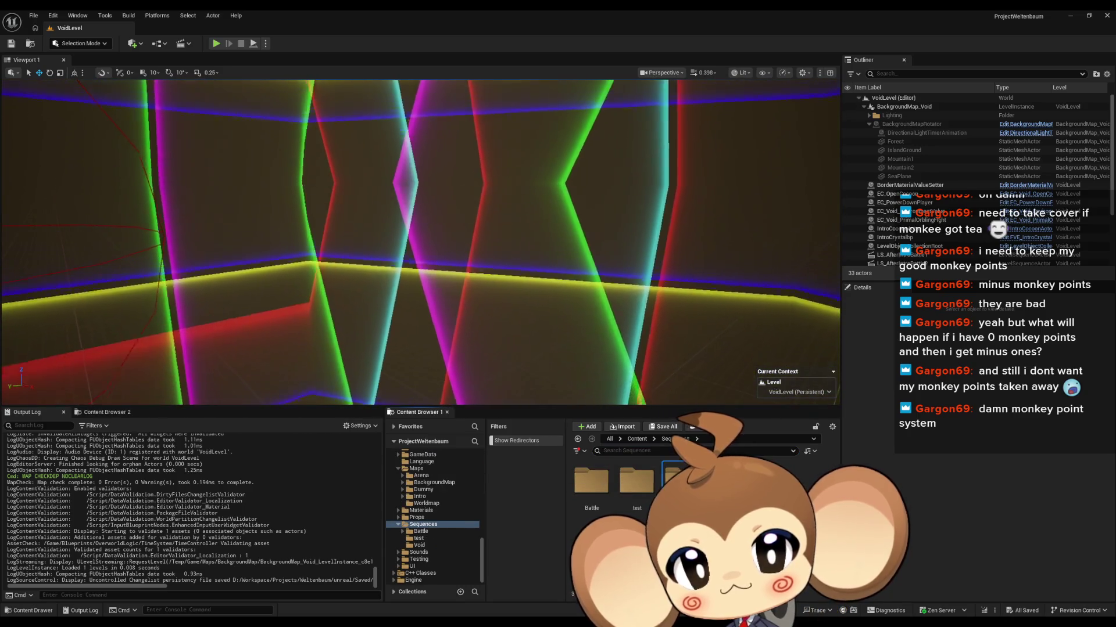
double_click(674, 479)
left_click(640, 493)
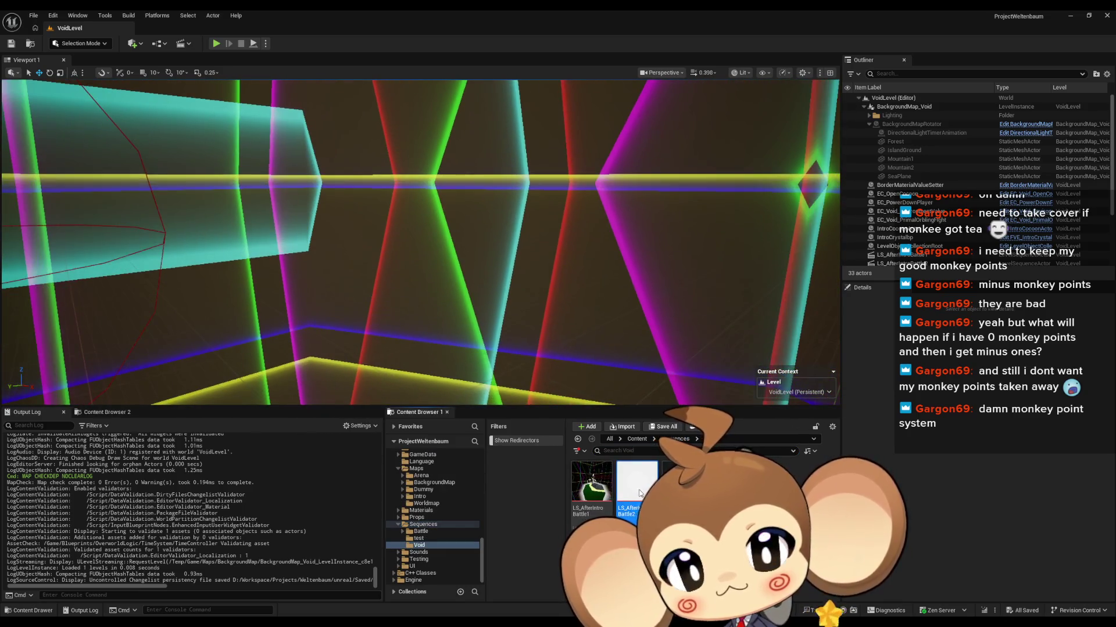
double_click(639, 493)
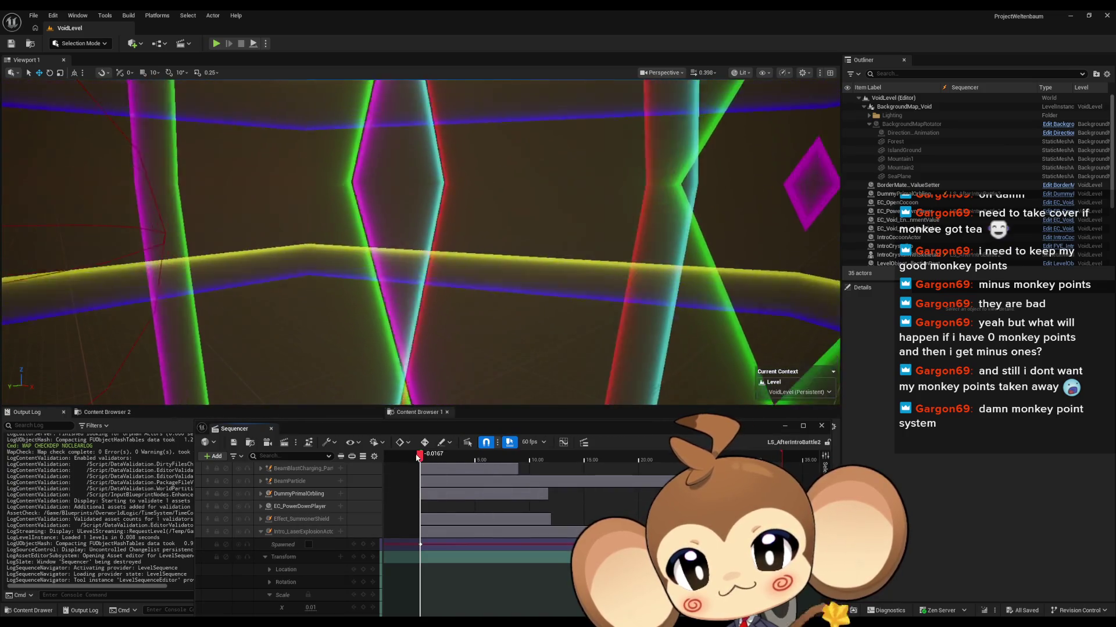
mouse_move(417, 457)
left_mouse_down()
mouse_move(509, 452)
mouse_move(380, 456)
left_mouse_up()
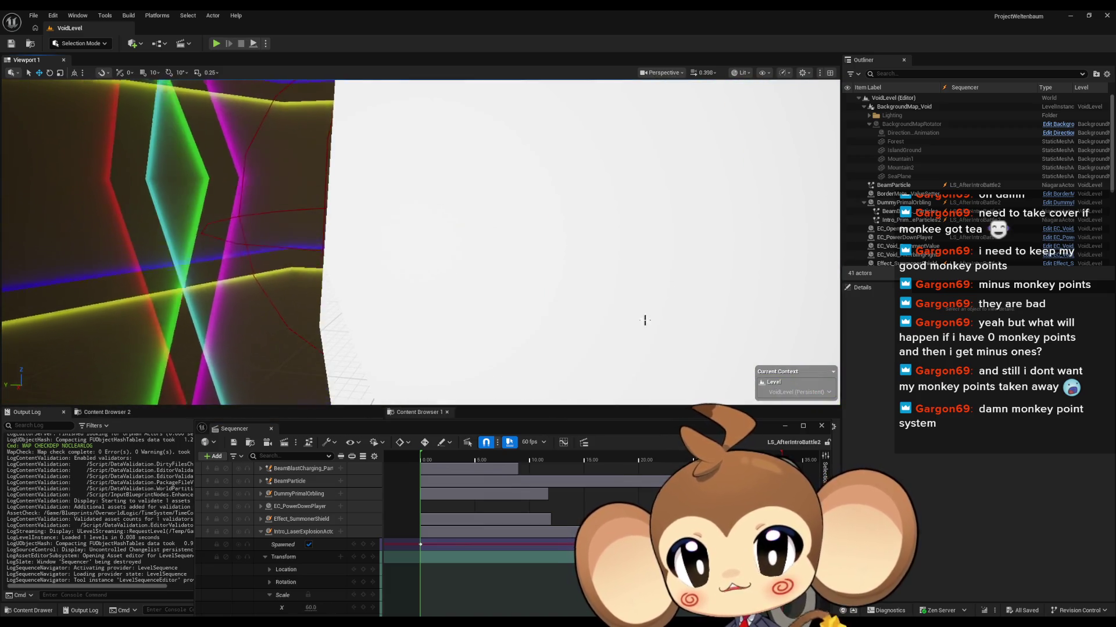
left_click(408, 283)
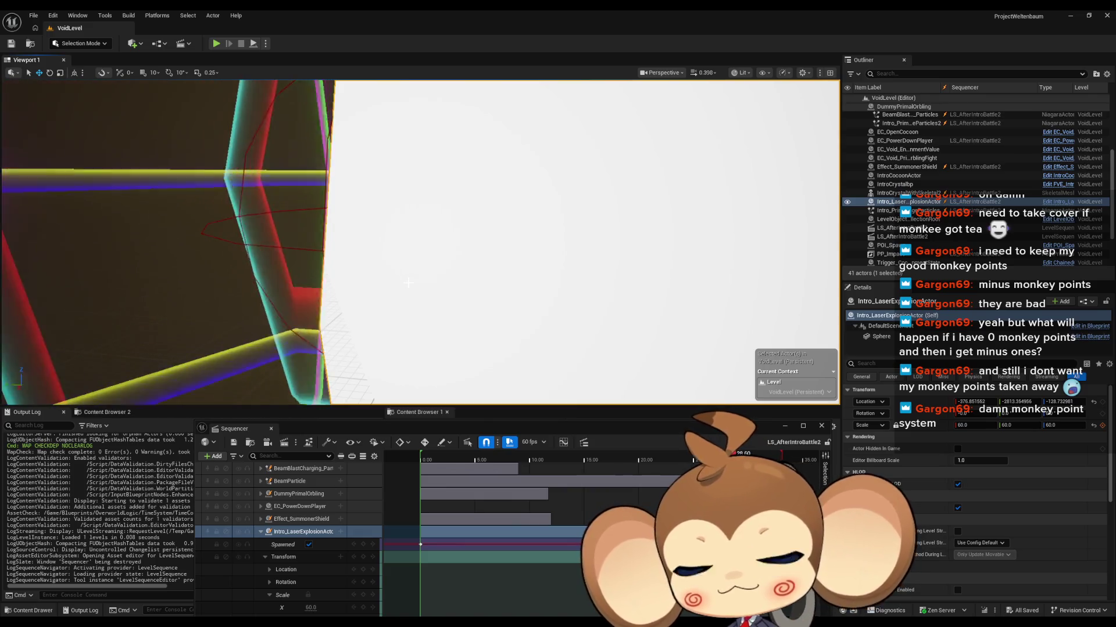
key("f")
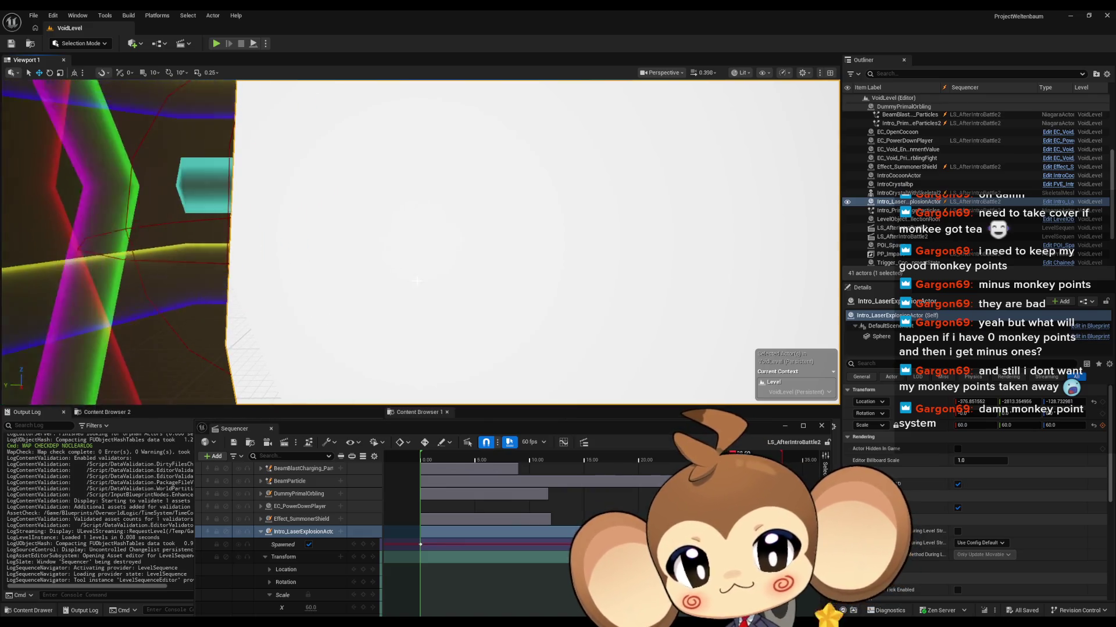